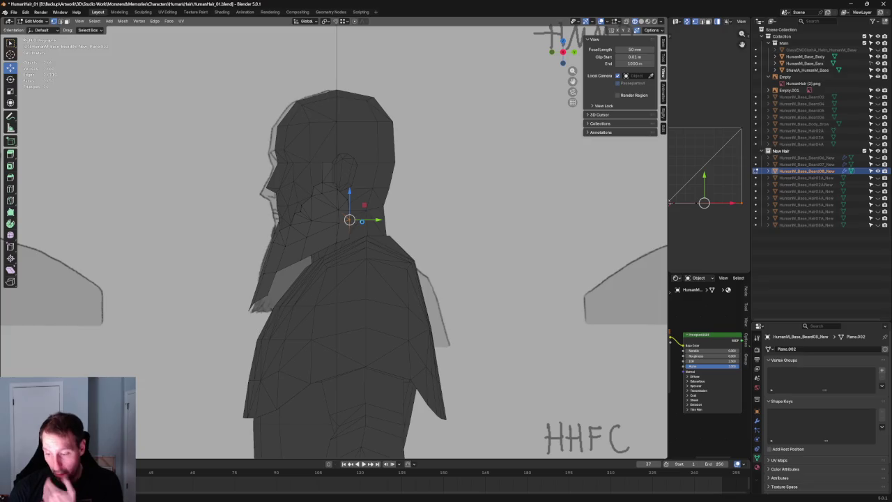
- Save the file and turn on X-ray to see the side reference
{"action": "key", "text": "ctrl+s"}
{"action": "scroll", "coordinate": [363, 219], "scroll_direction": "up", "scroll_amount": 1}
{"action": "scroll", "coordinate": [362, 217], "scroll_direction": "up", "scroll_amount": 3}
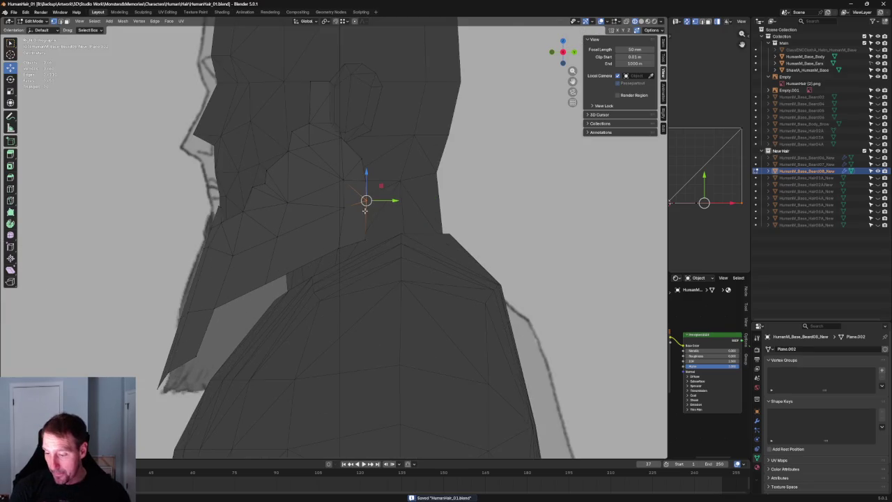
{"action": "scroll", "coordinate": [362, 202], "scroll_direction": "up", "scroll_amount": 3}
{"action": "key", "text": "alt+z"}
- Move the rear beard vertex below the ear along Y onto the reference outline
{"action": "left_click", "coordinate": [345, 187]}
{"action": "key", "text": "g"}
{"action": "key", "text": "y"}
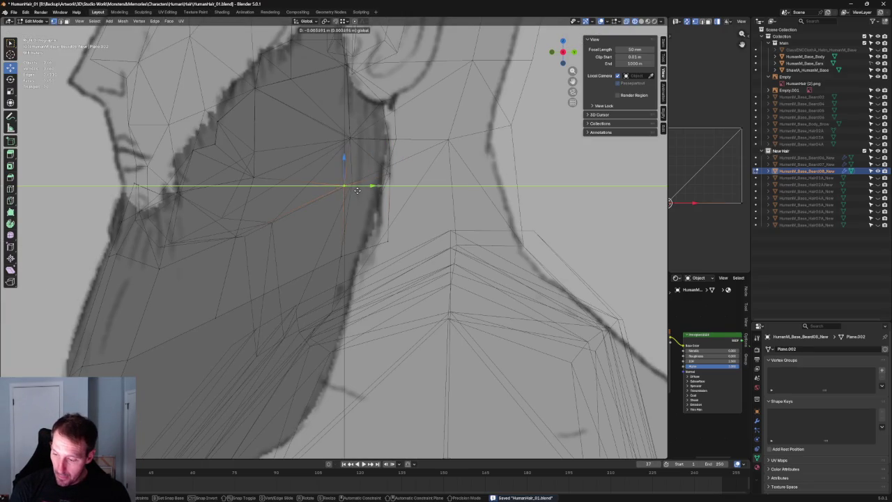
{"action": "key", "text": "alt+z"}
{"action": "key", "text": "alt+z"}
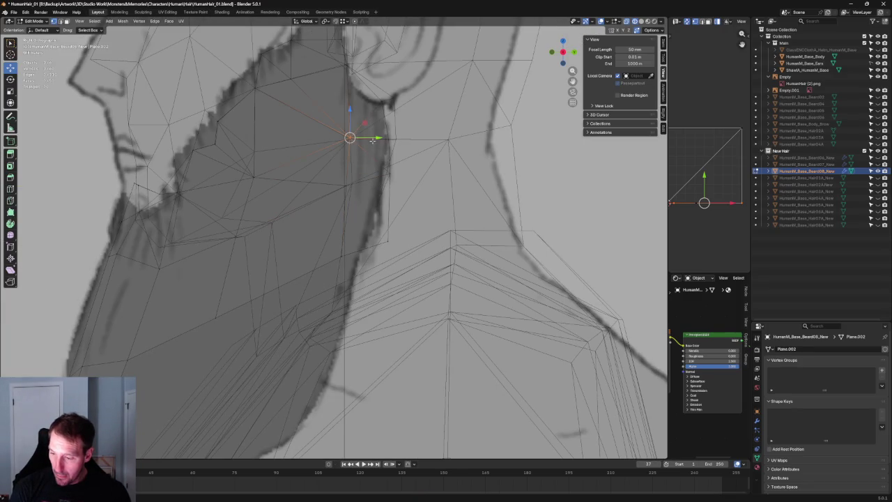
{"action": "left_click", "coordinate": [366, 140]}
{"action": "key", "text": "alt+z"}
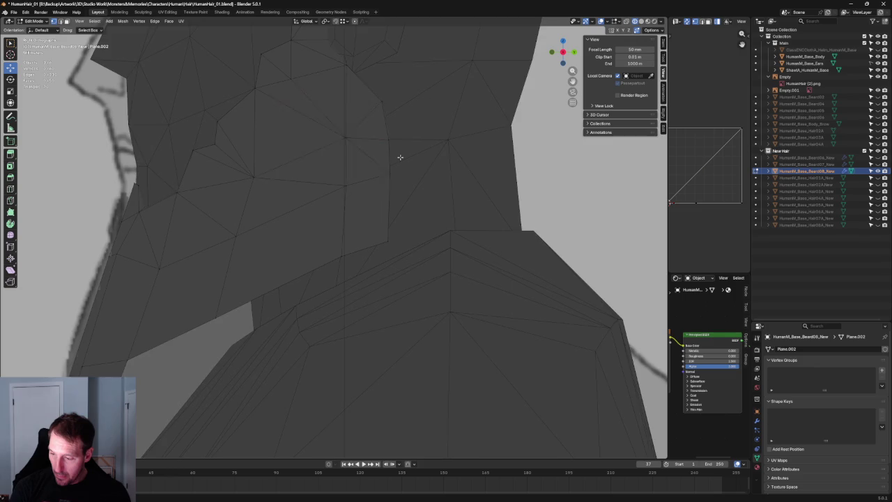
{"action": "key", "text": "alt+z"}
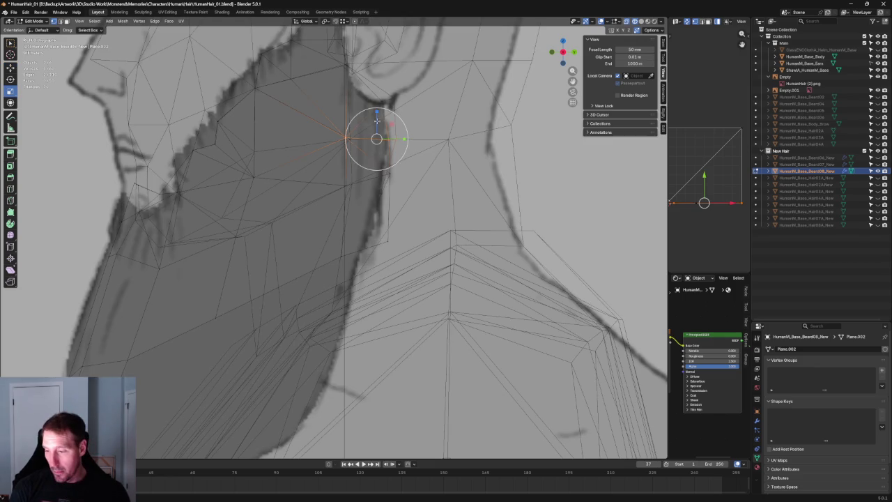
- Flatten the selected rear beard vertices vertically along Z
{"action": "key", "text": "s"}
{"action": "key", "text": "z"}
{"action": "left_click", "coordinate": [375, 129]}
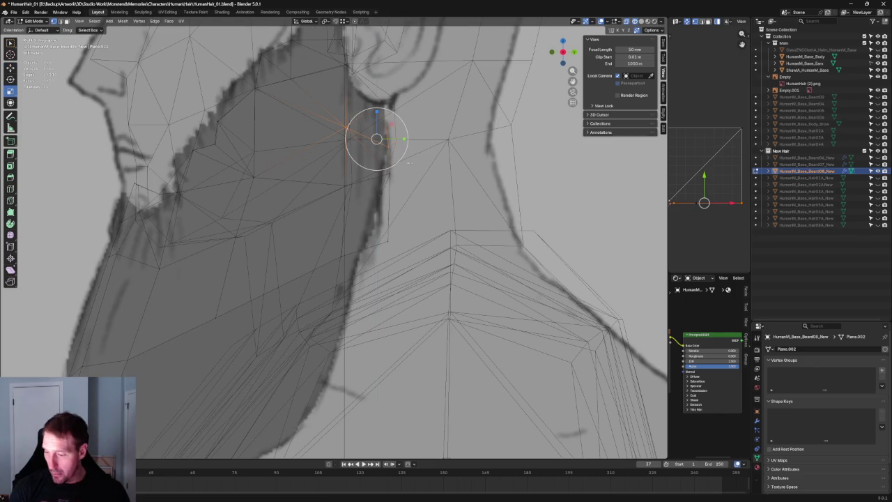
{"action": "left_click", "coordinate": [441, 161]}
- Raise the under-jaw beard vertex toward the jaw, flatten it vertically, and check it opaque
{"action": "left_click_drag", "start_coordinate": [372, 188], "coordinate": [372, 189]}
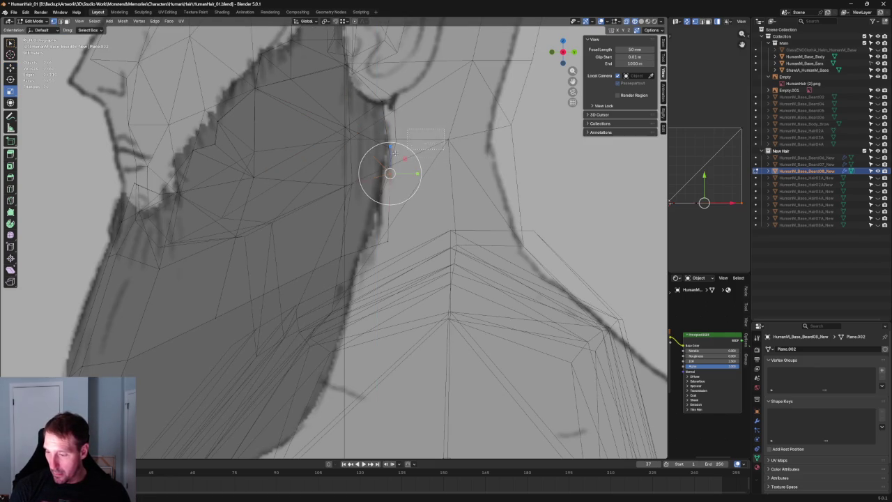
{"action": "key", "text": "g"}
{"action": "left_click", "coordinate": [459, 126]}
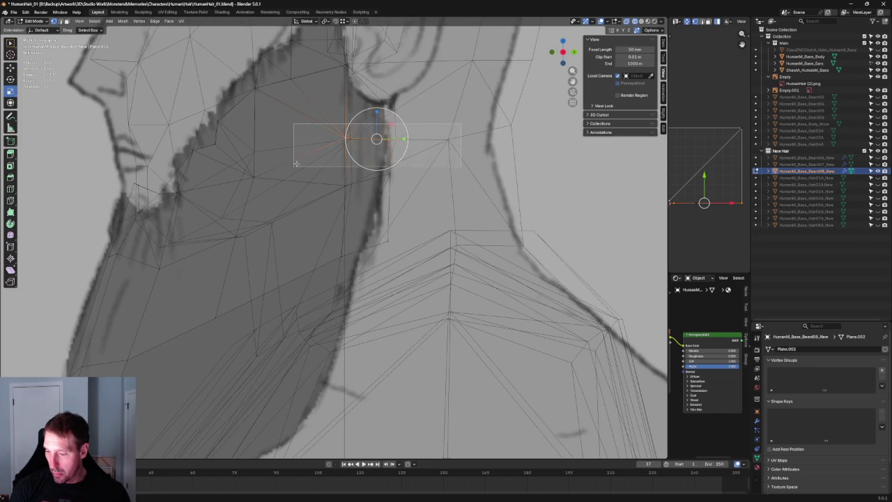
{"action": "left_click_drag", "start_coordinate": [377, 113], "coordinate": [376, 124]}
{"action": "left_click", "coordinate": [377, 124]}
{"action": "scroll", "coordinate": [390, 153], "scroll_direction": "down", "scroll_amount": 5}
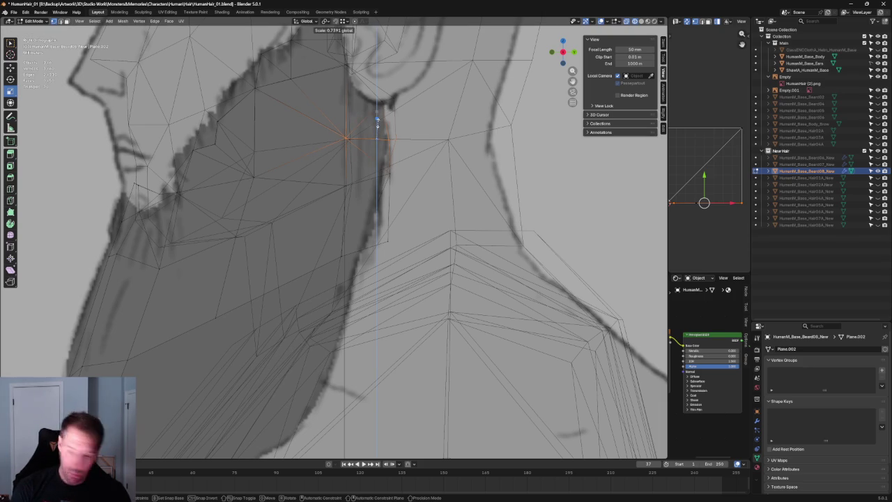
{"action": "key", "text": "alt+z"}
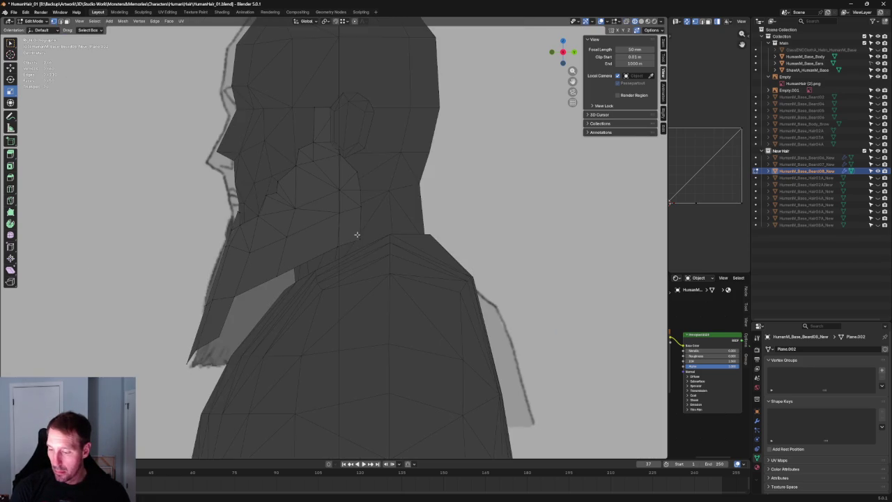
{"action": "middle_click_drag", "start_coordinate": [346, 255], "coordinate": [400, 257], "text": "alt"}
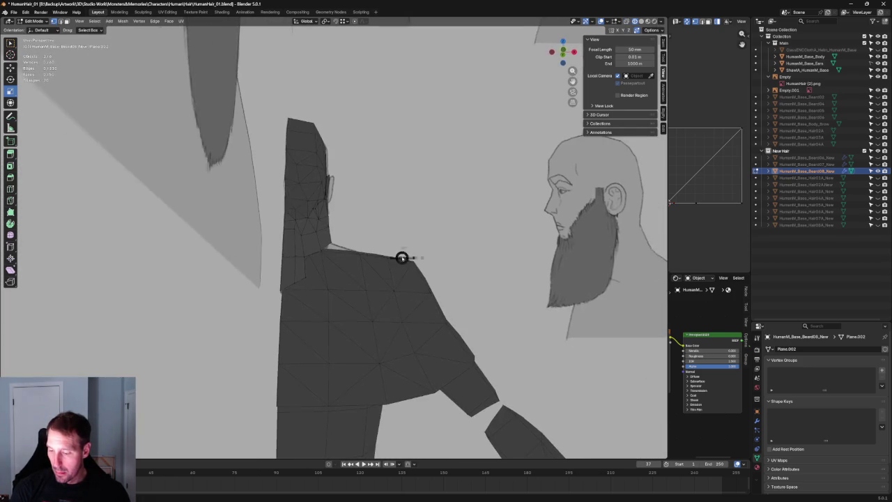
- In the front X-ray view, move the beard's neck-base edge onto the body outline
{"action": "scroll", "coordinate": [317, 289], "scroll_direction": "up", "scroll_amount": 4}
{"action": "key", "text": "alt+z"}
{"action": "key", "text": "alt+z"}
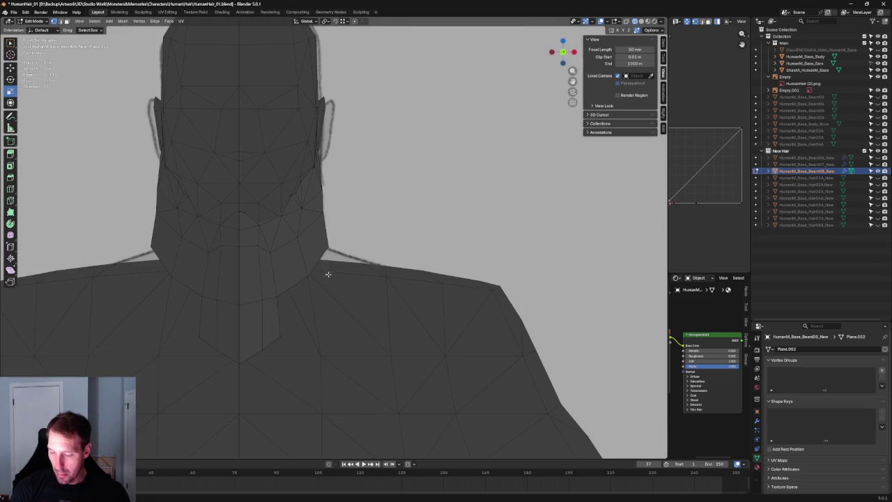
{"action": "right_click", "coordinate": [320, 258], "text": "shift"}
{"action": "middle_click_drag", "start_coordinate": [315, 267], "coordinate": [322, 256]}
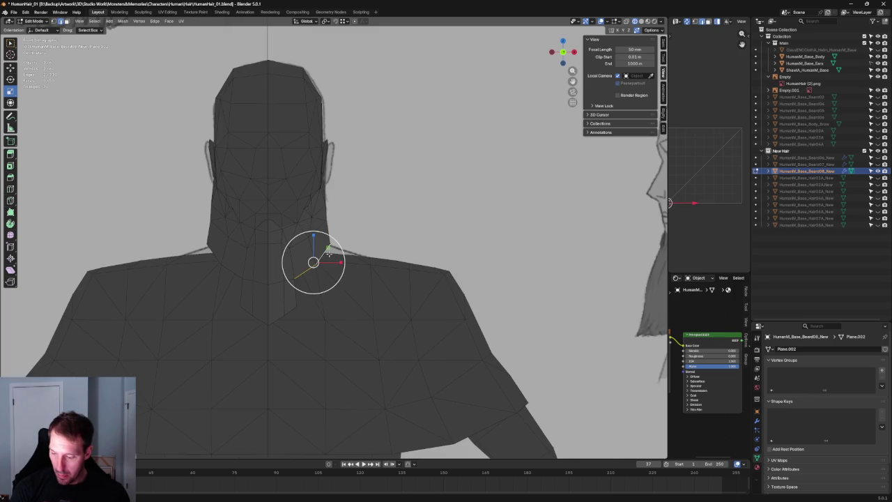
{"action": "key", "text": "g"}
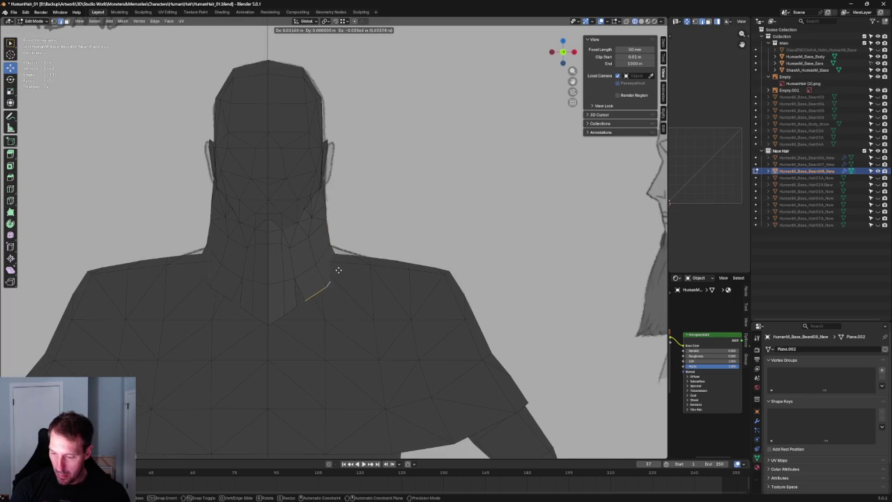
{"action": "left_click", "coordinate": [331, 275]}
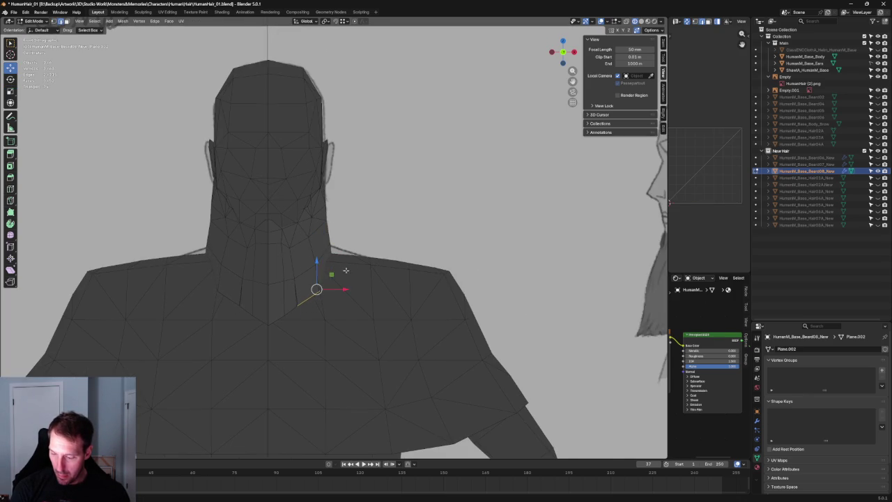
- In side view, move the beard's back-edge vertices in Y and Z onto the neck outline
{"action": "key", "text": "KP_3"}
{"action": "key", "text": "alt+z"}
{"action": "scroll", "coordinate": [343, 283], "scroll_direction": "up", "scroll_amount": 3}
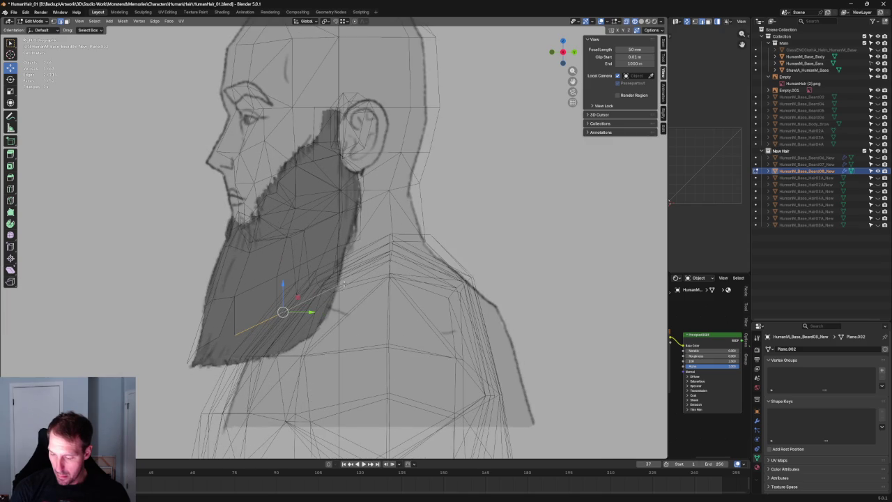
{"action": "middle_click_drag", "start_coordinate": [332, 291], "coordinate": [333, 286]}
{"action": "key", "text": "KP_3"}
{"action": "key", "text": "1"}
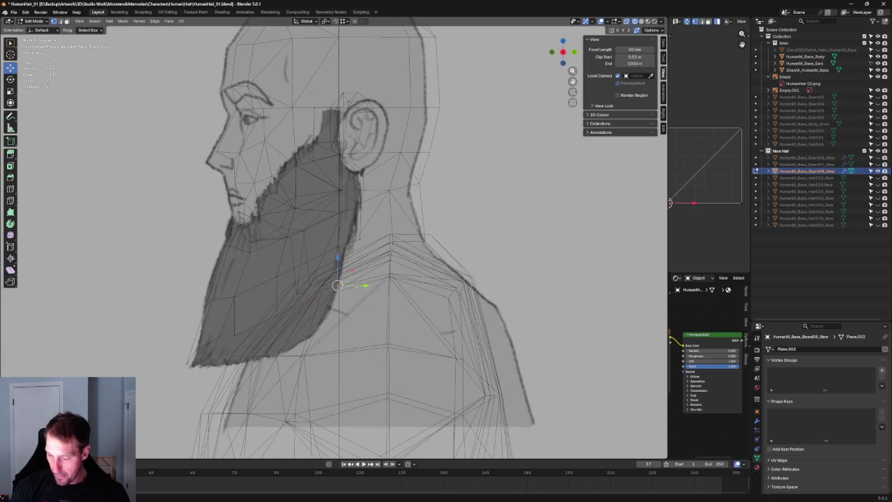
{"action": "key", "text": "alt+z"}
{"action": "key", "text": "g"}
{"action": "key", "text": "y"}
{"action": "key", "text": "shift+x"}
{"action": "left_click", "coordinate": [328, 261]}
- In back view, slide the neck vertex left onto the neck outline and check the fit
{"action": "key", "text": "ctrl+KP_1"}
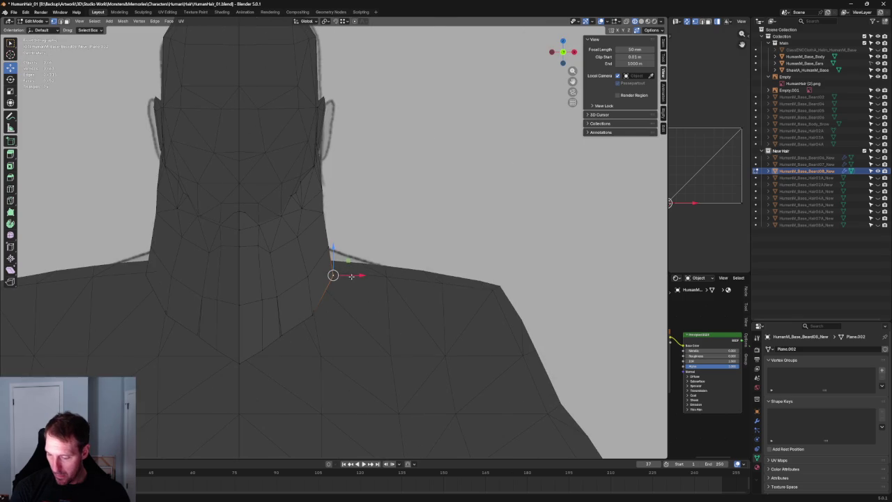
{"action": "key", "text": "alt+z"}
{"action": "left_click_drag", "start_coordinate": [357, 277], "coordinate": [346, 276]}
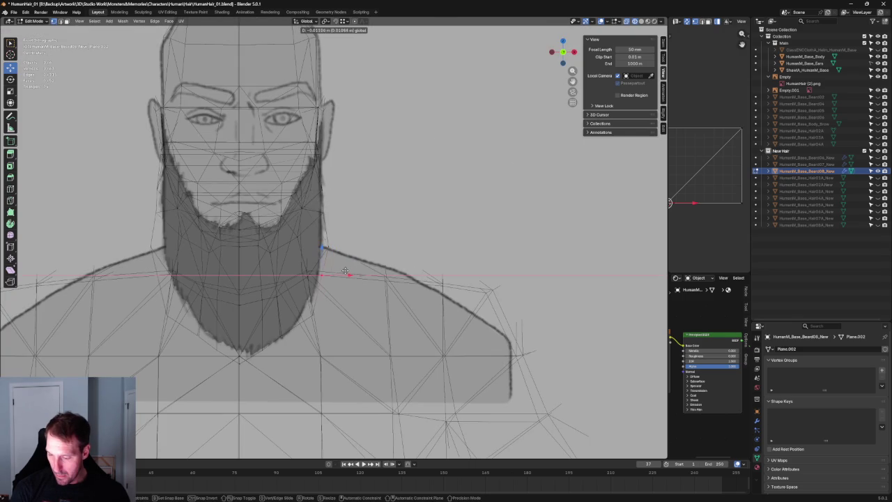
{"action": "key", "text": "alt+z"}
{"action": "key", "text": "alt+z"}
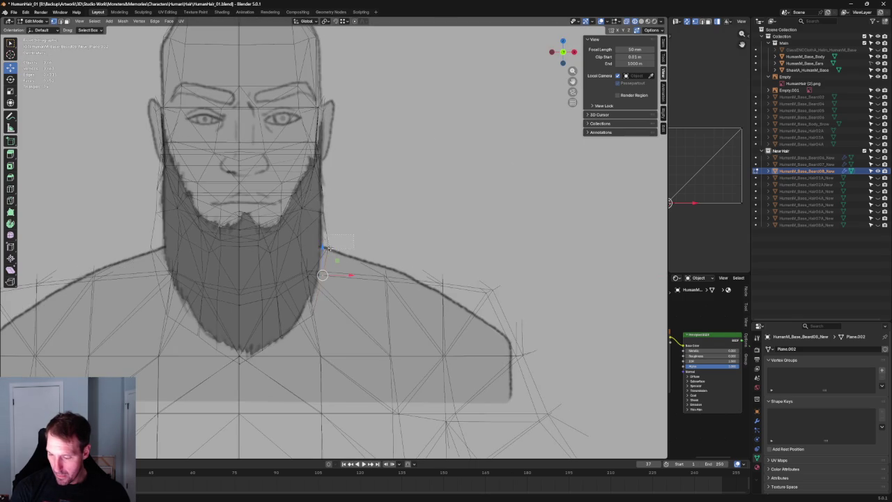
{"action": "key", "text": "alt+z"}
{"action": "scroll", "coordinate": [365, 244], "scroll_direction": "down", "scroll_amount": 5}
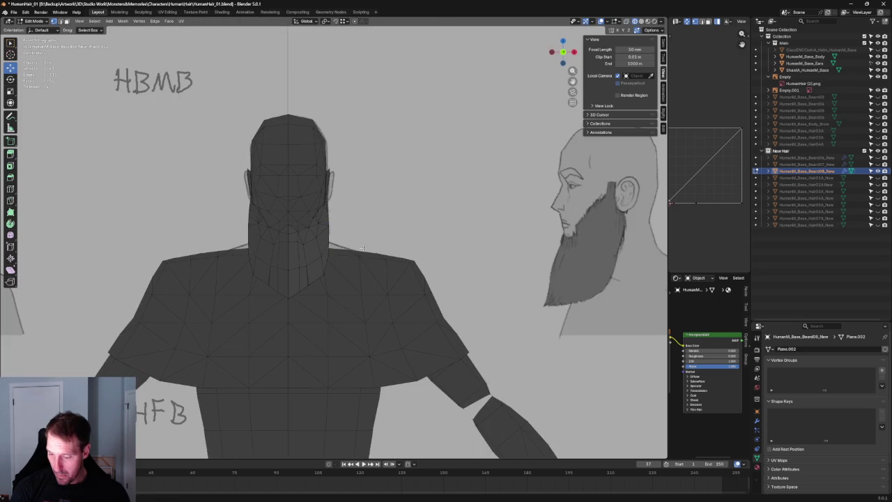
- Nudge a jaw vertex down and pull the beard tip up along the drawn outline
{"action": "scroll", "coordinate": [336, 280], "scroll_direction": "up", "scroll_amount": 3}
{"action": "scroll", "coordinate": [323, 295], "scroll_direction": "up", "scroll_amount": 2}
{"action": "key", "text": "alt+z"}
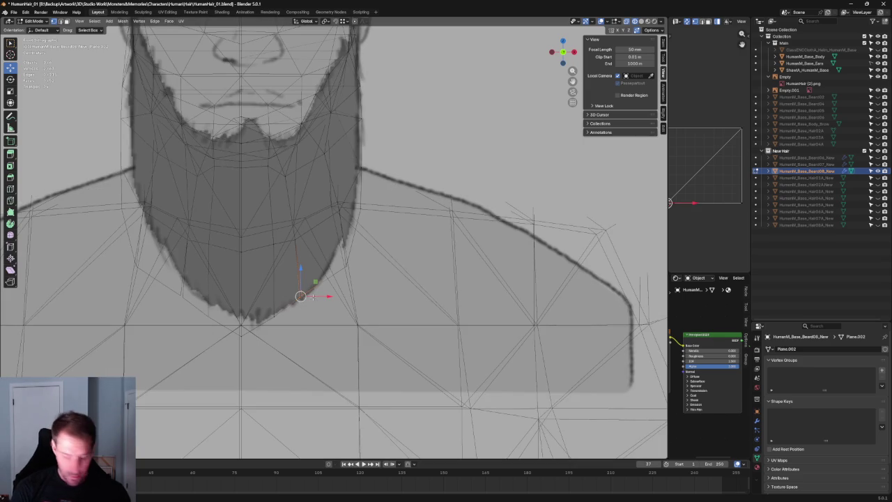
{"action": "key", "text": "alt+z"}
{"action": "key", "text": "alt+z"}
{"action": "scroll", "coordinate": [299, 309], "scroll_direction": "down", "scroll_amount": 4}
{"action": "scroll", "coordinate": [301, 299], "scroll_direction": "up", "scroll_amount": 4}
{"action": "left_click_drag", "start_coordinate": [294, 274], "coordinate": [296, 280]}
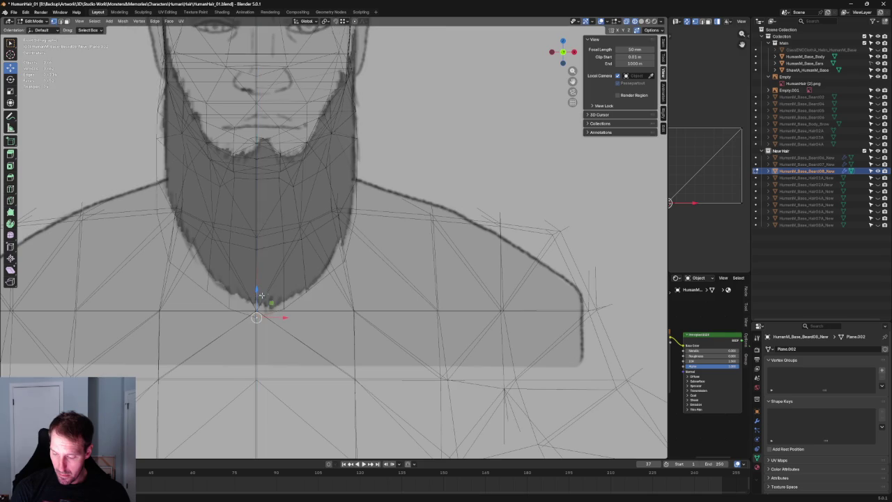
{"action": "middle_click_drag", "start_coordinate": [334, 291], "coordinate": [270, 289]}
{"action": "left_click_drag", "start_coordinate": [178, 317], "coordinate": [222, 291]}
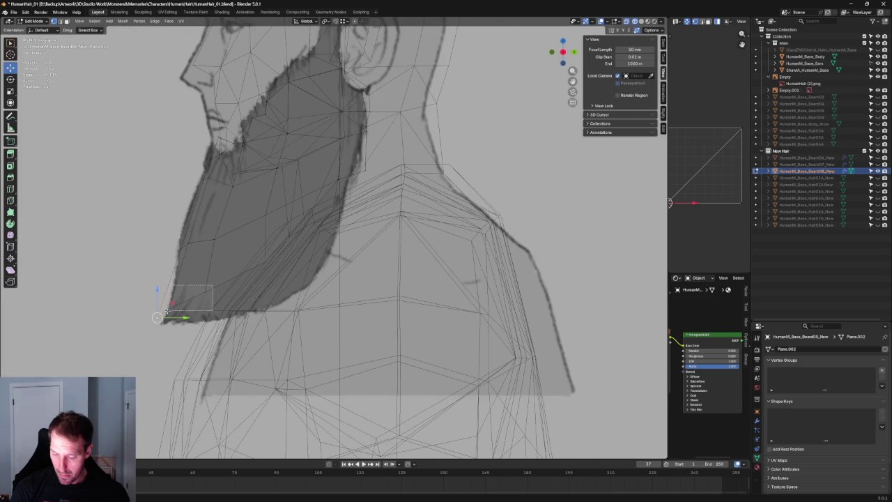
{"action": "key", "text": "alt+z"}
- Adjust another beard vertex slightly and select the vertex at the neck corner
{"action": "left_click", "coordinate": [265, 258]}
{"action": "key", "text": "g"}
{"action": "left_click", "coordinate": [315, 210]}
{"action": "left_click", "coordinate": [315, 210]}
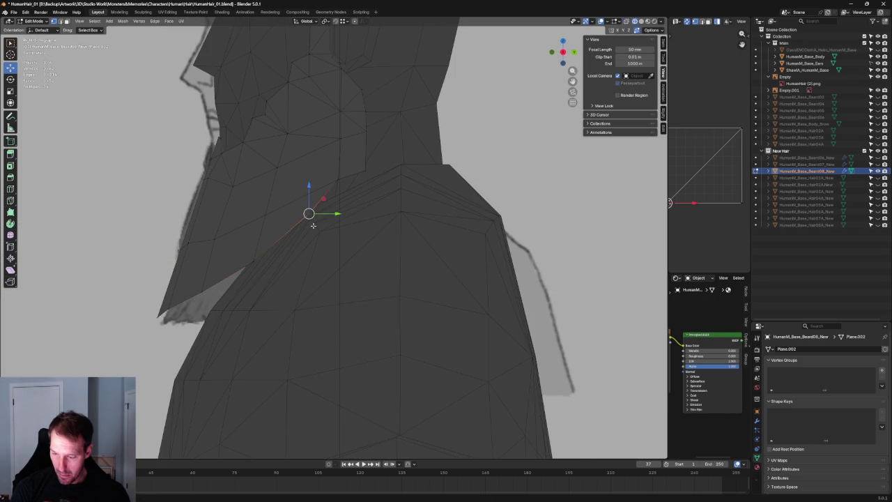
{"action": "key", "text": "KP_Decimal"}
{"action": "right_click", "coordinate": [323, 232]}
{"action": "key", "text": "Escape"}
{"action": "left_click", "coordinate": [356, 213]}
{"action": "key", "text": "alt+z"}
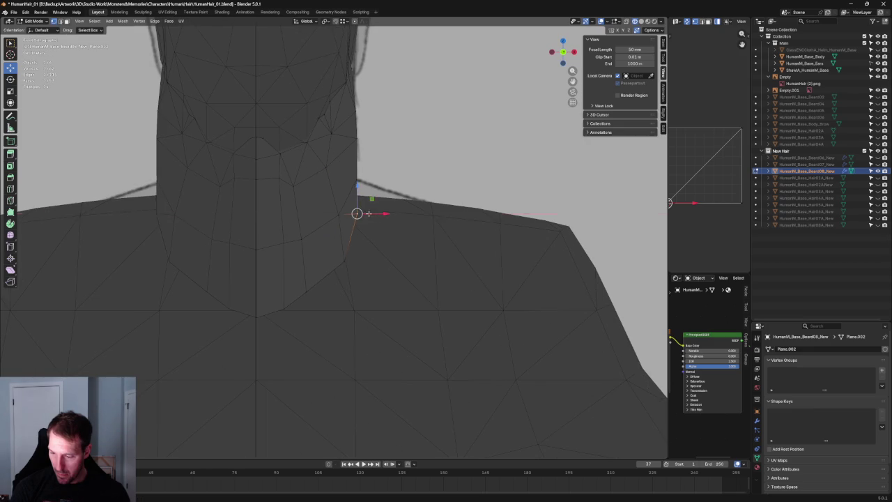
{"action": "key", "text": "alt+z"}
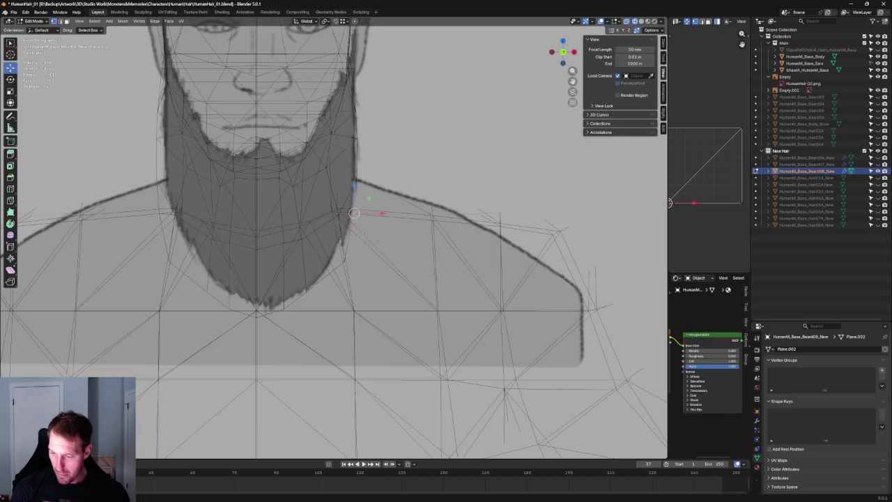
{"action": "key", "text": "alt+z"}
- Raise a chest vertex straight up along Z and check the fit in X-ray
{"action": "left_click", "coordinate": [348, 256]}
{"action": "key", "text": "g"}
{"action": "key", "text": "z"}
{"action": "left_click", "coordinate": [338, 244]}
{"action": "key", "text": "alt+z"}
{"action": "key", "text": "alt+z"}
{"action": "key", "text": "alt+z"}
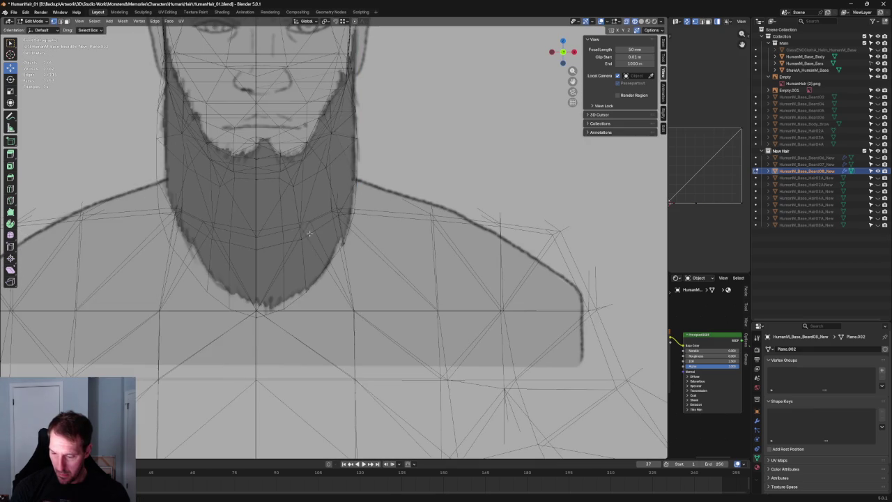
{"action": "key", "text": "g"}
{"action": "key", "text": "z"}
{"action": "left_click", "coordinate": [302, 217]}
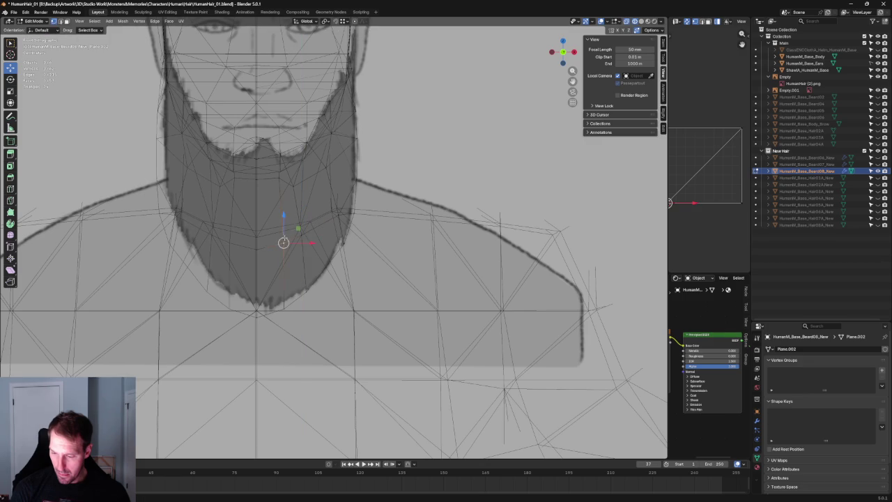
- In close side profile, move a beard vertex along Y against the neck
{"action": "middle_click_drag", "start_coordinate": [283, 242], "coordinate": [111, 235]}
{"action": "scroll", "coordinate": [111, 236], "scroll_direction": "up", "scroll_amount": 5}
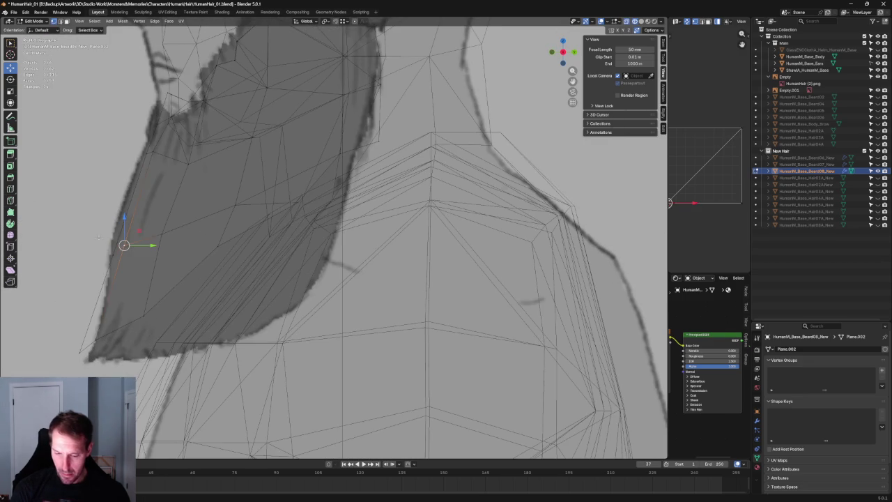
{"action": "key", "text": "g"}
{"action": "key", "text": "y"}
{"action": "left_click", "coordinate": [155, 227]}
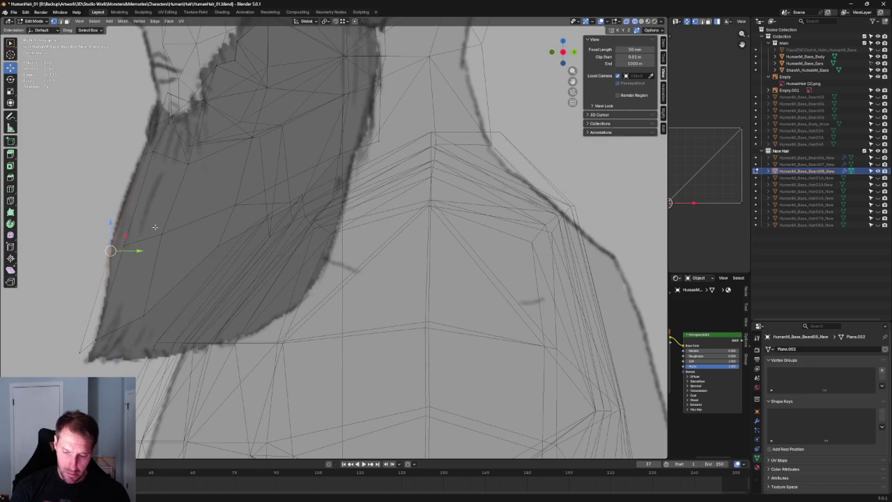
{"action": "scroll", "coordinate": [155, 226], "scroll_direction": "down", "scroll_amount": 4}
{"action": "scroll", "coordinate": [279, 225], "scroll_direction": "up", "scroll_amount": 4}
- Move the beard's jaw-edge vertices along Y, then check the fit from the front view
{"action": "left_click_drag", "start_coordinate": [213, 215], "coordinate": [213, 215]}
{"action": "key", "text": "g"}
{"action": "key", "text": "y"}
{"action": "left_click", "coordinate": [225, 201]}
{"action": "key", "text": "alt+z"}
{"action": "middle_click_drag", "start_coordinate": [258, 207], "coordinate": [354, 204]}
{"action": "key", "text": "grave"}
{"action": "left_click", "coordinate": [312, 183]}
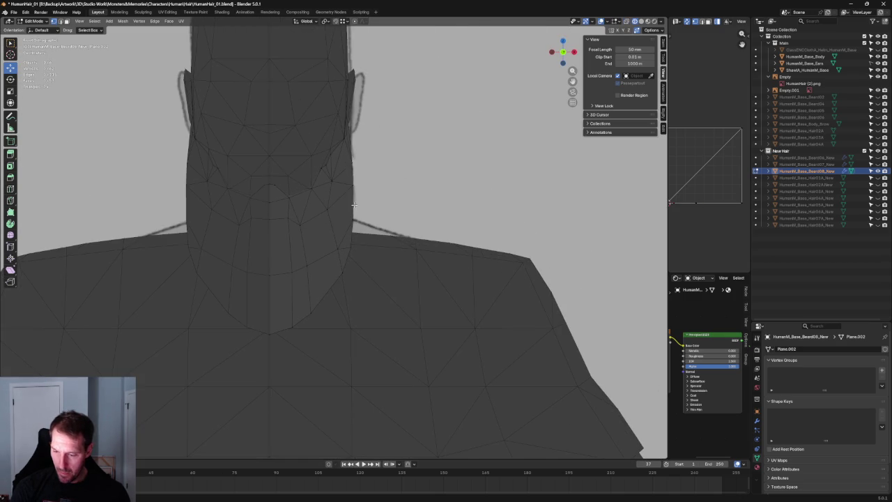
{"action": "scroll", "coordinate": [410, 178], "scroll_direction": "down", "scroll_amount": 3}
{"action": "scroll", "coordinate": [410, 179], "scroll_direction": "down", "scroll_amount": 3}
{"action": "scroll", "coordinate": [411, 179], "scroll_direction": "up", "scroll_amount": 5}
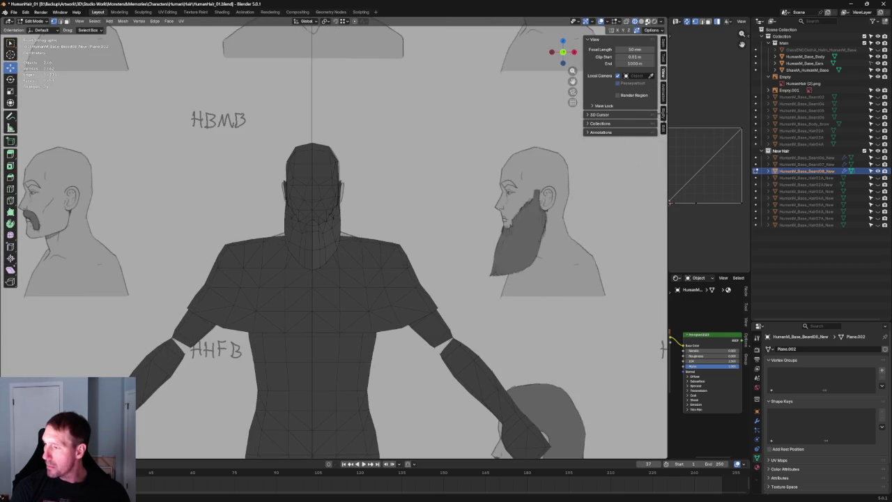
- Move a beard vertex beside the neck up against the neck within the depth-height plane
{"action": "key", "text": "alt+z"}
{"action": "scroll", "coordinate": [311, 221], "scroll_direction": "up", "scroll_amount": 4}
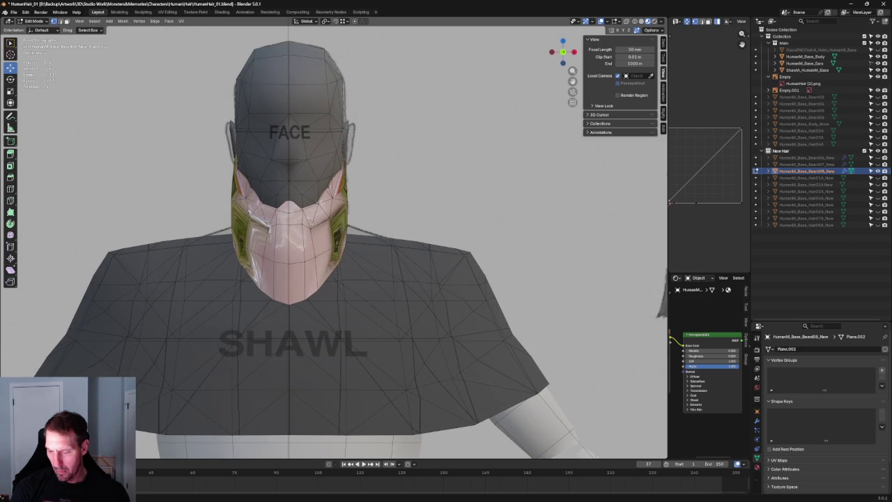
{"action": "mouse_move", "coordinate": [311, 222]}
{"action": "middle_mouse_down"}
{"action": "mouse_move", "coordinate": [355, 221]}
{"action": "mouse_move", "coordinate": [646, 56]}
{"action": "mouse_move", "coordinate": [292, 198]}
{"action": "middle_mouse_up"}
{"action": "key", "text": "alt+z"}
{"action": "key", "text": "KP_1"}
{"action": "scroll", "coordinate": [294, 202], "scroll_direction": "up", "scroll_amount": 5}
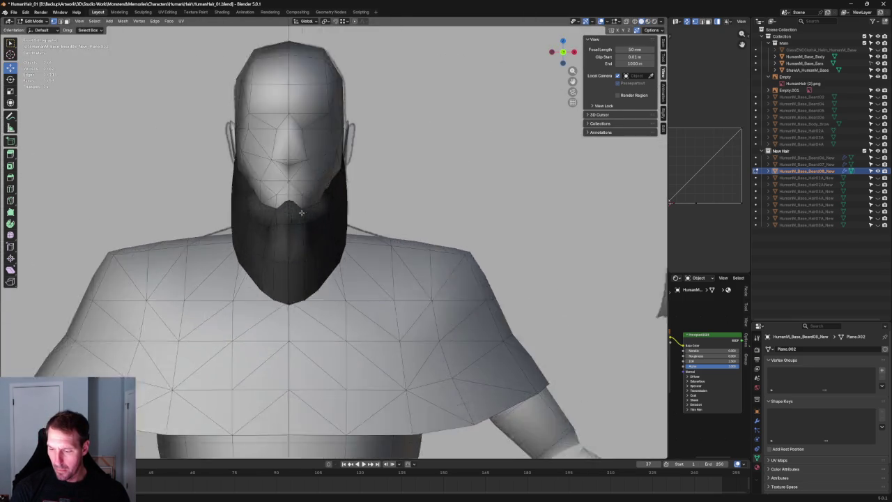
{"action": "key", "text": "alt+z"}
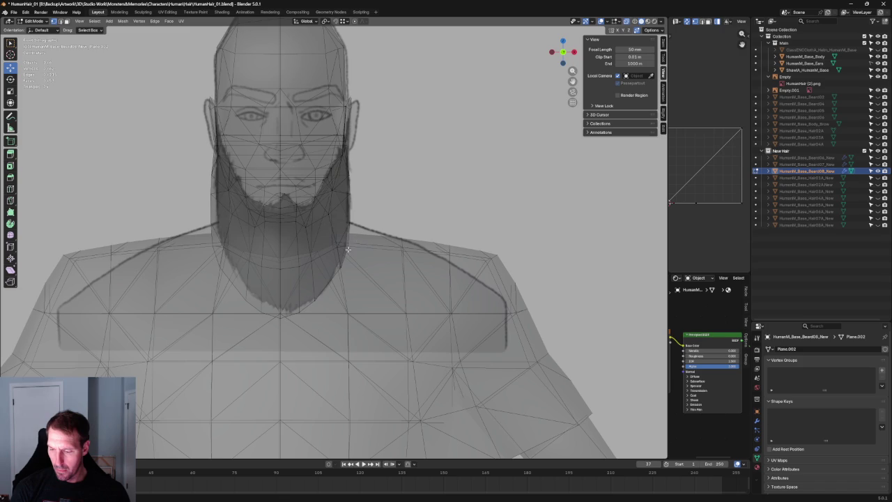
{"action": "left_click", "coordinate": [347, 249]}
{"action": "key", "text": "alt+z"}
{"action": "middle_click_drag", "start_coordinate": [347, 249], "coordinate": [377, 237]}
{"action": "scroll", "coordinate": [355, 237], "scroll_direction": "up", "scroll_amount": 3}
{"action": "key", "text": "g"}
{"action": "key", "text": "shift+x"}
{"action": "left_click", "coordinate": [383, 231]}
{"action": "left_click_drag", "start_coordinate": [369, 245], "coordinate": [407, 205]}
- Nudge that vertex along Y, then reposition it again in the depth-height plane
{"action": "key", "text": "g"}
{"action": "key", "text": "y"}
{"action": "left_click", "coordinate": [436, 200]}
{"action": "key", "text": "alt+z"}
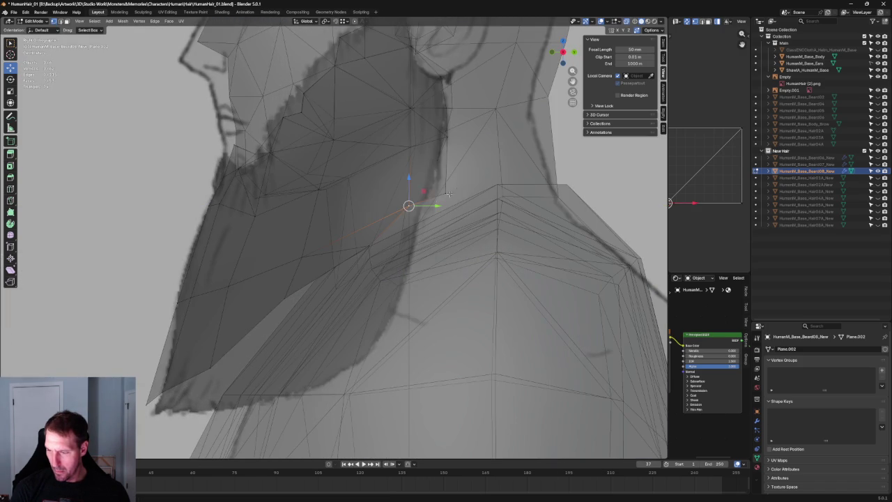
{"action": "key", "text": "g"}
{"action": "key", "text": "shift+x"}
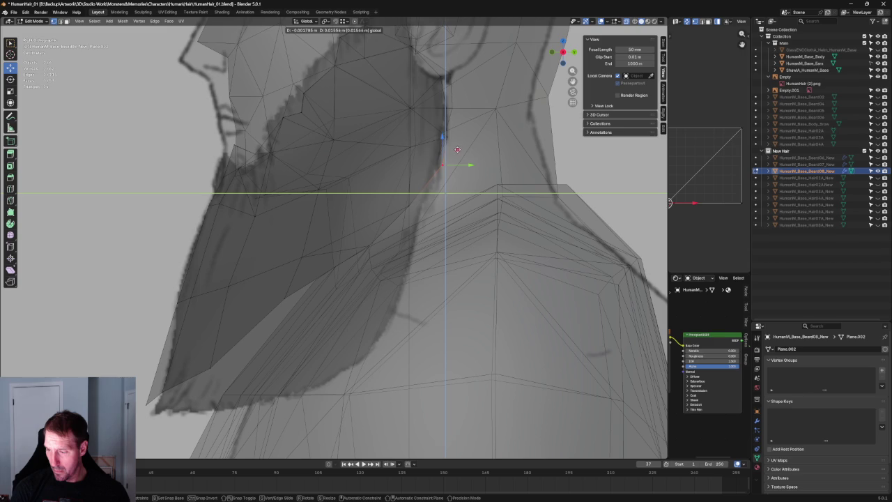
{"action": "left_click", "coordinate": [457, 152]}
{"action": "key", "text": "alt+z"}
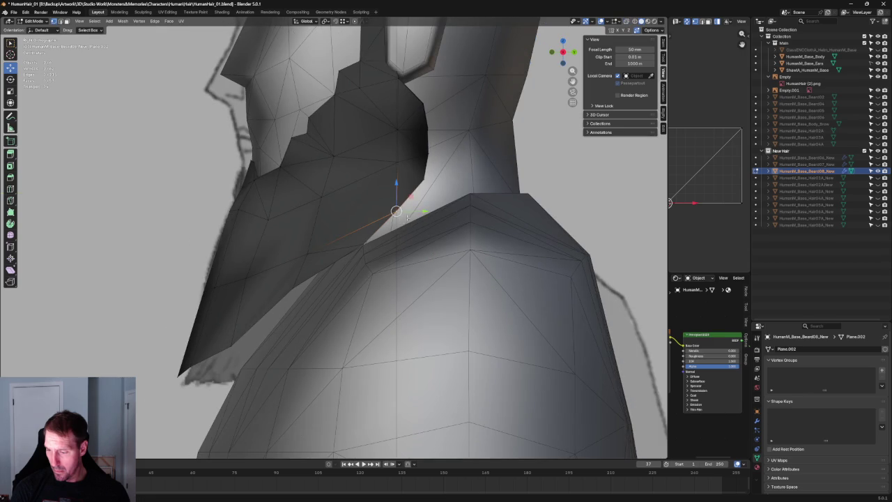
{"action": "middle_click_drag", "start_coordinate": [377, 247], "coordinate": [389, 233]}
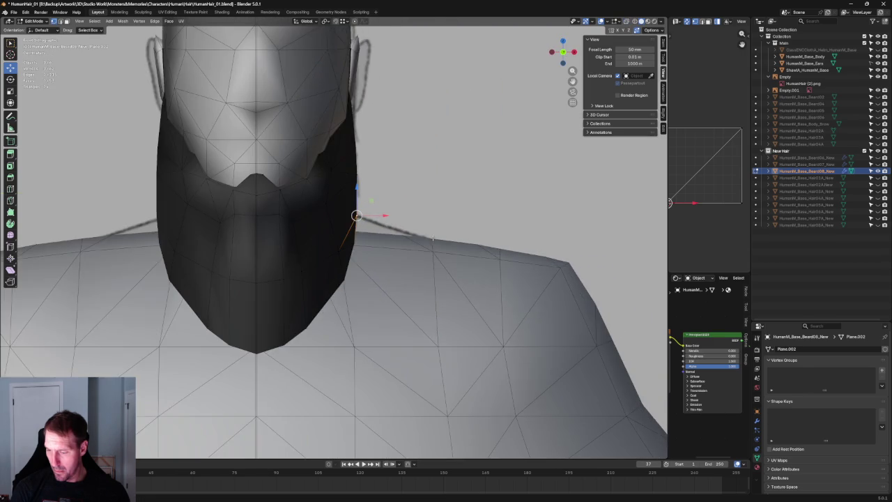
{"action": "key", "text": "alt+z"}
{"action": "middle_click_drag", "start_coordinate": [371, 215], "coordinate": [373, 215]}
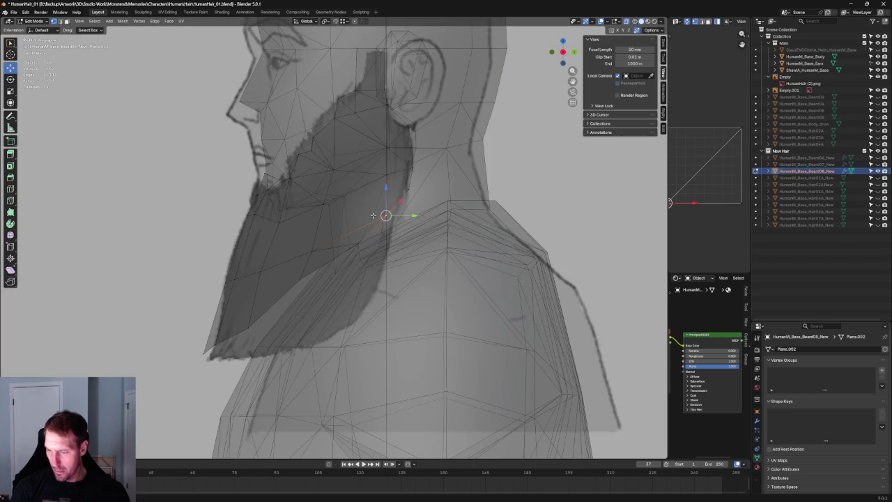
{"action": "key", "text": "alt+z"}
{"action": "key", "text": "alt+z"}
{"action": "scroll", "coordinate": [324, 259], "scroll_direction": "down", "scroll_amount": 4}
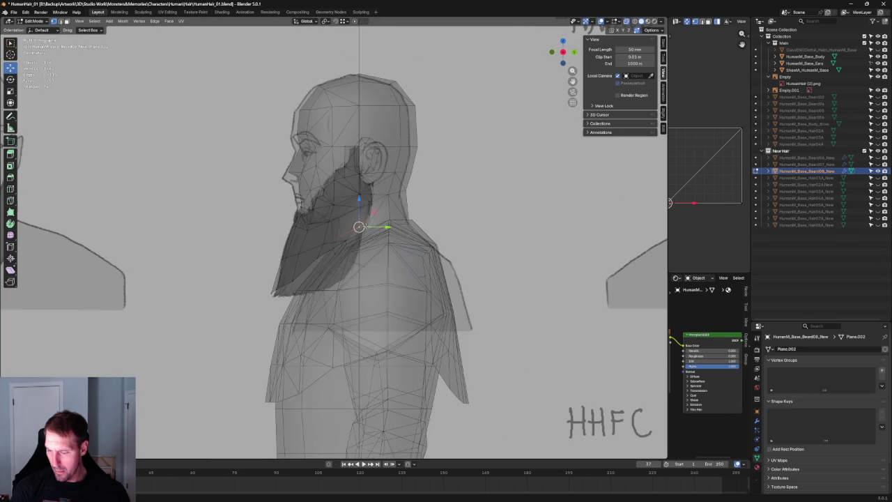
- Shift a rear beard vertex near the neck slightly along Y toward the neck
{"action": "key", "text": "alt+z"}
{"action": "left_click", "coordinate": [322, 257]}
{"action": "key", "text": "alt+z"}
{"action": "key", "text": "g"}
{"action": "key", "text": "y"}
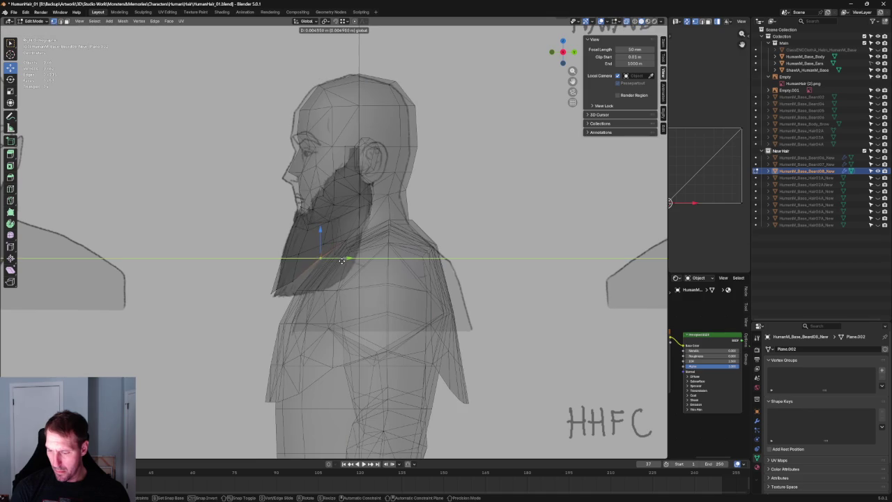
{"action": "key", "text": "Escape"}
{"action": "key", "text": "alt+z"}
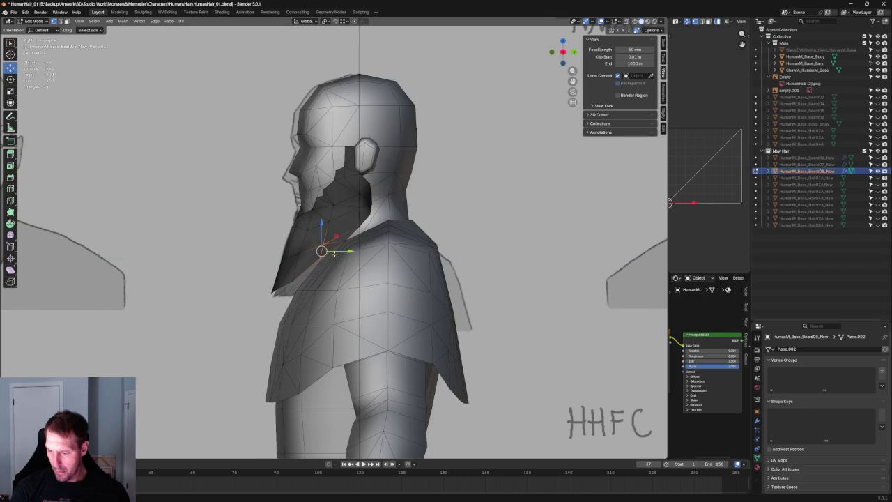
{"action": "key", "text": "g"}
{"action": "key", "text": "y"}
{"action": "key", "text": "Escape"}
{"action": "left_click", "coordinate": [328, 221]}
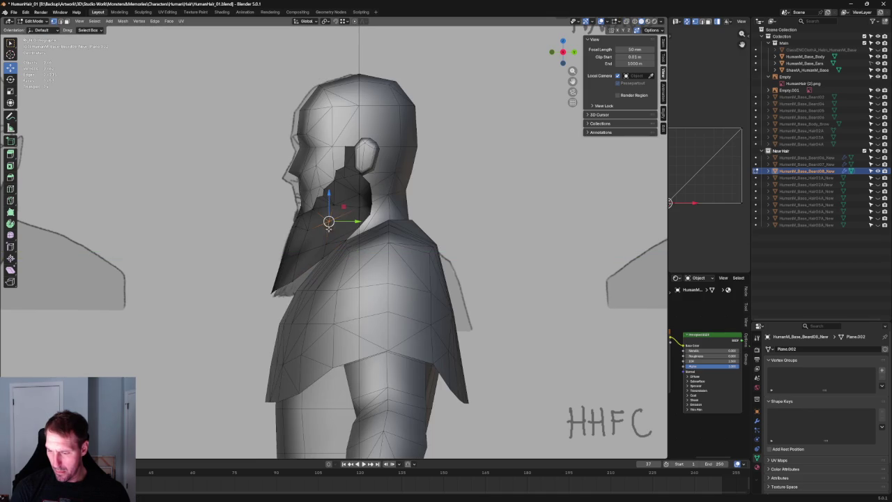
{"action": "key", "text": "g"}
{"action": "key", "text": "y"}
{"action": "left_click", "coordinate": [342, 224]}
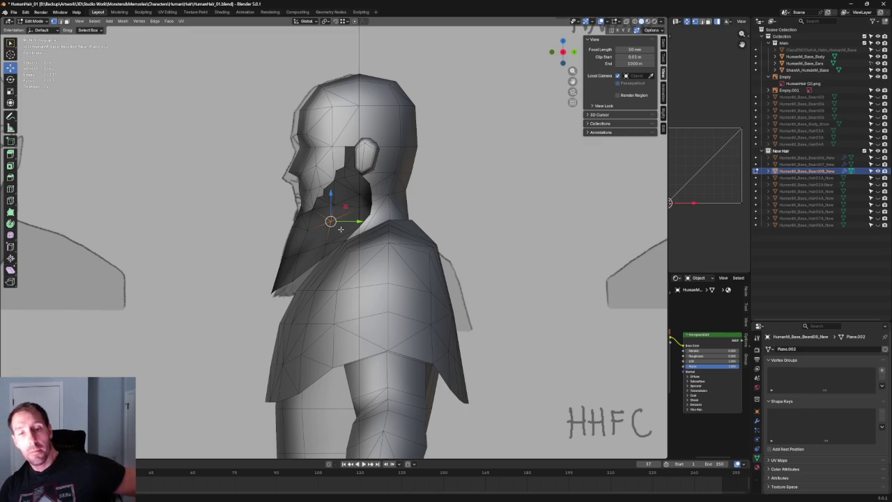
- Move a beard vertex near the shoulder along Y to fit the shoulder
{"action": "scroll", "coordinate": [338, 229], "scroll_direction": "down", "scroll_amount": 2}
{"action": "scroll", "coordinate": [331, 230], "scroll_direction": "up", "scroll_amount": 4}
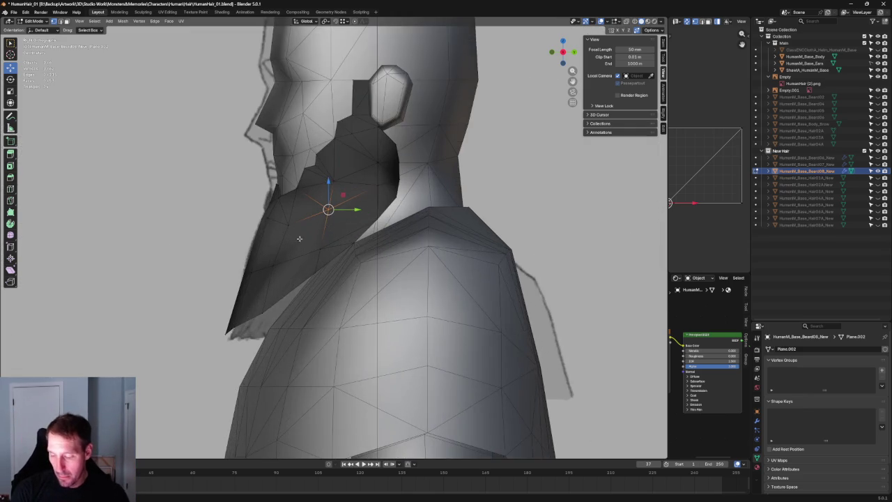
{"action": "scroll", "coordinate": [323, 233], "scroll_direction": "up", "scroll_amount": 3}
{"action": "left_click", "coordinate": [302, 199]}
{"action": "key", "text": "g"}
{"action": "key", "text": "y"}
{"action": "left_click", "coordinate": [326, 201]}
- From the front view, shift the selected vertex slightly sideways
{"action": "scroll", "coordinate": [325, 144], "scroll_direction": "down", "scroll_amount": 5}
{"action": "key", "text": "alt+z"}
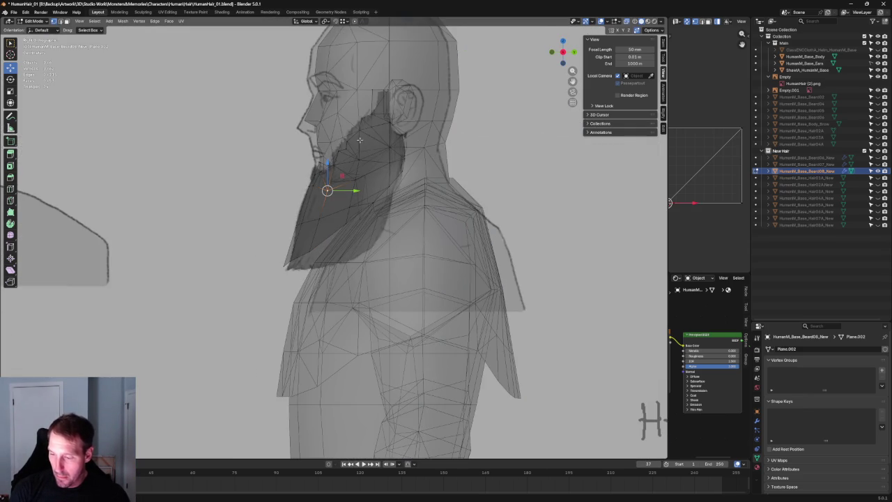
{"action": "scroll", "coordinate": [370, 139], "scroll_direction": "up", "scroll_amount": 1}
{"action": "scroll", "coordinate": [426, 149], "scroll_direction": "up", "scroll_amount": 1}
{"action": "key", "text": "alt+z"}
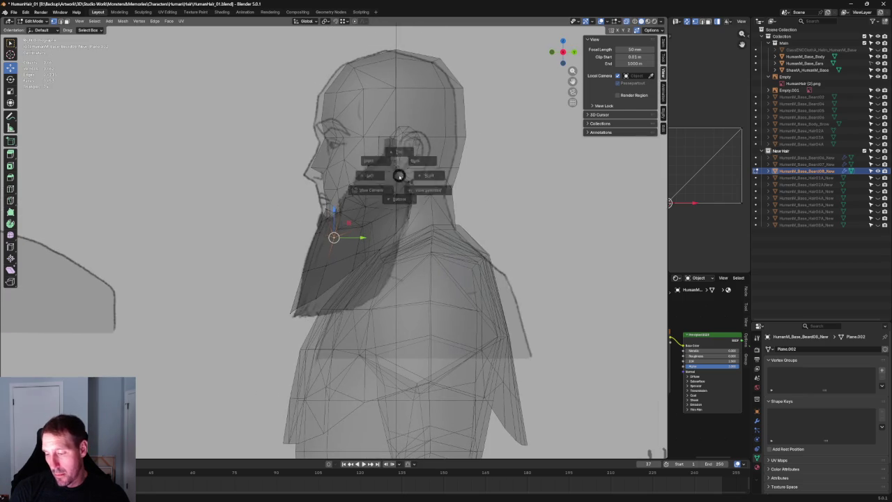
{"action": "key", "text": "KP_1"}
{"action": "scroll", "coordinate": [334, 235], "scroll_direction": "up", "scroll_amount": 2}
{"action": "scroll", "coordinate": [366, 249], "scroll_direction": "up", "scroll_amount": 2}
{"action": "left_click_drag", "start_coordinate": [362, 238], "coordinate": [368, 238]}
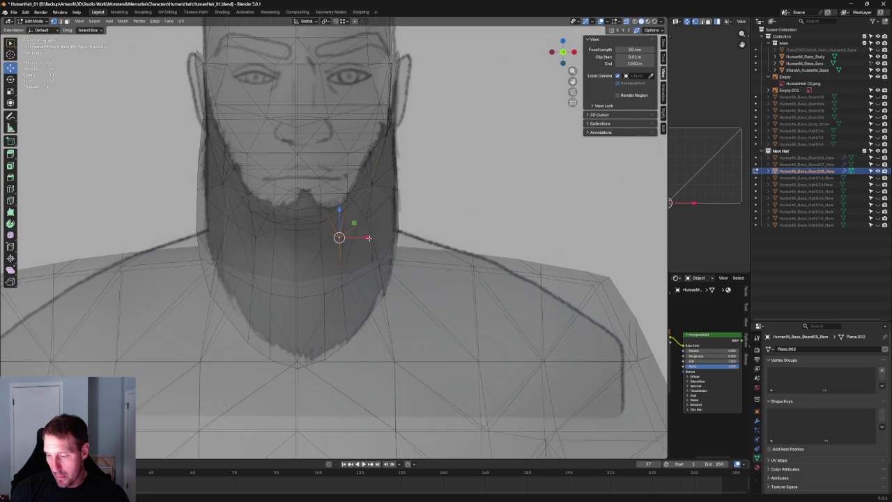
{"action": "scroll", "coordinate": [369, 237], "scroll_direction": "down", "scroll_amount": 4}
{"action": "scroll", "coordinate": [368, 238], "scroll_direction": "down", "scroll_amount": 2}
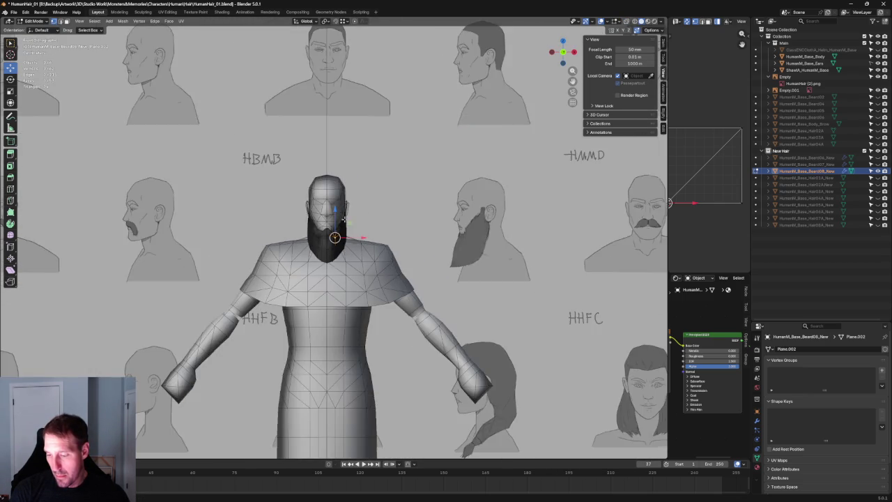
{"action": "scroll", "coordinate": [314, 175], "scroll_direction": "up", "scroll_amount": 5}
{"action": "scroll", "coordinate": [274, 118], "scroll_direction": "up", "scroll_amount": 2}
{"action": "key", "text": "alt+z"}
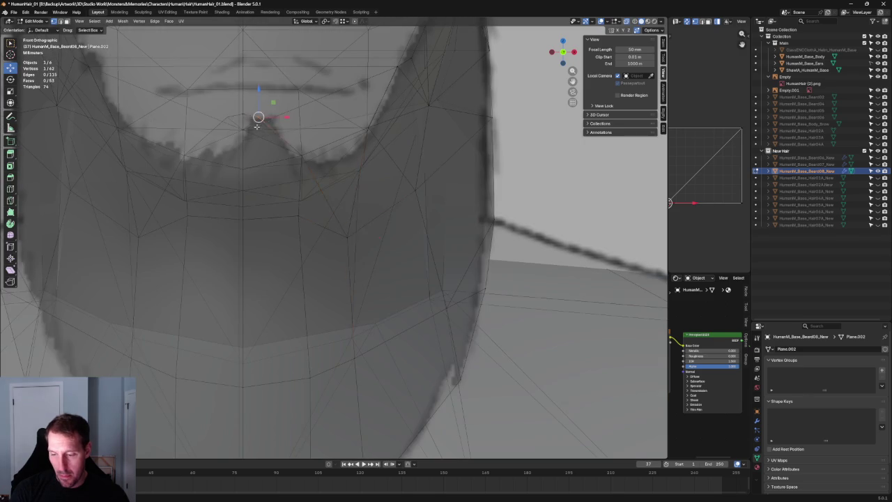
{"action": "key", "text": "alt+z"}
- Box-select the beard's centre column and scale it to 0 along X onto the midline
{"action": "left_click", "coordinate": [256, 132], "text": "shift"}
{"action": "right_click", "coordinate": [241, 175]}
{"action": "left_click", "coordinate": [235, 176]}
{"action": "scroll", "coordinate": [301, 232], "scroll_direction": "down", "scroll_amount": 5}
{"action": "scroll", "coordinate": [301, 233], "scroll_direction": "down", "scroll_amount": 3}
{"action": "scroll", "coordinate": [302, 233], "scroll_direction": "up", "scroll_amount": 3}
{"action": "key", "text": "alt+z"}
{"action": "left_click_drag", "start_coordinate": [253, 155], "coordinate": [295, 410]}
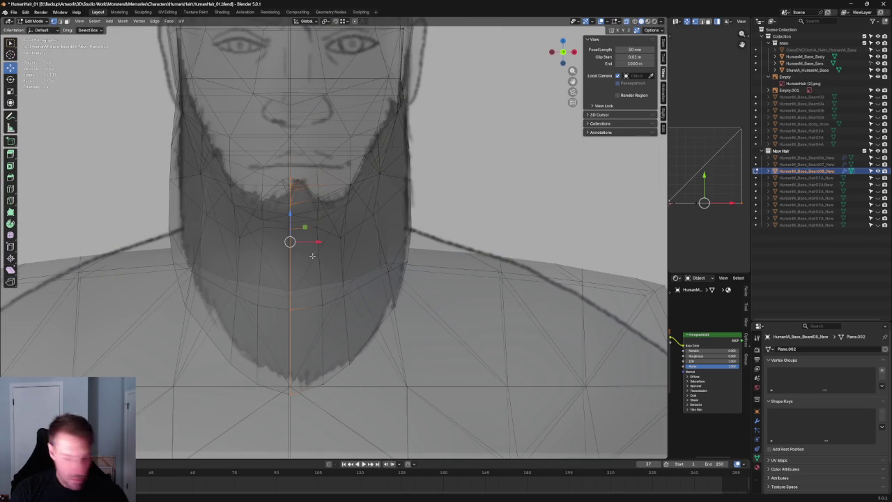
{"action": "key", "text": "s"}
{"action": "key", "text": "x"}
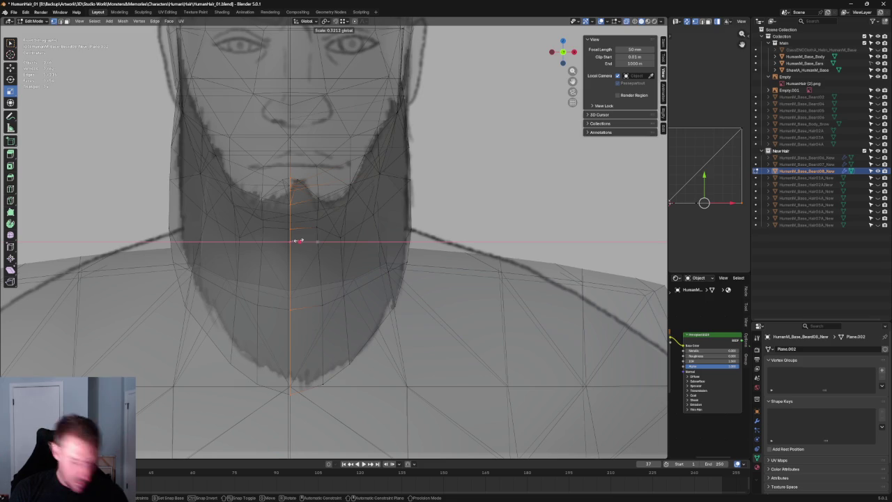
{"action": "key", "text": "0"}
{"action": "key", "text": "Return"}
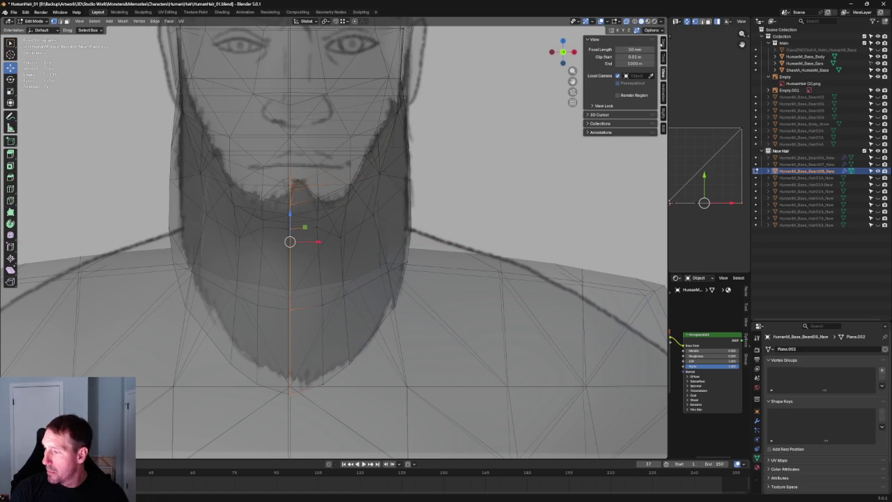
- Check the centre vertices' position values in the N-panel and return to Object Mode
{"action": "left_click", "coordinate": [662, 43]}
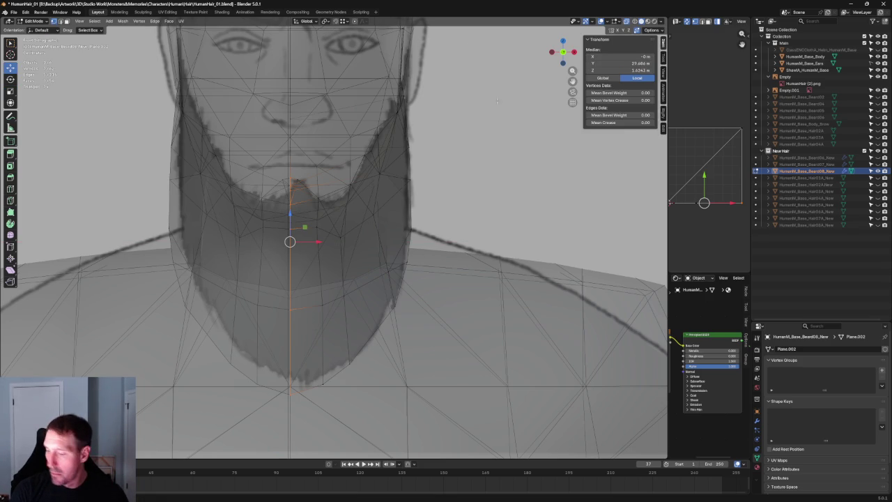
{"action": "scroll", "coordinate": [320, 155], "scroll_direction": "down", "scroll_amount": 5}
{"action": "key", "text": "Tab"}
{"action": "mouse_move", "coordinate": [319, 155]}
{"action": "middle_mouse_down"}
{"action": "mouse_move", "coordinate": [354, 177]}
{"action": "mouse_move", "coordinate": [325, 183]}
{"action": "middle_mouse_up"}
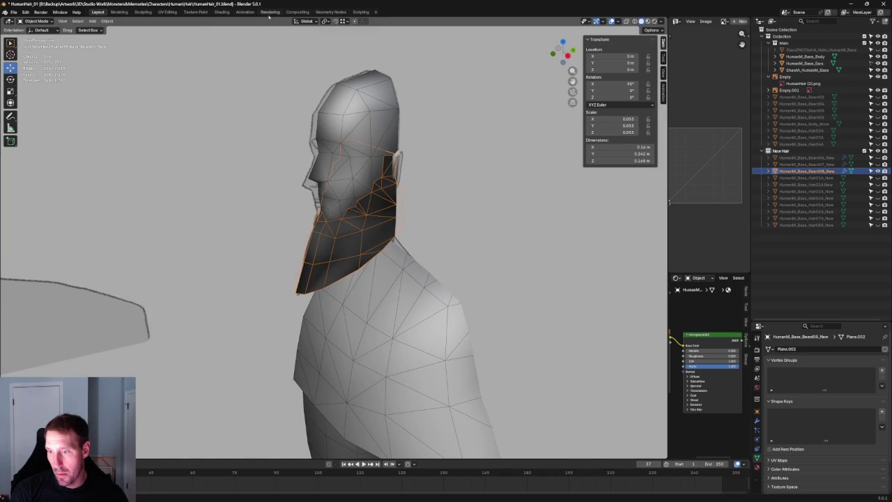
- Enter Edit Mode on the beard and browse Mesh > Normals without applying anything
{"action": "key", "text": "Tab"}
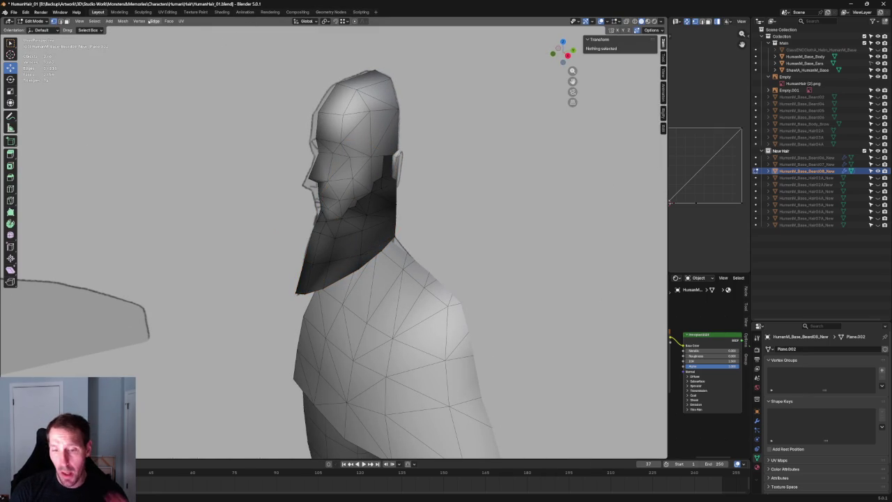
{"action": "left_click", "coordinate": [122, 21]}
{"action": "mouse_move", "coordinate": [133, 143]}
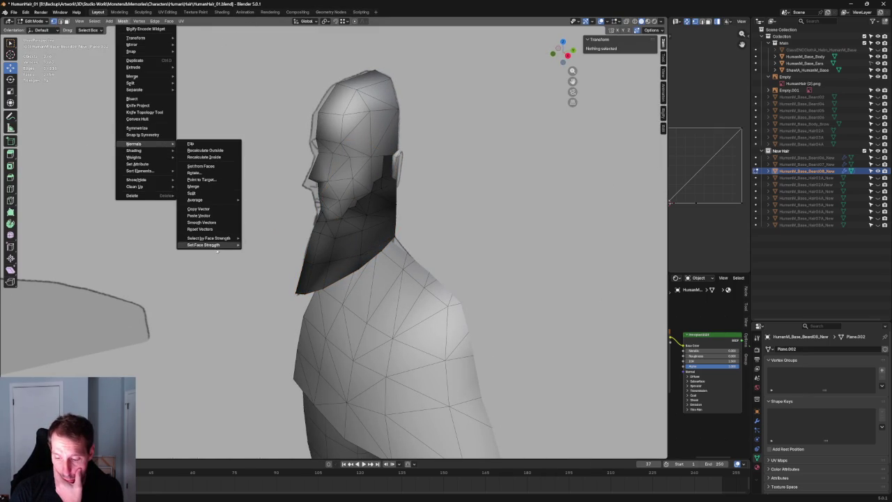
{"action": "left_click", "coordinate": [207, 230]}
{"action": "key", "text": "a"}
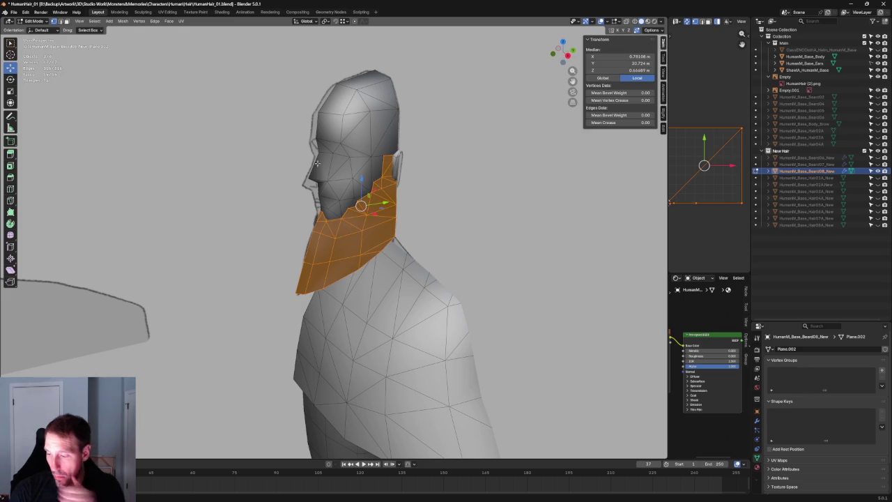
{"action": "left_click", "coordinate": [123, 21]}
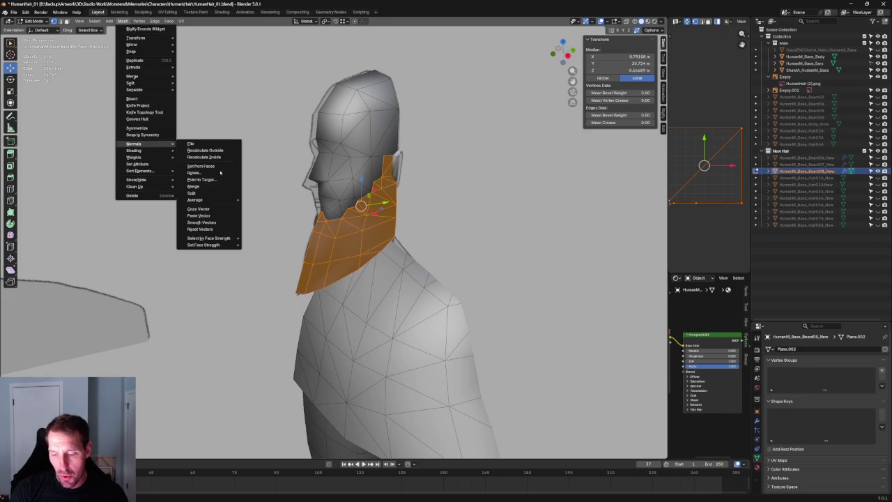
{"action": "left_click", "coordinate": [200, 229]}
{"action": "scroll", "coordinate": [290, 102], "scroll_direction": "down", "scroll_amount": 5}
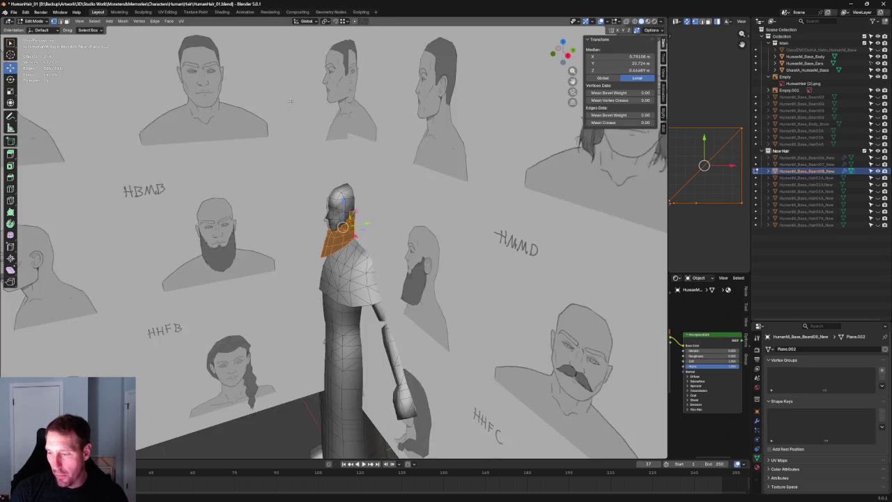
{"action": "scroll", "coordinate": [290, 102], "scroll_direction": "down", "scroll_amount": 4}
{"action": "left_click", "coordinate": [242, 399]}
{"action": "scroll", "coordinate": [313, 255], "scroll_direction": "up", "scroll_amount": 5}
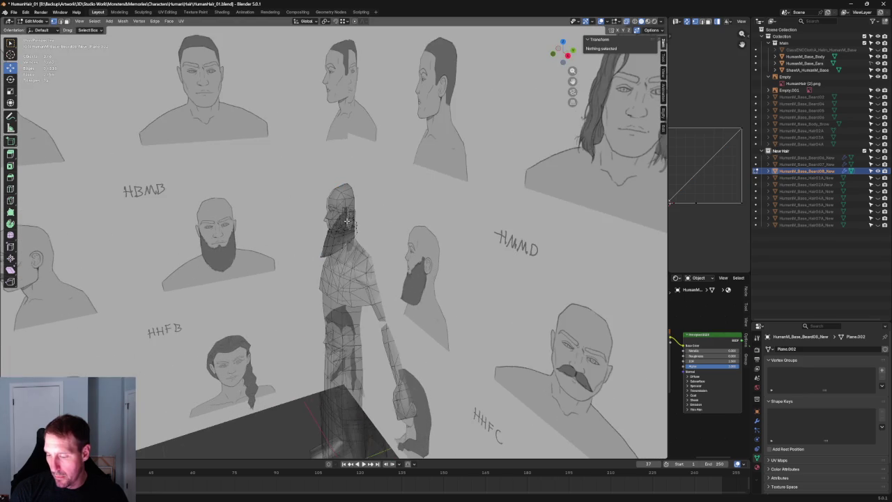
- Snap to the front view and enable X-ray to show the reference drawing
{"action": "middle_click_drag", "start_coordinate": [346, 220], "coordinate": [396, 209]}
{"action": "key", "text": "grave"}
{"action": "left_click", "coordinate": [355, 186]}
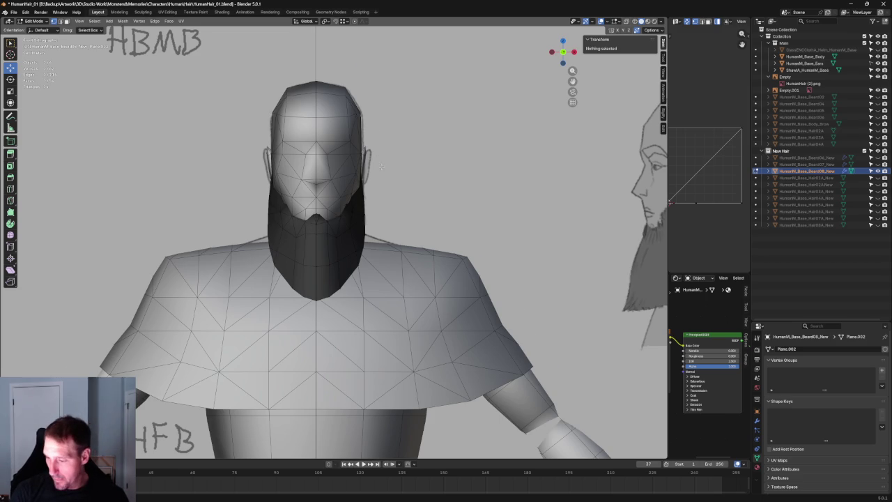
{"action": "scroll", "coordinate": [402, 148], "scroll_direction": "up", "scroll_amount": 4}
{"action": "key", "text": "alt+z"}
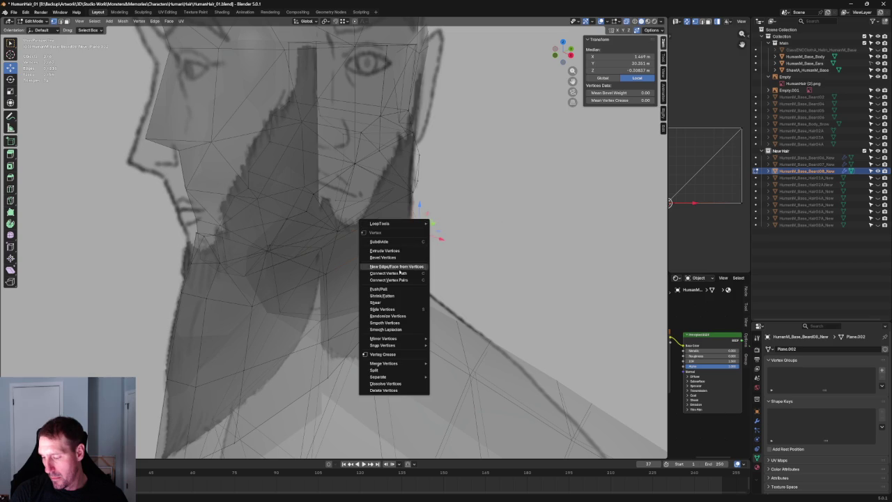
- Connect the two selected vertices, then slide a rear beard vertex along X toward the neck
{"action": "left_click", "coordinate": [391, 279]}
{"action": "key", "text": "alt+a"}
{"action": "scroll", "coordinate": [490, 182], "scroll_direction": "down", "scroll_amount": 5}
{"action": "middle_click_drag", "start_coordinate": [490, 183], "coordinate": [330, 198]}
{"action": "scroll", "coordinate": [418, 195], "scroll_direction": "up", "scroll_amount": 5}
{"action": "key", "text": "alt+z"}
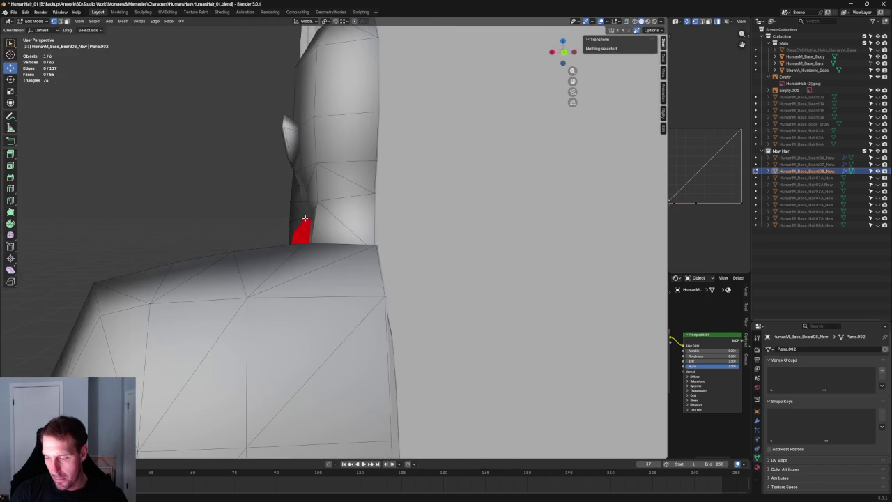
{"action": "left_click", "coordinate": [299, 218]}
{"action": "key", "text": "g"}
{"action": "key", "text": "x"}
{"action": "left_click", "coordinate": [272, 213]}
- Reposition that vertex along X, sliding it inward and up under the ear
{"action": "scroll", "coordinate": [314, 224], "scroll_direction": "up", "scroll_amount": 4}
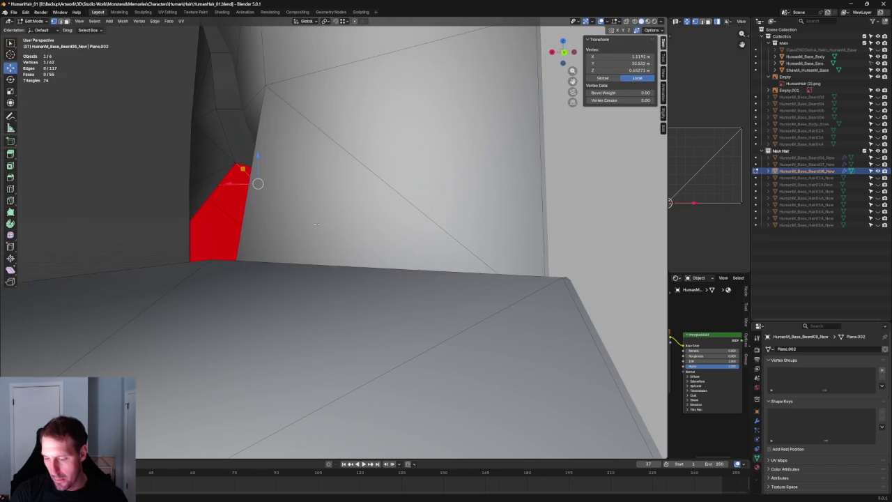
{"action": "key", "text": "alt+z"}
{"action": "key", "text": "g"}
{"action": "left_click", "coordinate": [239, 168]}
{"action": "key", "text": "alt+z"}
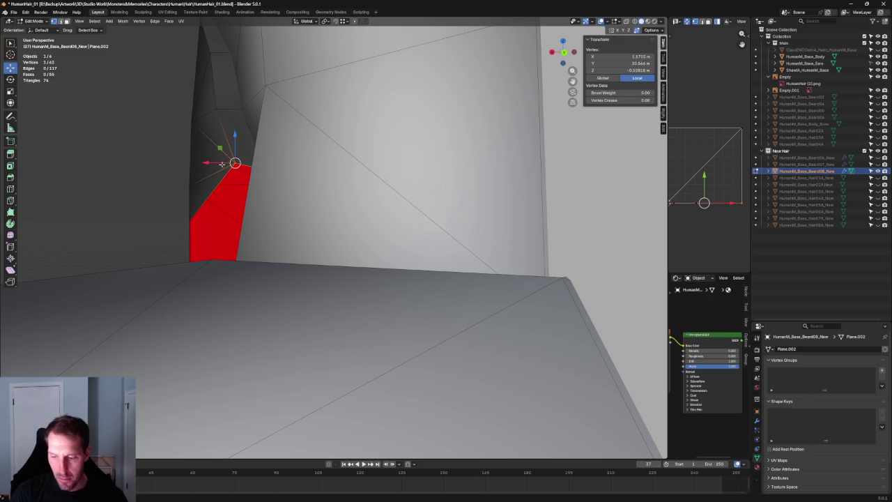
{"action": "key", "text": "g"}
{"action": "key", "text": "x"}
{"action": "left_click", "coordinate": [215, 94]}
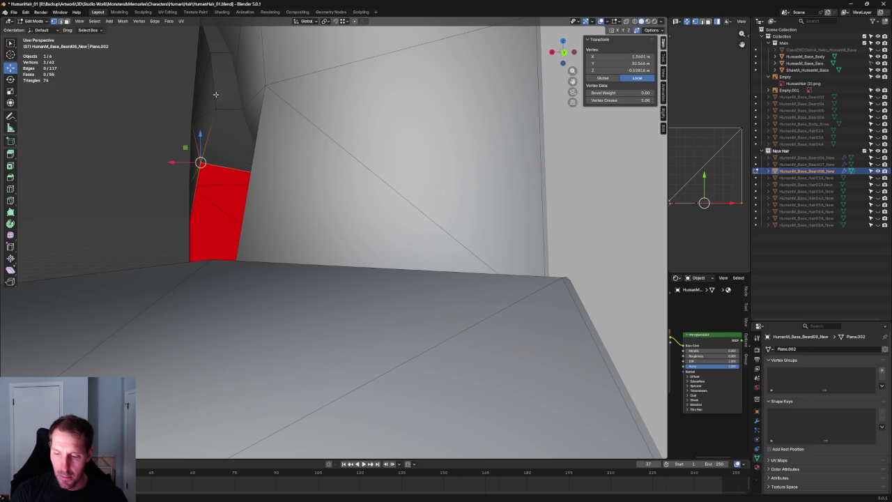
{"action": "key", "text": "g"}
{"action": "key", "text": "alt+z"}
{"action": "key", "text": "alt+z"}
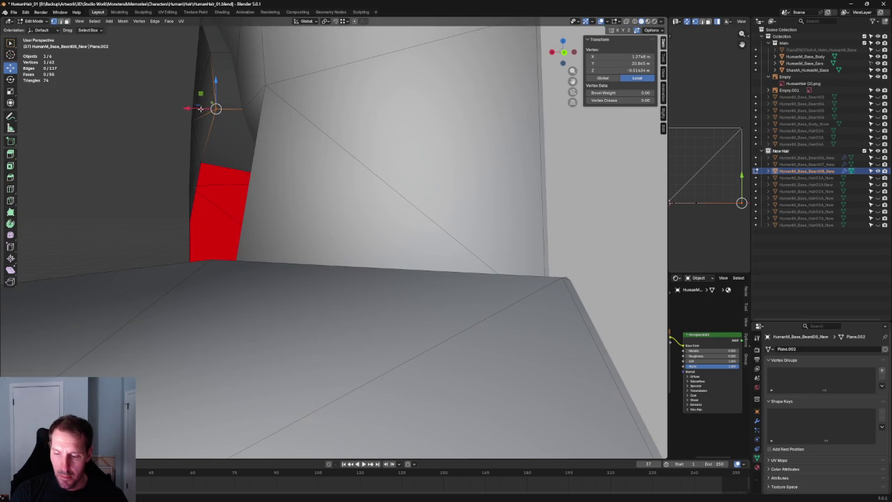
{"action": "key", "text": "g"}
{"action": "key", "text": "x"}
{"action": "left_click", "coordinate": [217, 45]}
- Slide another rear jaw vertex along X against the neck
{"action": "middle_click_drag", "start_coordinate": [216, 45], "coordinate": [271, 160]}
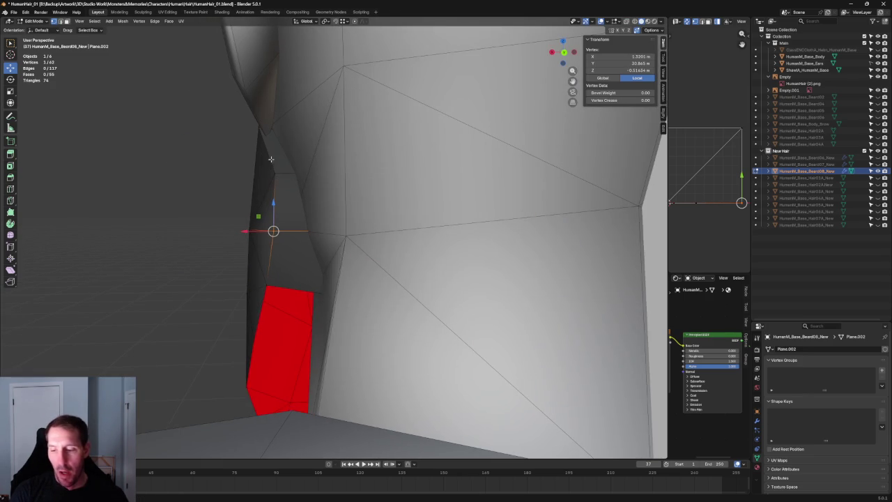
{"action": "key", "text": "alt+z"}
{"action": "key", "text": "alt+z"}
{"action": "key", "text": "g"}
{"action": "key", "text": "x"}
{"action": "left_click", "coordinate": [240, 173]}
{"action": "mouse_move", "coordinate": [241, 173]}
{"action": "middle_mouse_down"}
{"action": "mouse_move", "coordinate": [302, 204]}
{"action": "mouse_move", "coordinate": [265, 218]}
{"action": "middle_mouse_up"}
{"action": "key", "text": "alt+z"}
{"action": "scroll", "coordinate": [304, 210], "scroll_direction": "up", "scroll_amount": 3}
- Move the overlapping vertex along X to merge it onto its neighbour, leaving 61 vertices
{"action": "key", "text": "ctrl+z"}
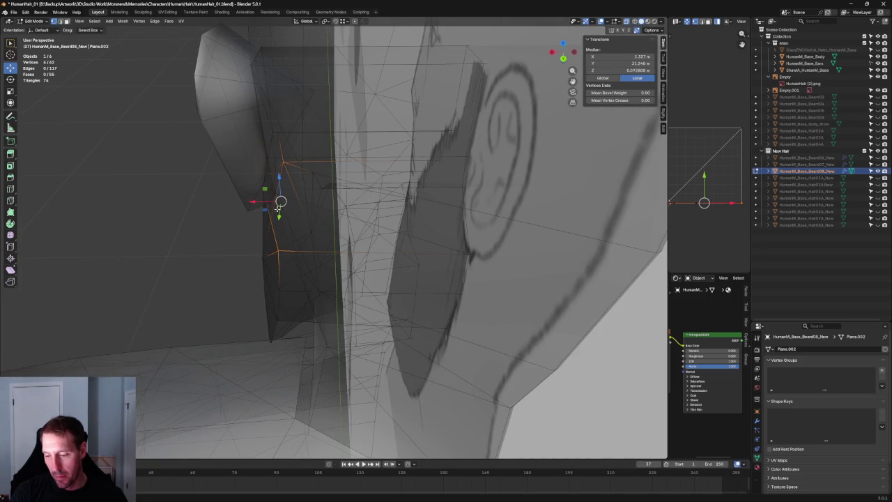
{"action": "key", "text": "g"}
{"action": "key", "text": "x"}
{"action": "left_click", "coordinate": [243, 249]}
{"action": "key", "text": "alt+a"}
{"action": "key", "text": "alt+z"}
{"action": "middle_click_drag", "start_coordinate": [241, 256], "coordinate": [406, 229]}
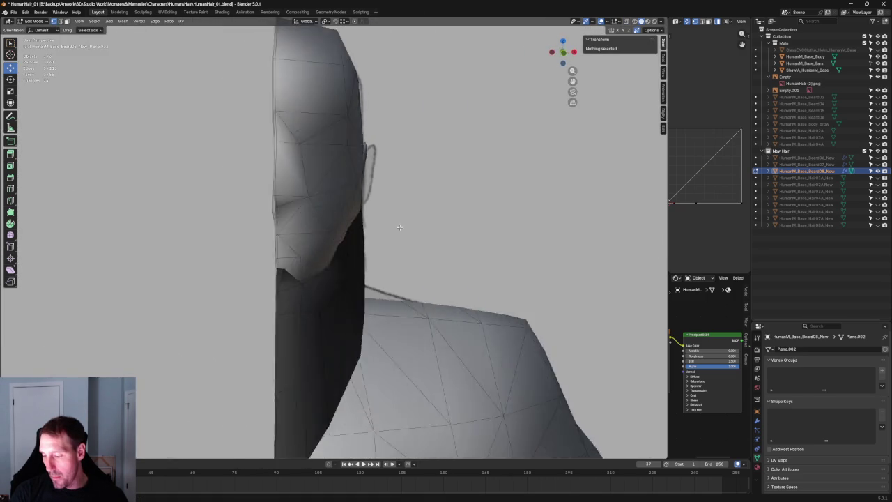
- In X-ray front view, move two jaw-side beard vertices along X onto the reference outline
{"action": "key", "text": "grave"}
{"action": "key", "text": "alt+z"}
{"action": "scroll", "coordinate": [391, 235], "scroll_direction": "up", "scroll_amount": 2}
{"action": "scroll", "coordinate": [391, 234], "scroll_direction": "up", "scroll_amount": 1}
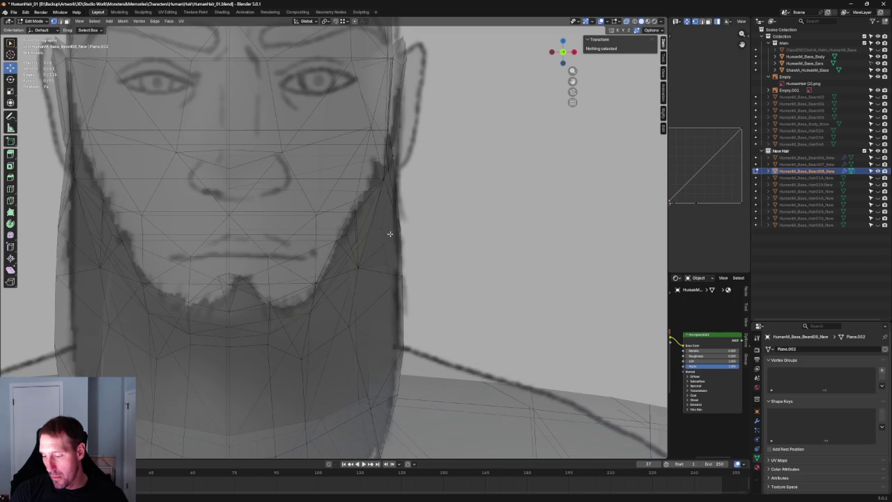
{"action": "left_click", "coordinate": [391, 248]}
{"action": "key", "text": "g"}
{"action": "key", "text": "x"}
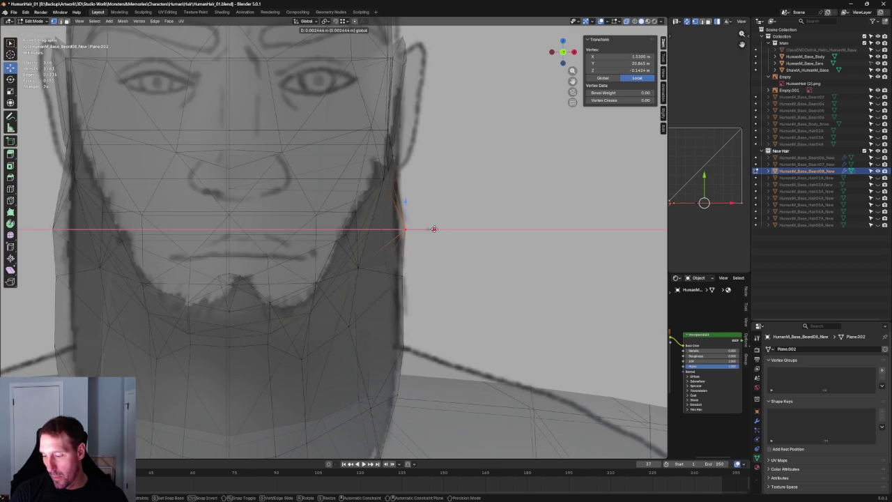
{"action": "left_click", "coordinate": [408, 229]}
{"action": "left_click", "coordinate": [402, 276]}
{"action": "key", "text": "g"}
{"action": "key", "text": "x"}
{"action": "left_click", "coordinate": [434, 275]}
{"action": "key", "text": "alt+a"}
- In right-side view, box-select the jaw vertices near and below the ear
{"action": "scroll", "coordinate": [418, 237], "scroll_direction": "down", "scroll_amount": 3}
{"action": "scroll", "coordinate": [413, 223], "scroll_direction": "up", "scroll_amount": 1}
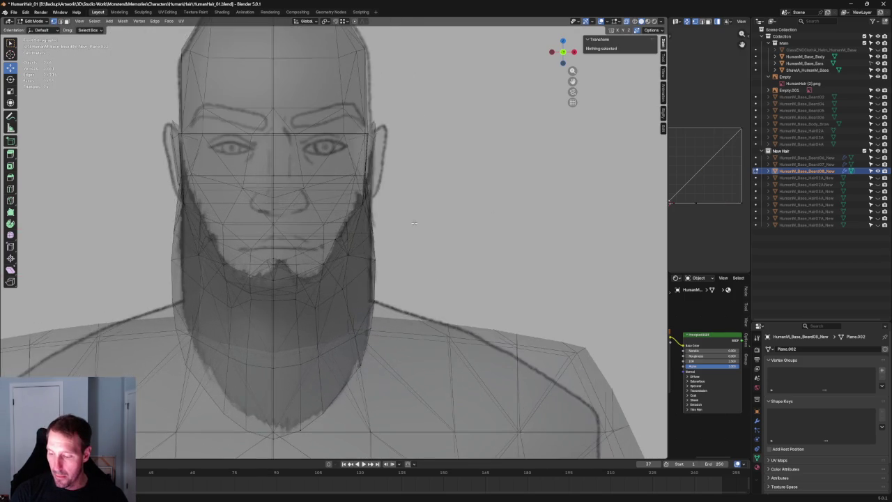
{"action": "scroll", "coordinate": [411, 226], "scroll_direction": "down", "scroll_amount": 5}
{"action": "key", "text": "KP_3"}
{"action": "scroll", "coordinate": [382, 262], "scroll_direction": "up", "scroll_amount": 5}
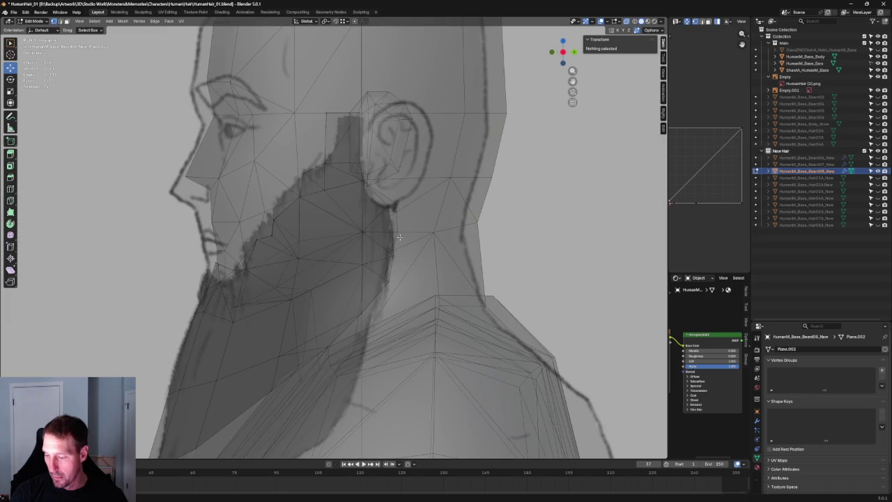
{"action": "scroll", "coordinate": [398, 230], "scroll_direction": "up", "scroll_amount": 2}
{"action": "scroll", "coordinate": [398, 195], "scroll_direction": "up", "scroll_amount": 4}
{"action": "scroll", "coordinate": [398, 196], "scroll_direction": "down", "scroll_amount": 3}
{"action": "left_click_drag", "start_coordinate": [412, 140], "coordinate": [352, 245]}
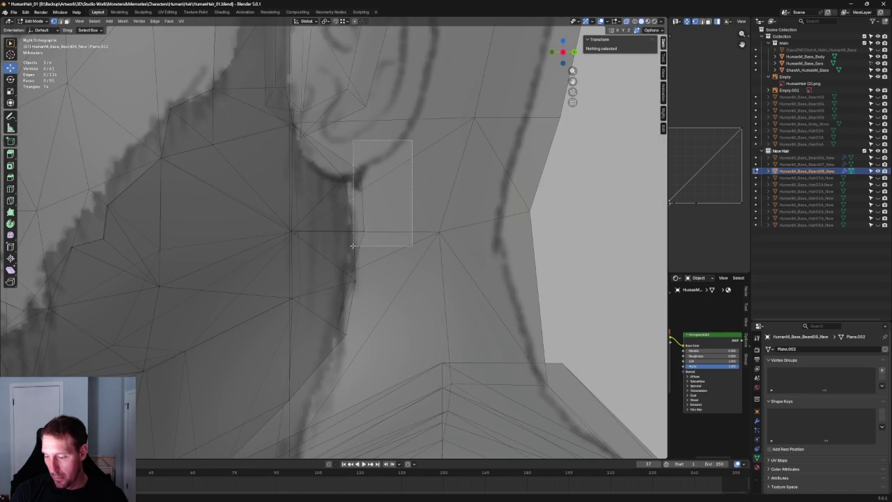
{"action": "left_click_drag", "start_coordinate": [424, 116], "coordinate": [362, 234]}
- Move the single vertex below the ear along Y toward the neck line
{"action": "key", "text": "g"}
{"action": "key", "text": "y"}
{"action": "key", "text": "Escape"}
{"action": "left_click", "coordinate": [348, 174]}
{"action": "key", "text": "g"}
{"action": "key", "text": "y"}
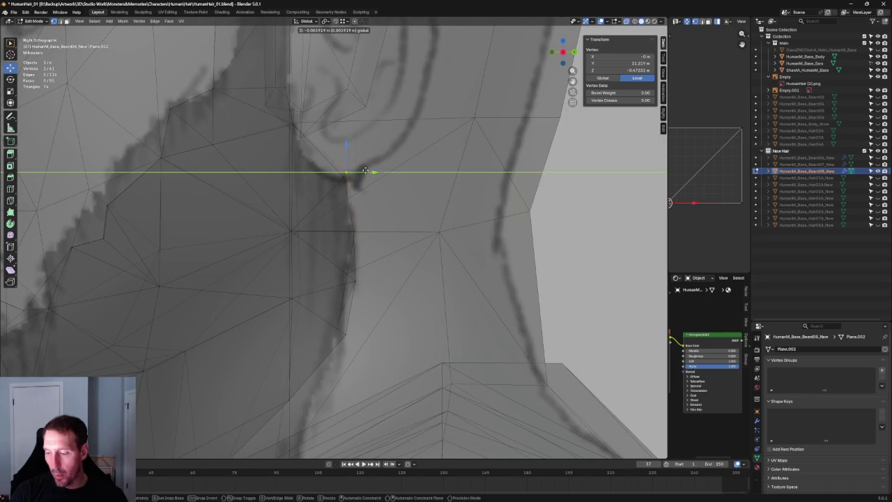
{"action": "left_click", "coordinate": [348, 172]}
- Save the .blend file with the beard edits using Ctrl+S
{"action": "key", "text": "ctrl+s"}
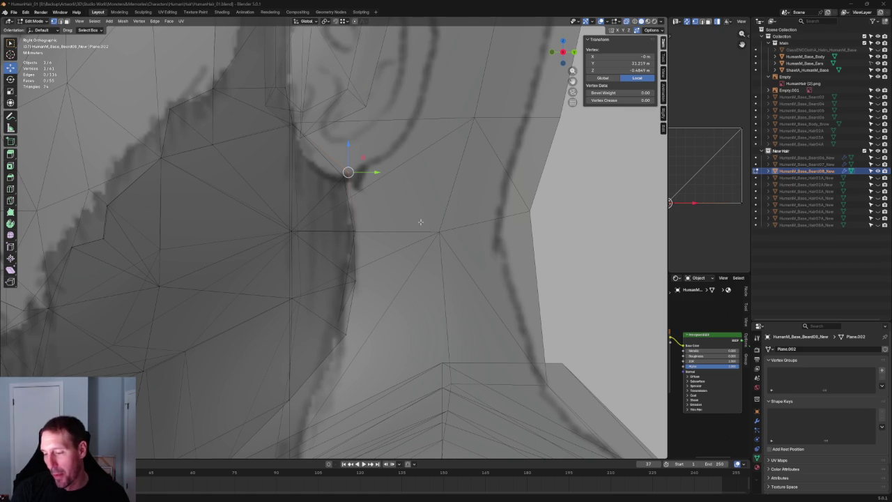
{"action": "scroll", "coordinate": [383, 166], "scroll_direction": "up", "scroll_amount": 2}
- Finish moving the vertex under the ear within the side plane, then deselect all
{"action": "scroll", "coordinate": [355, 167], "scroll_direction": "up", "scroll_amount": 2}
{"action": "key", "text": "g"}
{"action": "key", "text": "shift+x"}
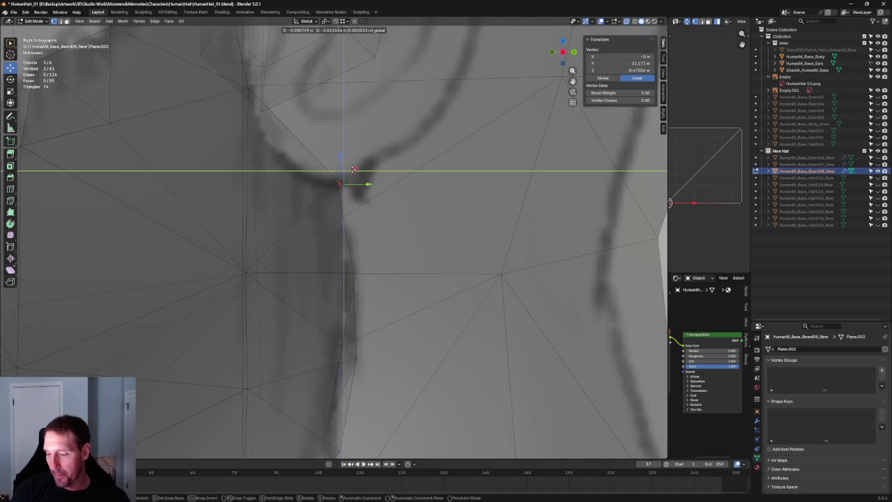
{"action": "left_click", "coordinate": [353, 161]}
{"action": "key", "text": "alt+a"}
{"action": "scroll", "coordinate": [408, 245], "scroll_direction": "down", "scroll_amount": 4}
{"action": "scroll", "coordinate": [309, 207], "scroll_direction": "up", "scroll_amount": 4}
{"action": "scroll", "coordinate": [300, 205], "scroll_direction": "up", "scroll_amount": 3}
- With X-ray on, move a beard vertex down along the neck
{"action": "key", "text": "alt+z"}
{"action": "left_click", "coordinate": [286, 213]}
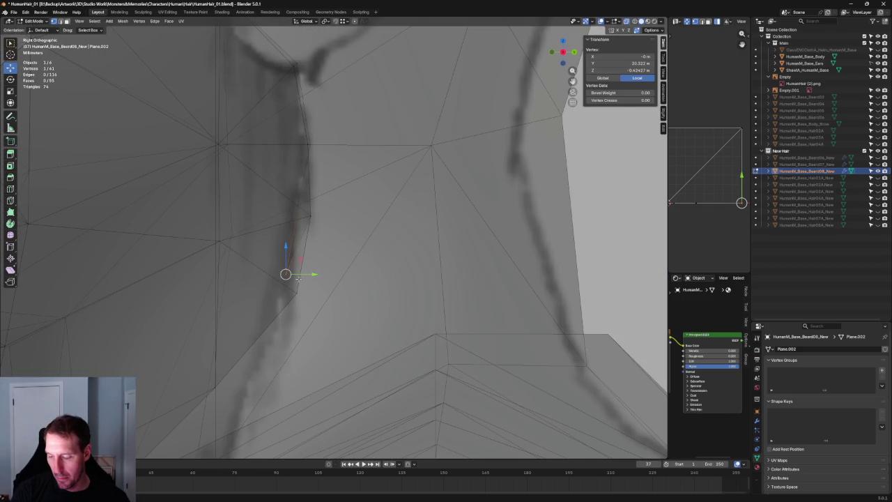
{"action": "key", "text": "g"}
{"action": "left_click", "coordinate": [286, 273]}
{"action": "scroll", "coordinate": [286, 274], "scroll_direction": "down", "scroll_amount": 4}
{"action": "mouse_move", "coordinate": [286, 274]}
{"action": "middle_mouse_down"}
{"action": "mouse_move", "coordinate": [402, 167]}
{"action": "mouse_move", "coordinate": [421, 173]}
{"action": "middle_mouse_up"}
{"action": "scroll", "coordinate": [402, 167], "scroll_direction": "down", "scroll_amount": 3}
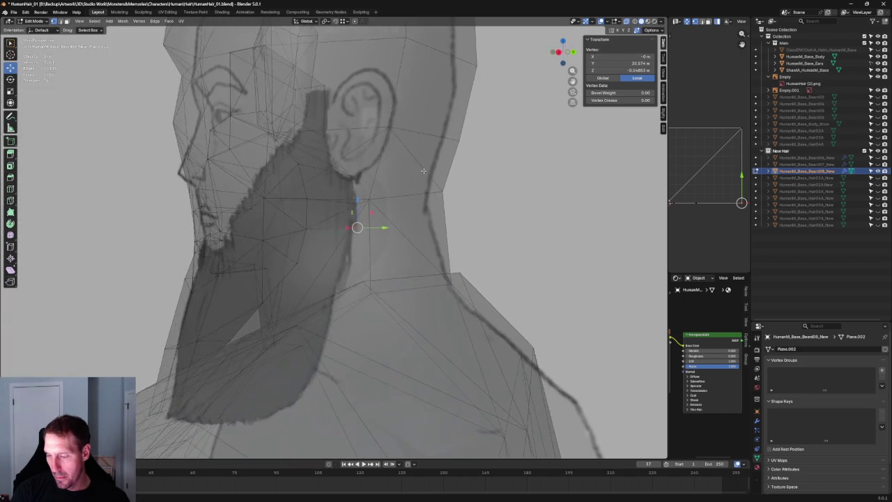
{"action": "scroll", "coordinate": [336, 217], "scroll_direction": "up", "scroll_amount": 8}
- Move the neck vertex along Y so it sits against the neck
{"action": "key", "text": "g"}
{"action": "key", "text": "y"}
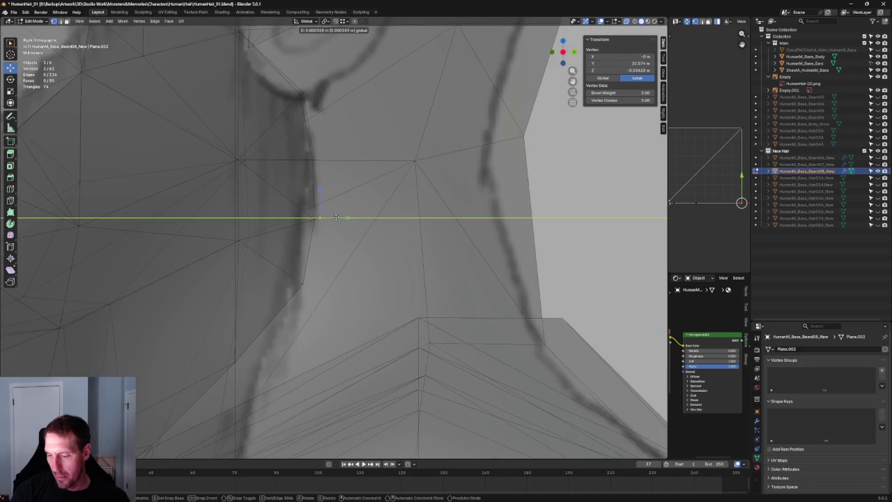
{"action": "left_click", "coordinate": [335, 218]}
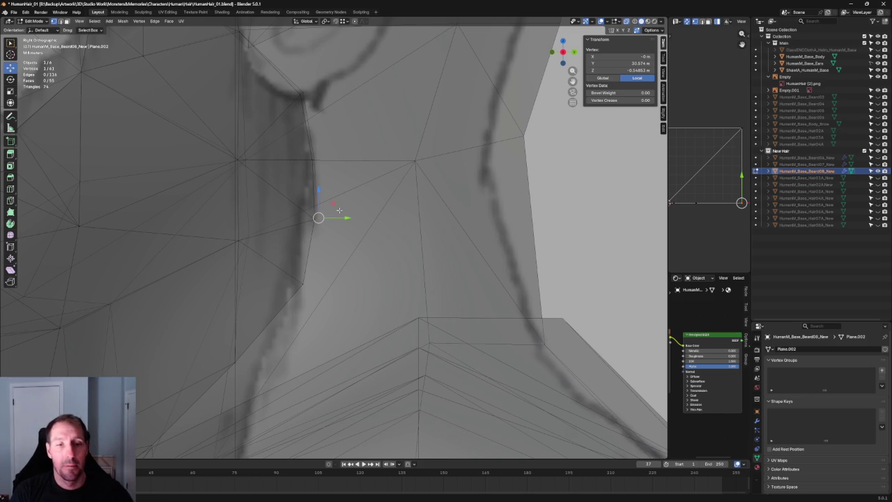
{"action": "scroll", "coordinate": [339, 209], "scroll_direction": "down", "scroll_amount": 1}
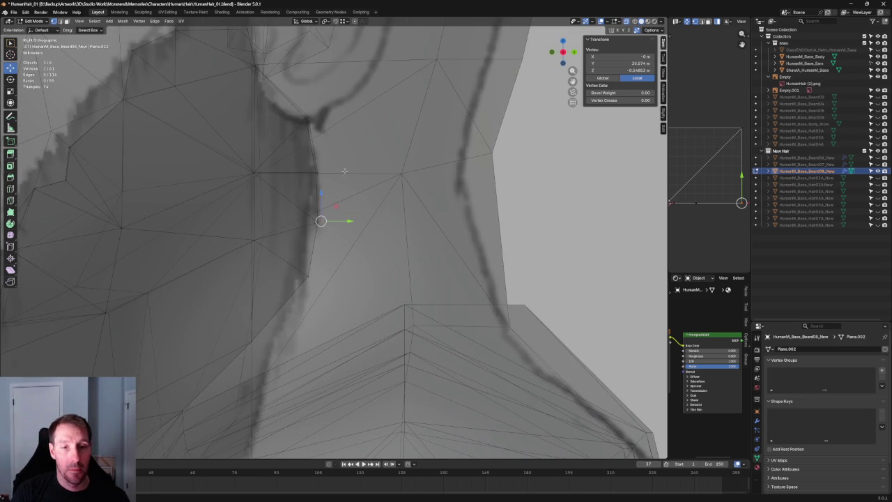
{"action": "scroll", "coordinate": [345, 166], "scroll_direction": "up", "scroll_amount": 1}
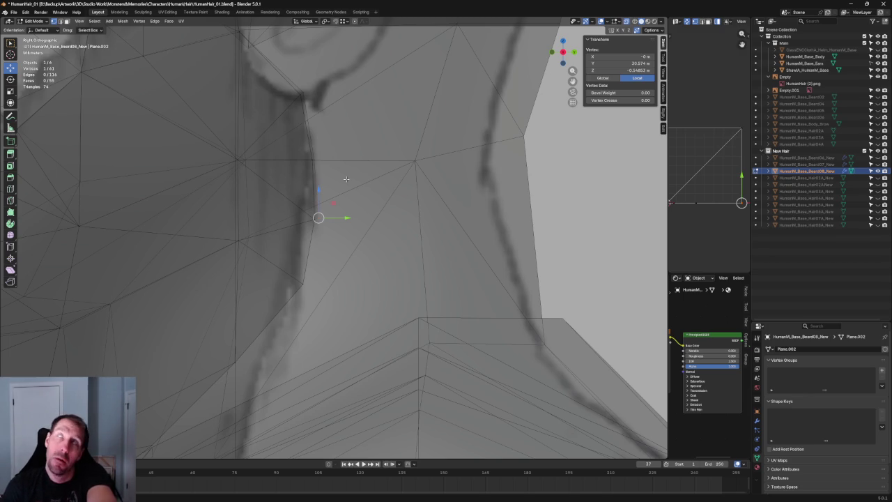
{"action": "scroll", "coordinate": [352, 167], "scroll_direction": "down", "scroll_amount": 2}
{"action": "scroll", "coordinate": [363, 147], "scroll_direction": "down", "scroll_amount": 2}
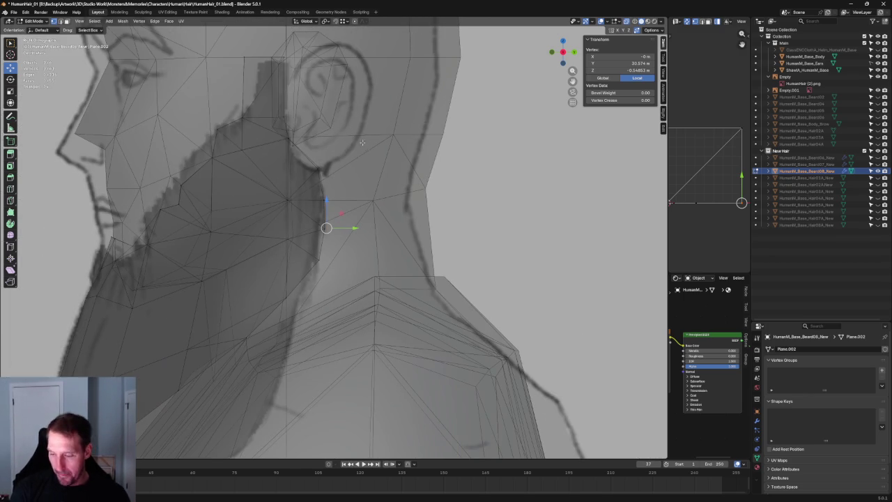
{"action": "scroll", "coordinate": [338, 144], "scroll_direction": "up", "scroll_amount": 3}
{"action": "scroll", "coordinate": [327, 149], "scroll_direction": "up", "scroll_amount": 2}
- Nudge the beard vertex beside the ear slightly along Y, then deselect everything
{"action": "left_click", "coordinate": [309, 157]}
{"action": "key", "text": "g"}
{"action": "key", "text": "y"}
{"action": "left_click", "coordinate": [314, 157]}
{"action": "scroll", "coordinate": [348, 155], "scroll_direction": "down", "scroll_amount": 2}
{"action": "scroll", "coordinate": [362, 152], "scroll_direction": "down", "scroll_amount": 3}
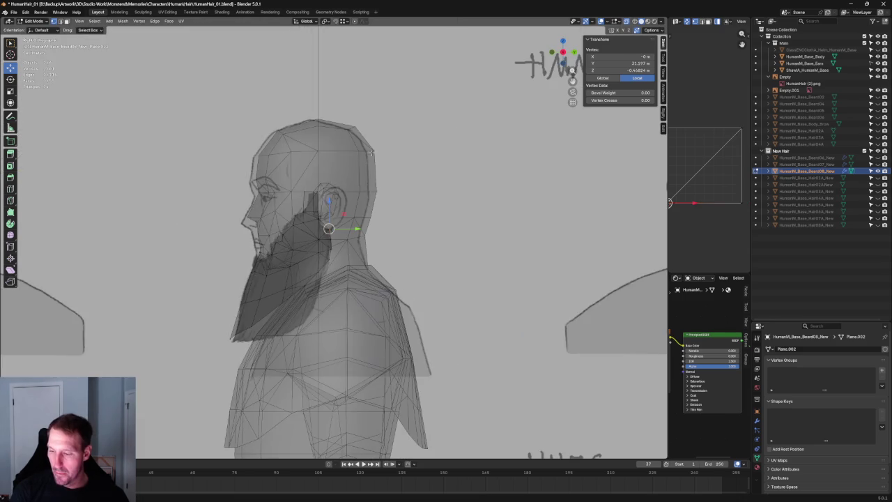
{"action": "scroll", "coordinate": [372, 151], "scroll_direction": "down", "scroll_amount": 2}
{"action": "scroll", "coordinate": [372, 150], "scroll_direction": "down", "scroll_amount": 3}
{"action": "key", "text": "alt+a"}
{"action": "scroll", "coordinate": [314, 230], "scroll_direction": "up", "scroll_amount": 3}
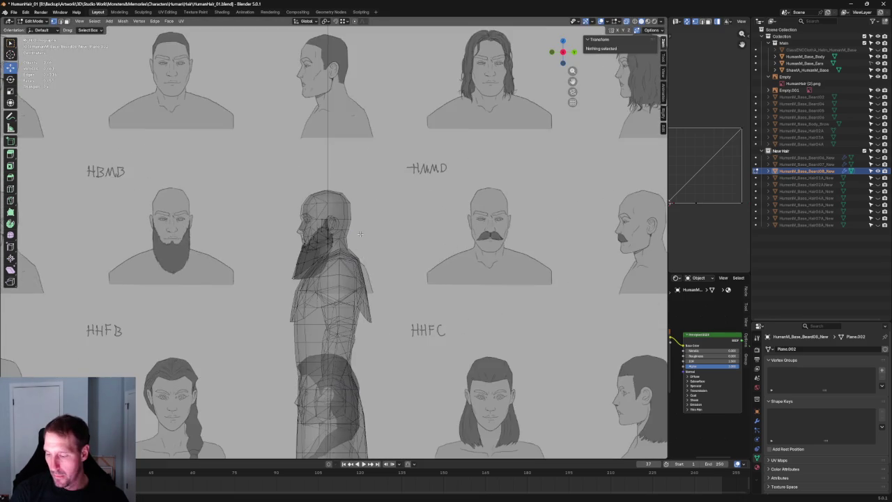
{"action": "scroll", "coordinate": [291, 275], "scroll_direction": "up", "scroll_amount": 3}
{"action": "scroll", "coordinate": [292, 276], "scroll_direction": "up", "scroll_amount": 1}
{"action": "scroll", "coordinate": [294, 265], "scroll_direction": "up", "scroll_amount": 2}
{"action": "scroll", "coordinate": [303, 200], "scroll_direction": "up", "scroll_amount": 3}
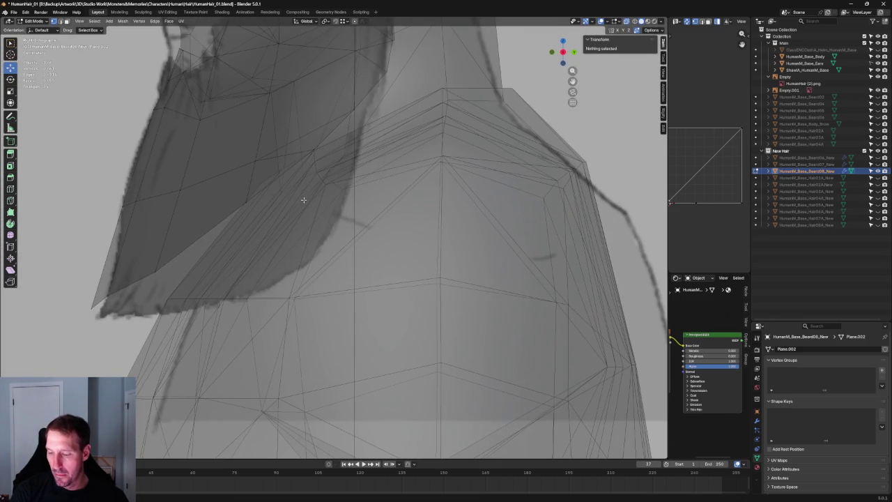
- In X-ray front view, shift a shoulder-side vertex and a chin vertex vertically to match the drawing
{"action": "left_click", "coordinate": [251, 193]}
{"action": "key", "text": "alt+z"}
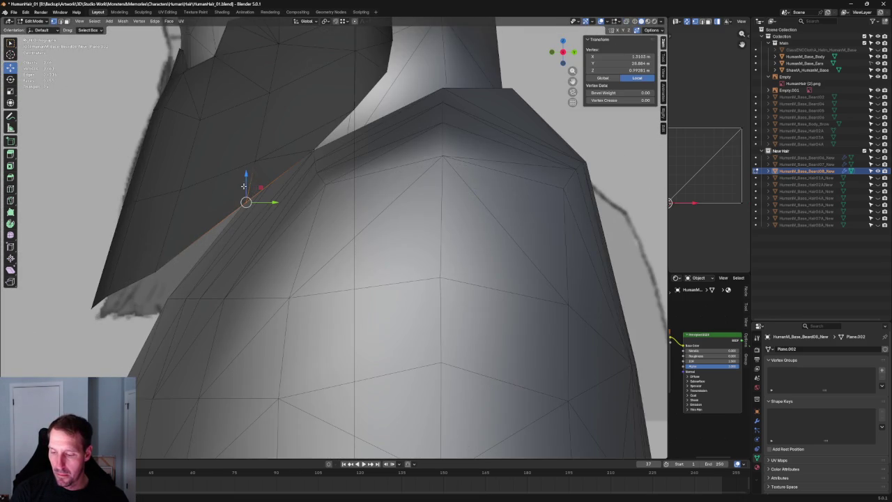
{"action": "key", "text": "KP_1"}
{"action": "key", "text": "alt+z"}
{"action": "left_click_drag", "start_coordinate": [372, 182], "coordinate": [373, 202]}
{"action": "left_click", "coordinate": [318, 275]}
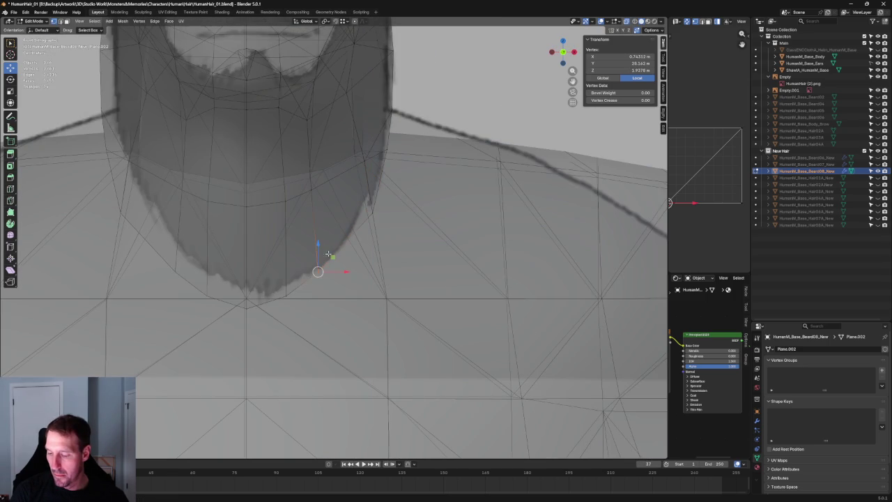
{"action": "left_click_drag", "start_coordinate": [320, 254], "coordinate": [321, 253]}
- Turn off X-ray, deselect, and orbit to view behind the shoulder
{"action": "scroll", "coordinate": [321, 253], "scroll_direction": "down", "scroll_amount": 6}
{"action": "key", "text": "alt+z"}
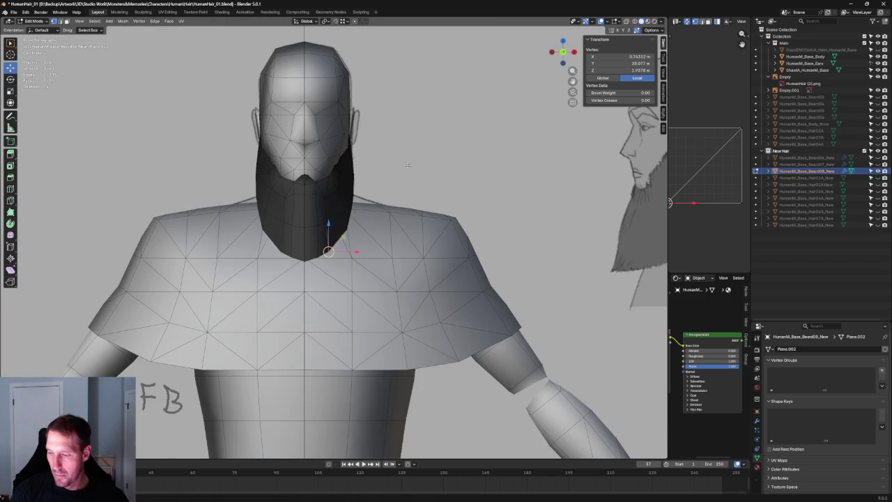
{"action": "left_click", "coordinate": [407, 164]}
{"action": "scroll", "coordinate": [415, 318], "scroll_direction": "down", "scroll_amount": 6}
{"action": "scroll", "coordinate": [414, 317], "scroll_direction": "up", "scroll_amount": 2}
{"action": "scroll", "coordinate": [362, 237], "scroll_direction": "up", "scroll_amount": 2}
{"action": "scroll", "coordinate": [330, 174], "scroll_direction": "up", "scroll_amount": 3}
{"action": "scroll", "coordinate": [328, 181], "scroll_direction": "down", "scroll_amount": 2}
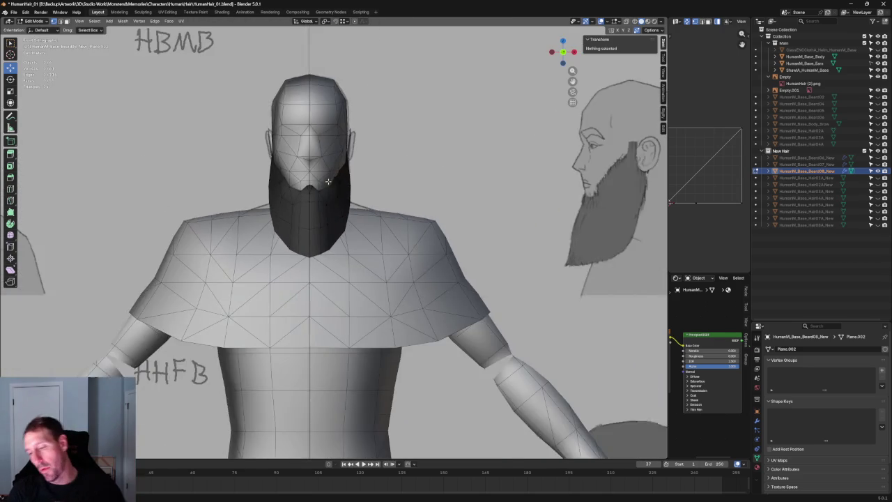
{"action": "scroll", "coordinate": [328, 181], "scroll_direction": "up", "scroll_amount": 1}
{"action": "mouse_move", "coordinate": [408, 209]}
{"action": "middle_mouse_down"}
{"action": "mouse_move", "coordinate": [358, 205]}
{"action": "mouse_move", "coordinate": [271, 238]}
{"action": "mouse_move", "coordinate": [324, 225]}
{"action": "mouse_move", "coordinate": [348, 205]}
{"action": "mouse_move", "coordinate": [353, 219]}
{"action": "mouse_move", "coordinate": [411, 198]}
{"action": "middle_mouse_up"}
- Frame the shoulder area and move a beard rim vertex down onto the shoulder
{"action": "left_click", "coordinate": [369, 206]}
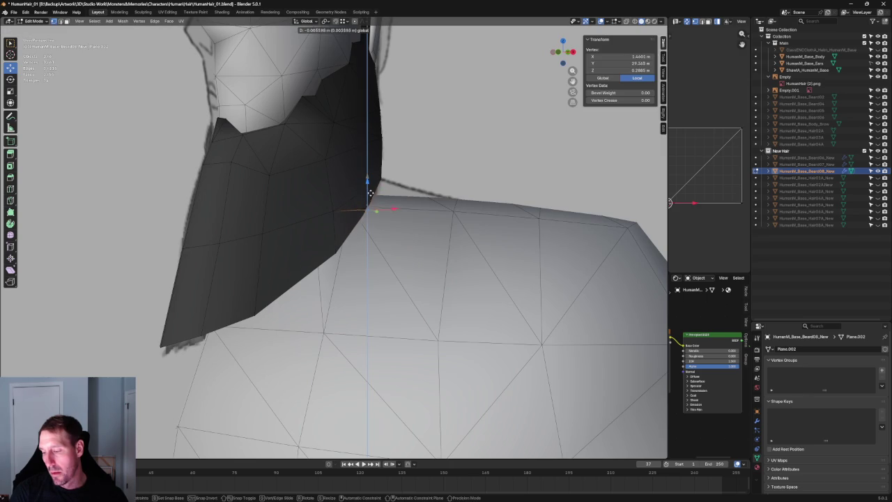
{"action": "key", "text": "grave"}
{"action": "left_click", "coordinate": [418, 218]}
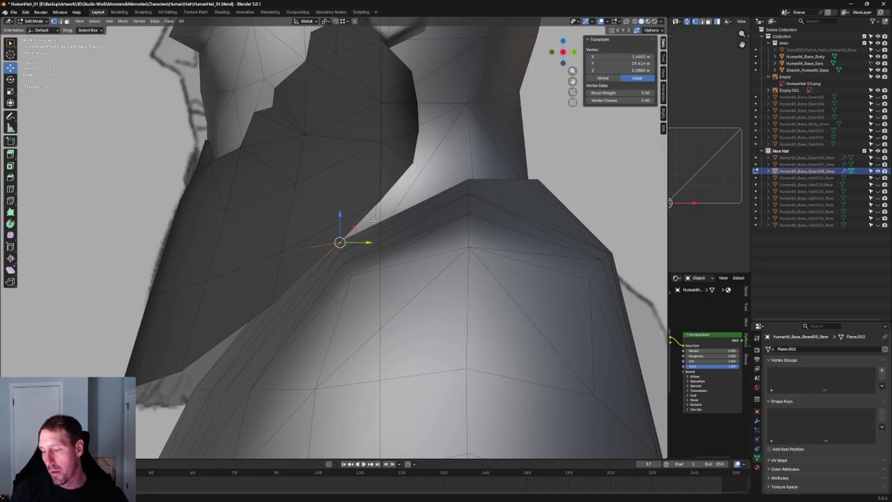
{"action": "left_click", "coordinate": [412, 159]}
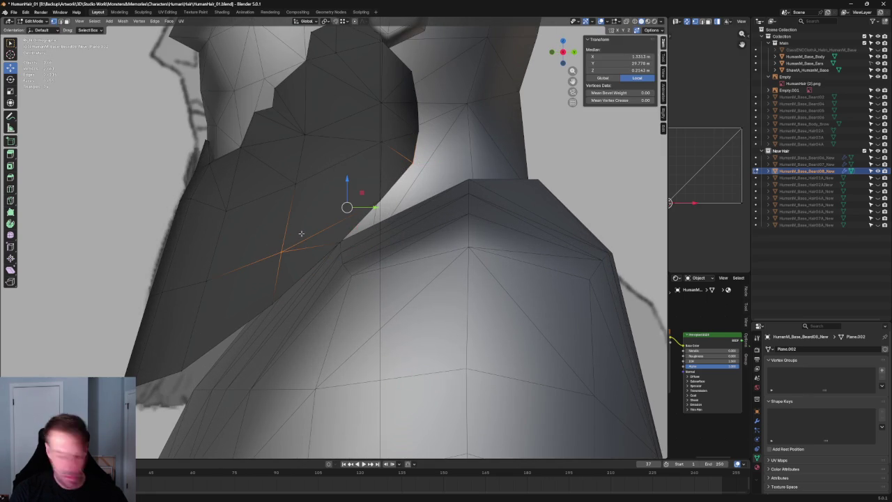
{"action": "left_click", "coordinate": [380, 200]}
{"action": "left_click", "coordinate": [382, 190]}
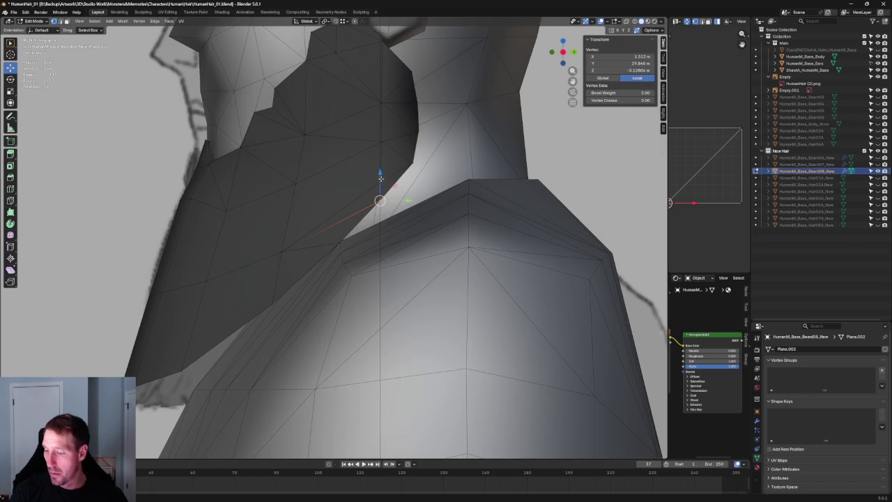
{"action": "key", "text": "g"}
{"action": "left_click", "coordinate": [372, 209]}
{"action": "left_click_drag", "start_coordinate": [372, 209], "coordinate": [342, 239]}
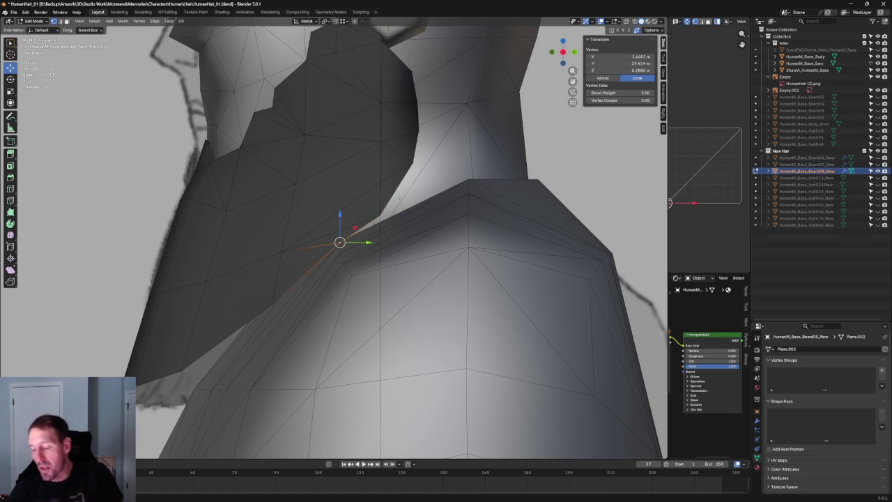
{"action": "mouse_move", "coordinate": [340, 241]}
{"action": "left_mouse_down"}
{"action": "mouse_move", "coordinate": [380, 182]}
{"action": "mouse_move", "coordinate": [342, 216]}
{"action": "left_mouse_up"}
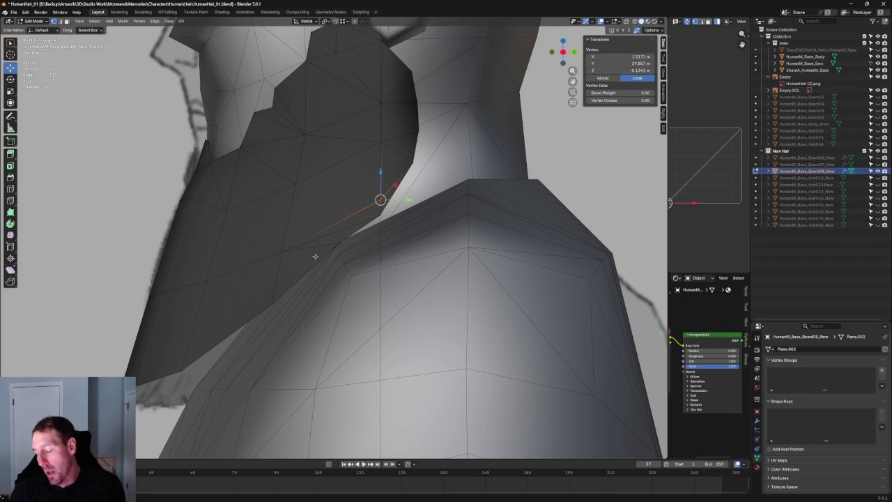
- With X-ray on, slide two lower beard vertices along their edges
{"action": "key", "text": "alt+z"}
{"action": "left_click", "coordinate": [286, 247]}
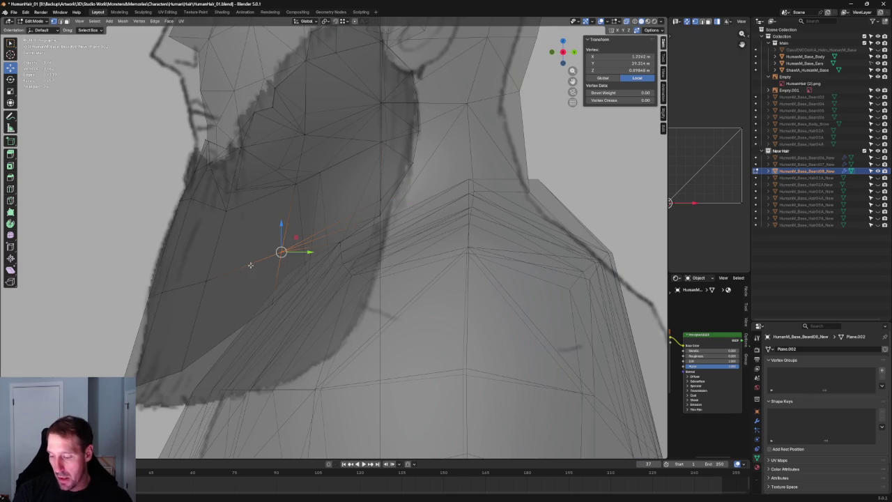
{"action": "left_click", "coordinate": [101, 315], "text": "shift"}
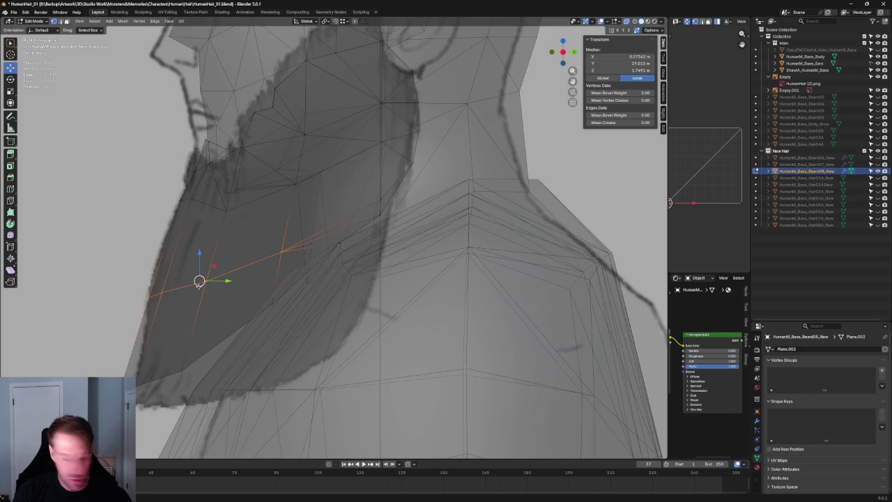
{"action": "key", "text": "g"}
{"action": "key", "text": "g"}
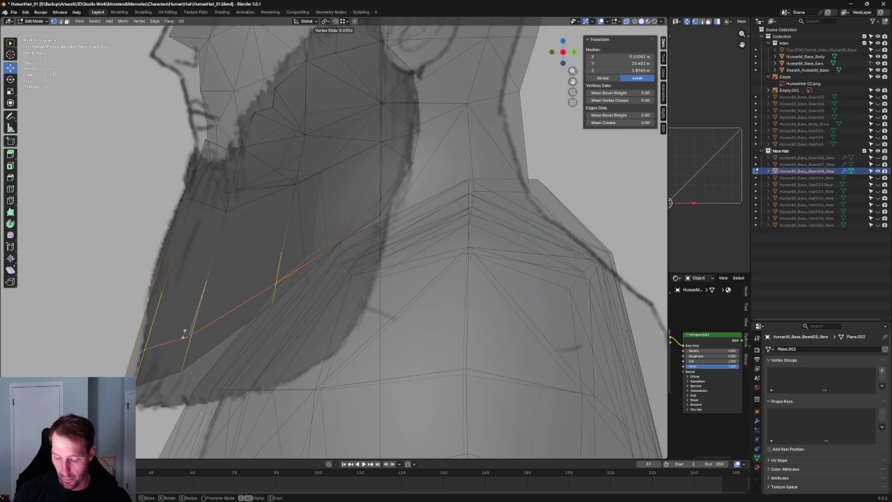
{"action": "left_click", "coordinate": [184, 334]}
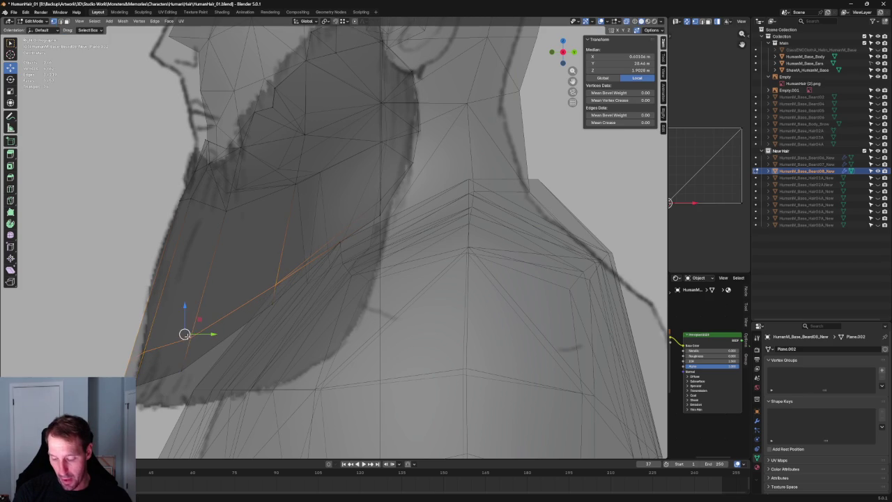
{"action": "scroll", "coordinate": [185, 334], "scroll_direction": "down", "scroll_amount": 5}
{"action": "key", "text": "ctrl+KP_1"}
{"action": "key", "text": "KP_Decimal"}
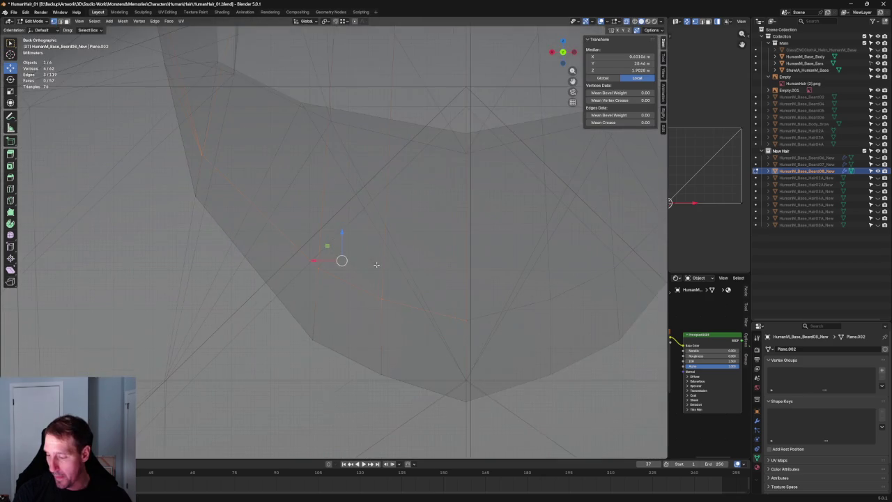
- Orbit to a three-quarter view of the beard near the shoulder and clear the selection
{"action": "key", "text": "KP_1"}
{"action": "scroll", "coordinate": [380, 271], "scroll_direction": "down", "scroll_amount": 4}
{"action": "scroll", "coordinate": [389, 214], "scroll_direction": "up", "scroll_amount": 3}
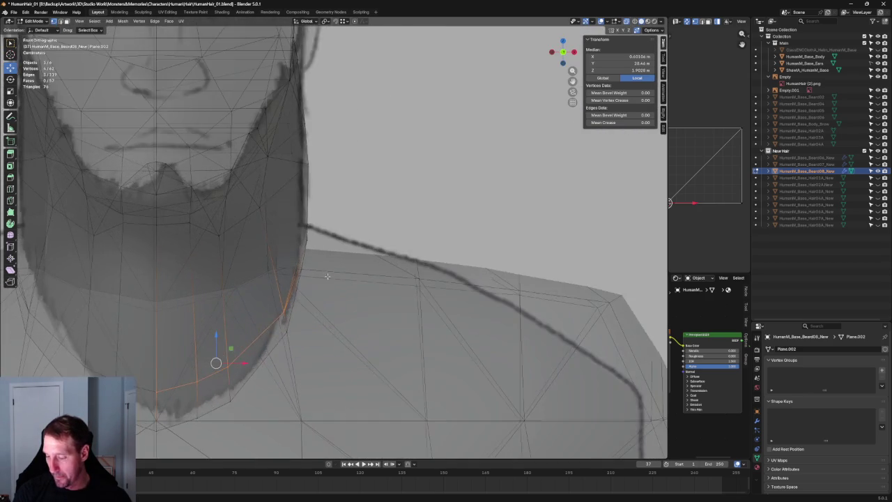
{"action": "middle_click_drag", "start_coordinate": [390, 214], "coordinate": [379, 280]}
{"action": "scroll", "coordinate": [380, 280], "scroll_direction": "up", "scroll_amount": 3}
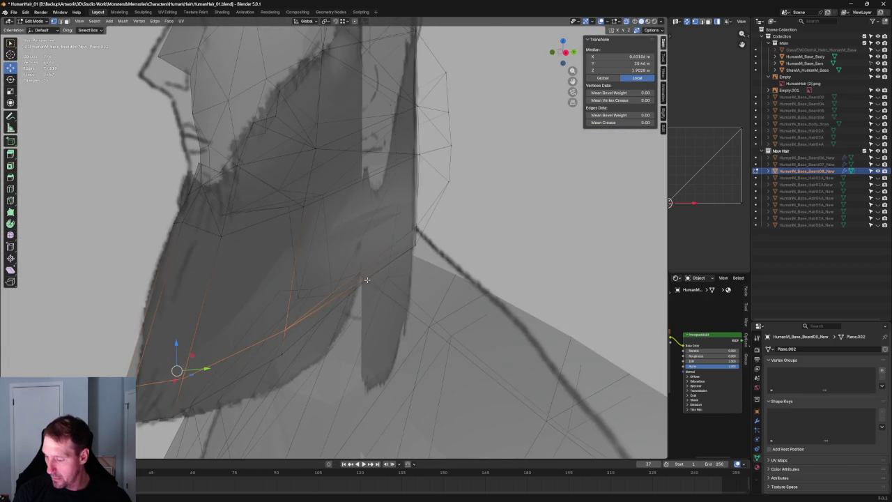
{"action": "left_click", "coordinate": [367, 280]}
{"action": "key", "text": "KP_Decimal"}
{"action": "middle_click_drag", "start_coordinate": [320, 265], "coordinate": [339, 307]}
{"action": "scroll", "coordinate": [335, 293], "scroll_direction": "down", "scroll_amount": 3}
{"action": "scroll", "coordinate": [354, 299], "scroll_direction": "up", "scroll_amount": 3}
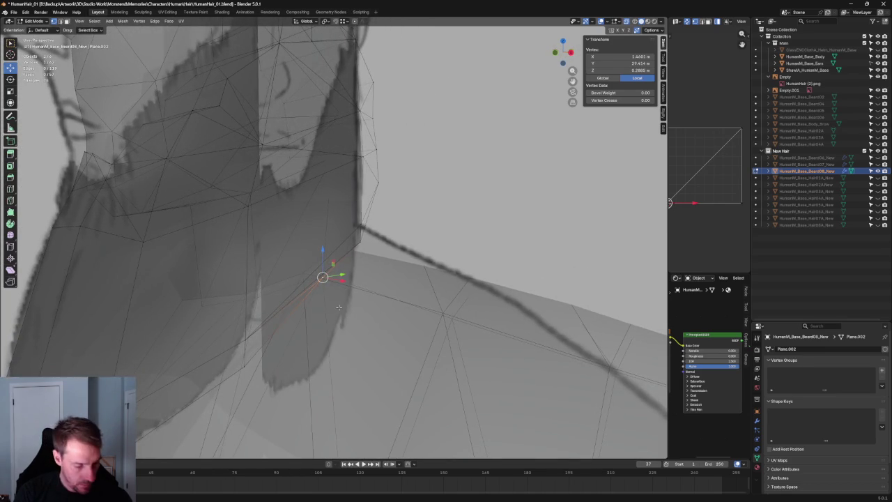
{"action": "key", "text": "alt+a"}
{"action": "key", "text": "alt+z"}
- Delete the rim edge where the beard meets the shoulder
{"action": "left_click", "coordinate": [311, 279]}
{"action": "mouse_move", "coordinate": [311, 279]}
{"action": "middle_mouse_down"}
{"action": "mouse_move", "coordinate": [341, 324]}
{"action": "mouse_move", "coordinate": [324, 323]}
{"action": "middle_mouse_up"}
{"action": "middle_click_drag", "start_coordinate": [279, 351], "coordinate": [296, 321]}
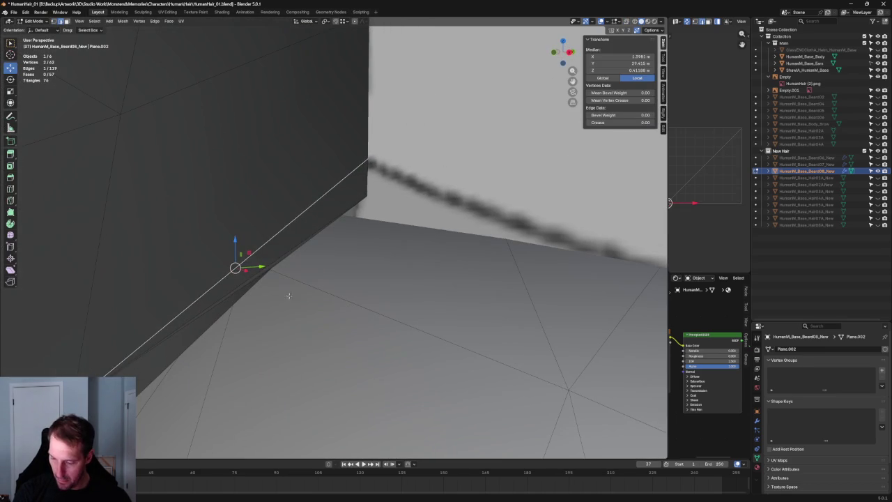
{"action": "left_click", "coordinate": [250, 277]}
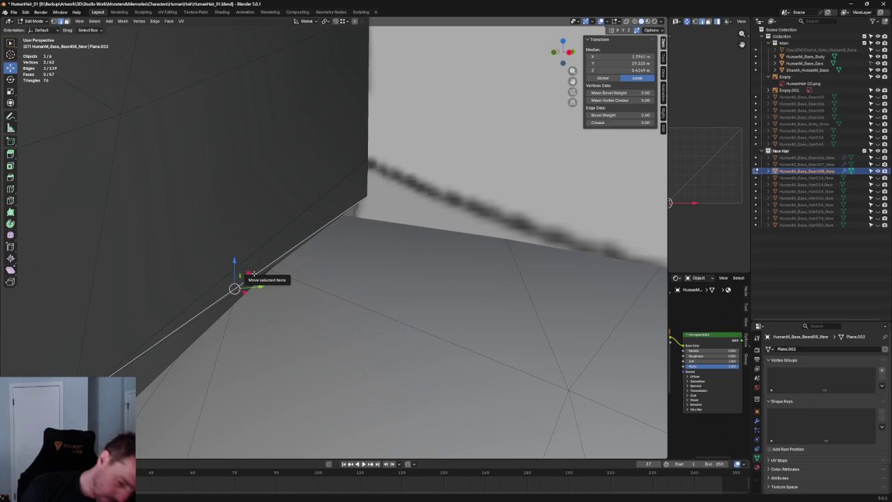
{"action": "key", "text": "F2"}
{"action": "key", "text": "Escape"}
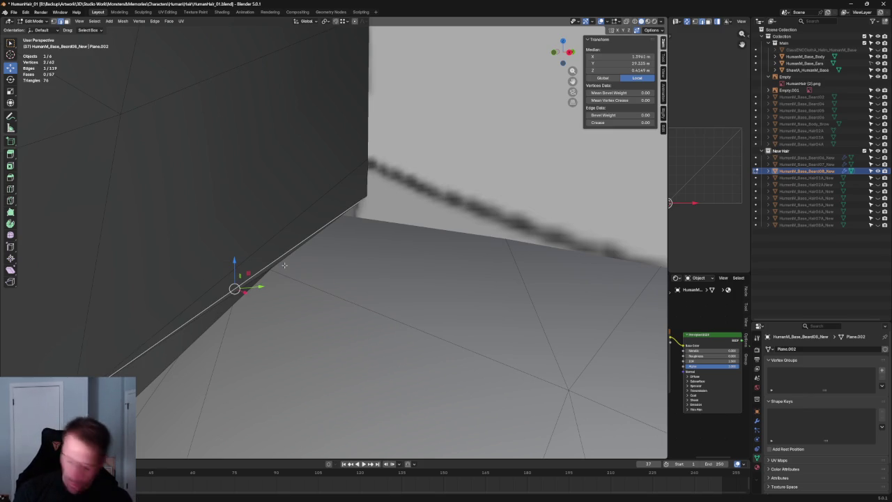
{"action": "key", "text": "ctrl+x"}
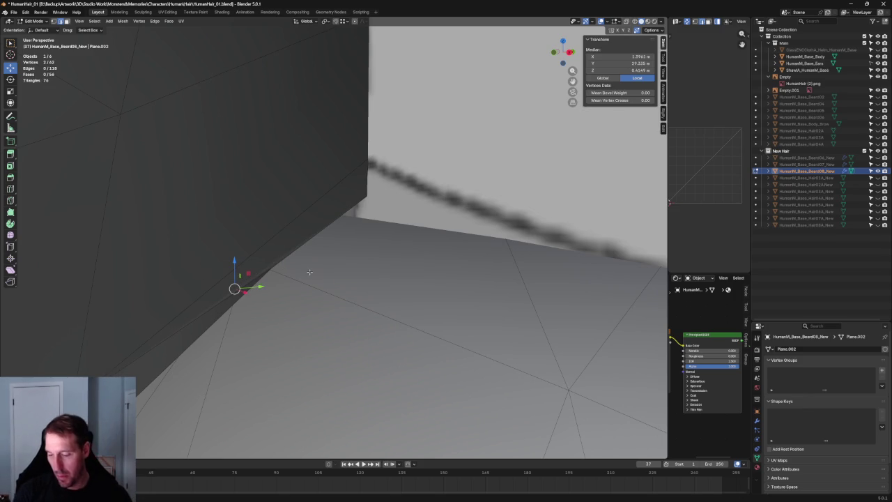
{"action": "scroll", "coordinate": [243, 204], "scroll_direction": "down", "scroll_amount": 1}
- Join two opposite rim vertices with J, adding a new cut near the shoulder
{"action": "left_click", "coordinate": [238, 184]}
{"action": "left_click", "coordinate": [145, 131]}
{"action": "left_click", "coordinate": [281, 272], "text": "shift"}
{"action": "key", "text": "j"}
{"action": "key", "text": "alt+a"}
{"action": "left_click", "coordinate": [275, 248]}
{"action": "scroll", "coordinate": [278, 243], "scroll_direction": "up", "scroll_amount": 3}
{"action": "mouse_move", "coordinate": [281, 241]}
{"action": "middle_mouse_down"}
{"action": "mouse_move", "coordinate": [338, 230]}
{"action": "mouse_move", "coordinate": [349, 206]}
{"action": "middle_mouse_up"}
{"action": "key", "text": "alt+z"}
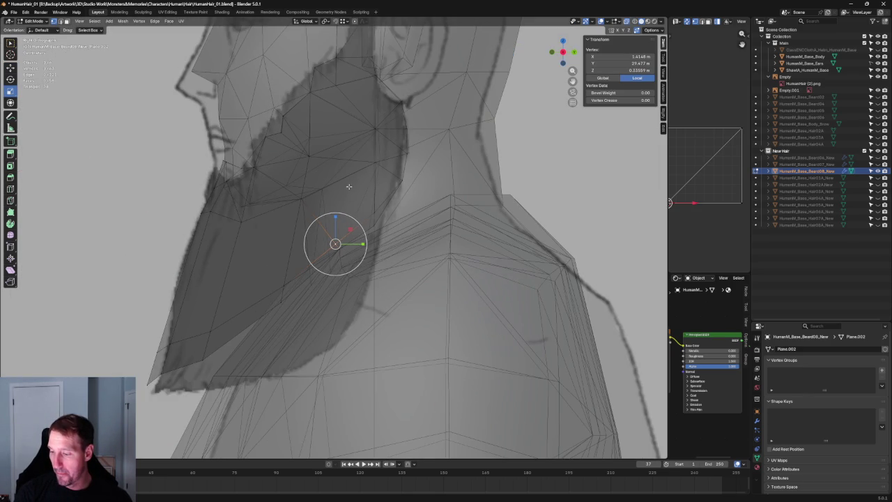
- Select the crease edge and the upper edge along the beard's lower rim
{"action": "key", "text": "alt+a"}
{"action": "key", "text": "alt+z"}
{"action": "left_click", "coordinate": [340, 180]}
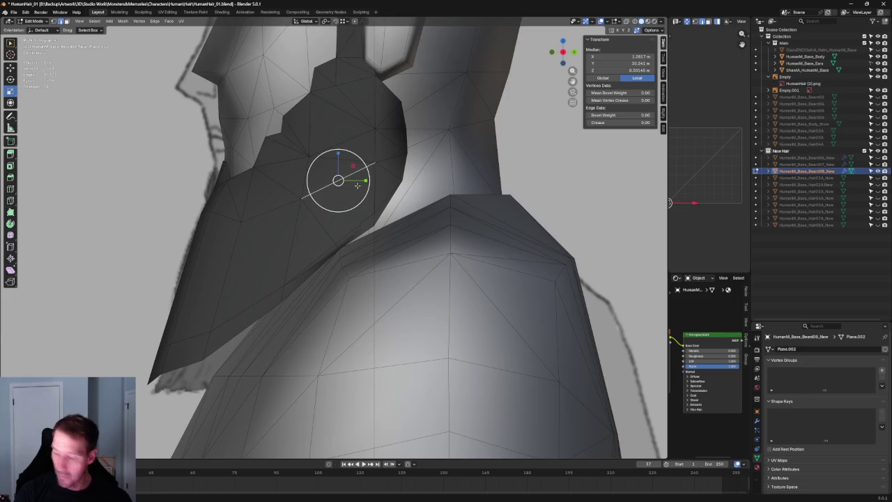
{"action": "key", "text": "j"}
{"action": "left_click", "coordinate": [338, 233]}
{"action": "left_click", "coordinate": [345, 170]}
{"action": "left_click", "coordinate": [338, 233]}
{"action": "key", "text": "alt+a"}
{"action": "left_click", "coordinate": [325, 256]}
{"action": "left_click", "coordinate": [342, 174], "text": "shift"}
{"action": "scroll", "coordinate": [383, 235], "scroll_direction": "up", "scroll_amount": 2}
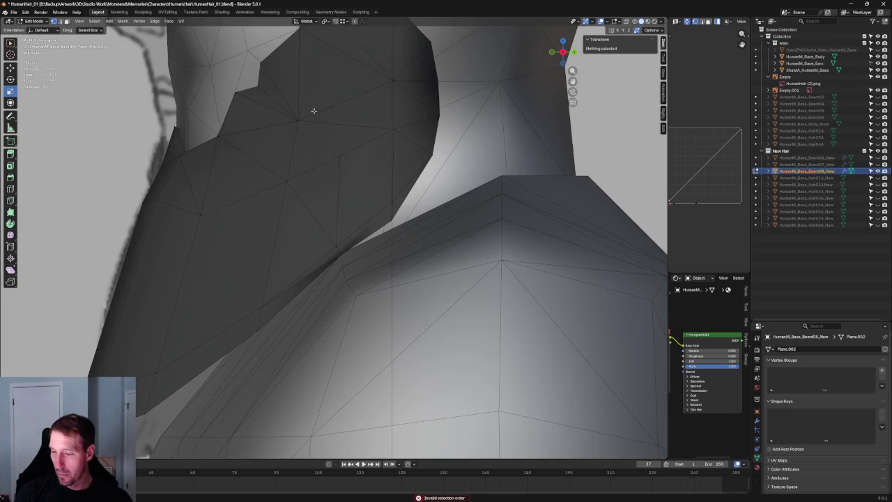
- With X-ray on, vertex-slide a jaw vertex along its edges to match the side reference
{"action": "left_click", "coordinate": [310, 115]}
{"action": "left_click", "coordinate": [360, 182]}
{"action": "mouse_move", "coordinate": [360, 183]}
{"action": "middle_mouse_down"}
{"action": "mouse_move", "coordinate": [411, 187]}
{"action": "mouse_move", "coordinate": [352, 226]}
{"action": "middle_mouse_up"}
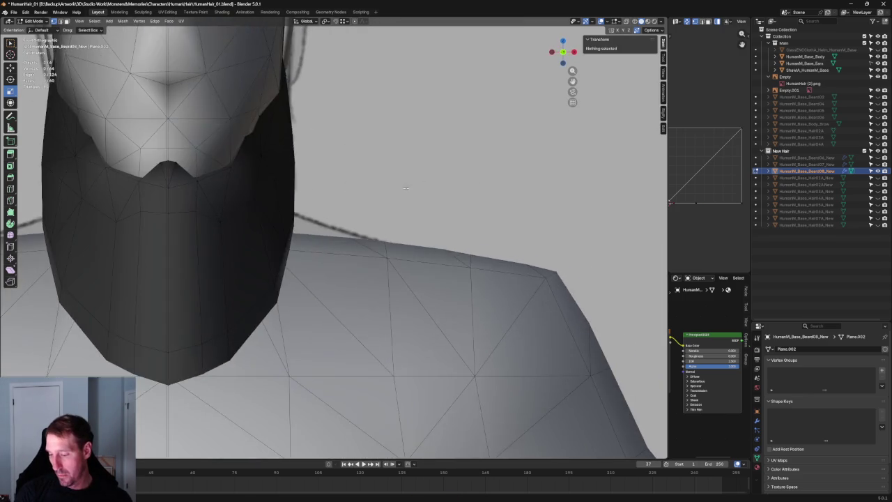
{"action": "key", "text": "alt+z"}
{"action": "left_click", "coordinate": [336, 240]}
{"action": "key", "text": "KP_Decimal"}
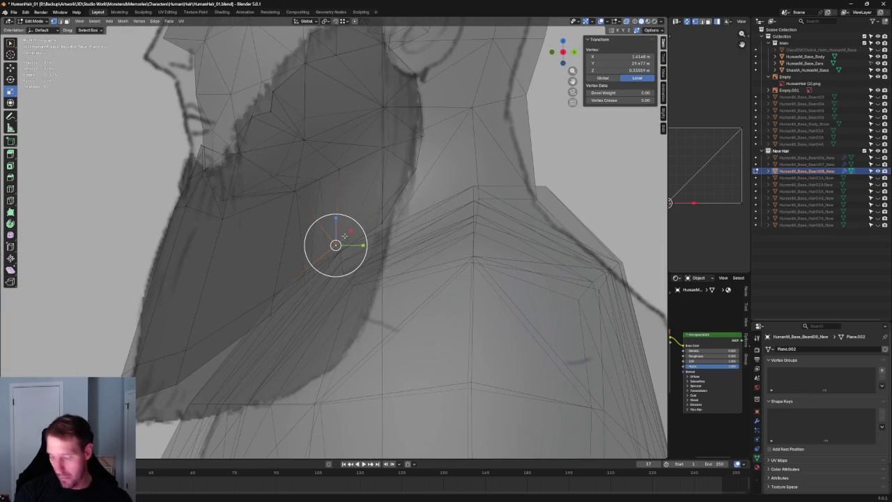
{"action": "key", "text": "shift+v"}
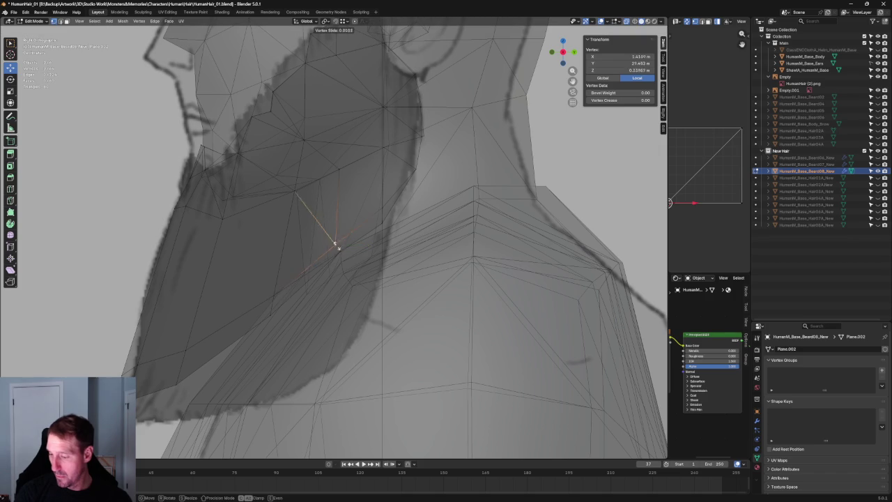
{"action": "left_click", "coordinate": [336, 234]}
{"action": "key", "text": "shift+v"}
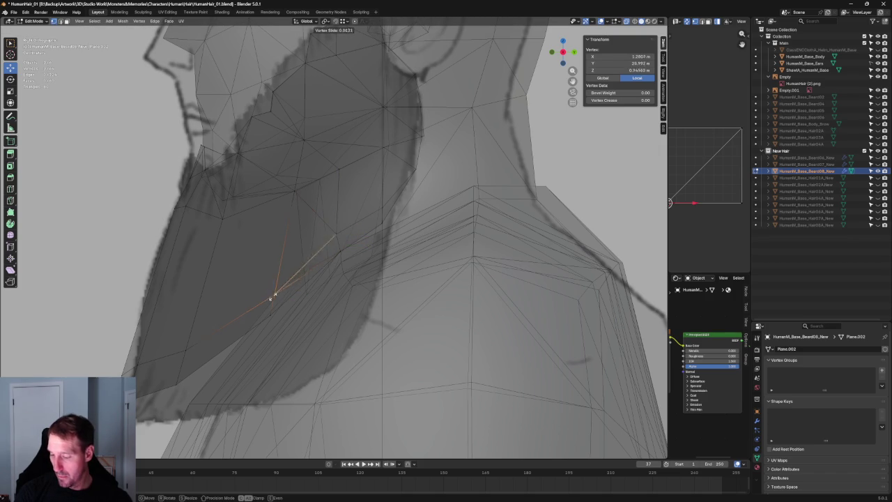
{"action": "left_click", "coordinate": [273, 281]}
- Slide a vertex near the beard's lower edge, then select the front-tip edge
{"action": "left_click", "coordinate": [183, 342]}
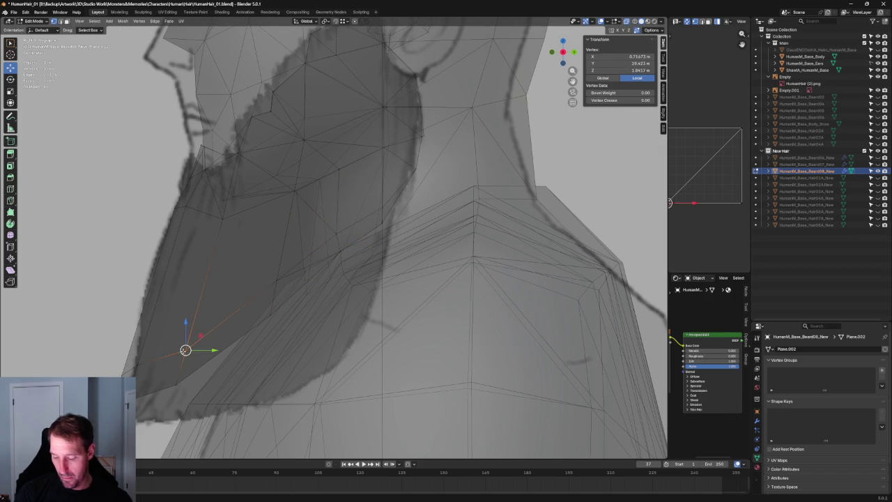
{"action": "key", "text": "shift+v"}
{"action": "left_click", "coordinate": [193, 332]}
{"action": "left_click", "coordinate": [134, 353], "text": "shift"}
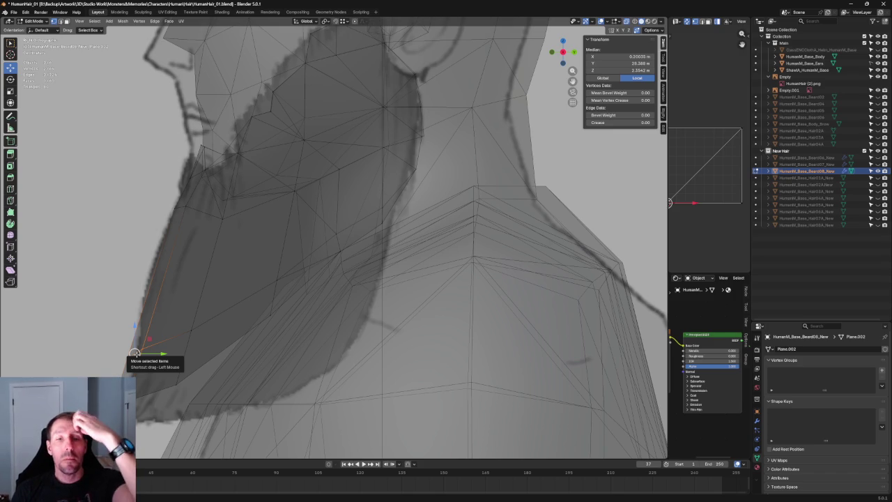
{"action": "scroll", "coordinate": [460, 243], "scroll_direction": "down", "scroll_amount": 6}
{"action": "scroll", "coordinate": [339, 143], "scroll_direction": "up", "scroll_amount": 3}
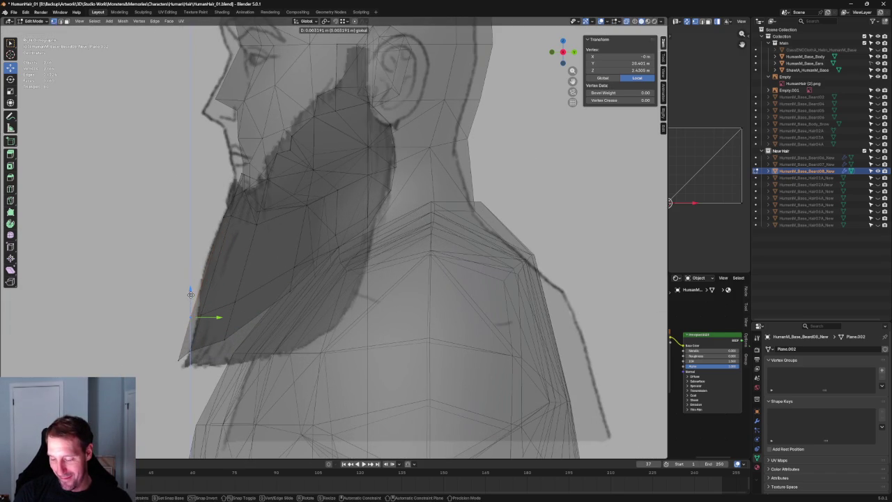
- Move the beard-tip vertex slightly down and pull the rear tip vertices toward the neck outline
{"action": "left_click", "coordinate": [209, 350]}
{"action": "scroll", "coordinate": [209, 350], "scroll_direction": "up", "scroll_amount": 3}
{"action": "left_click", "coordinate": [138, 343]}
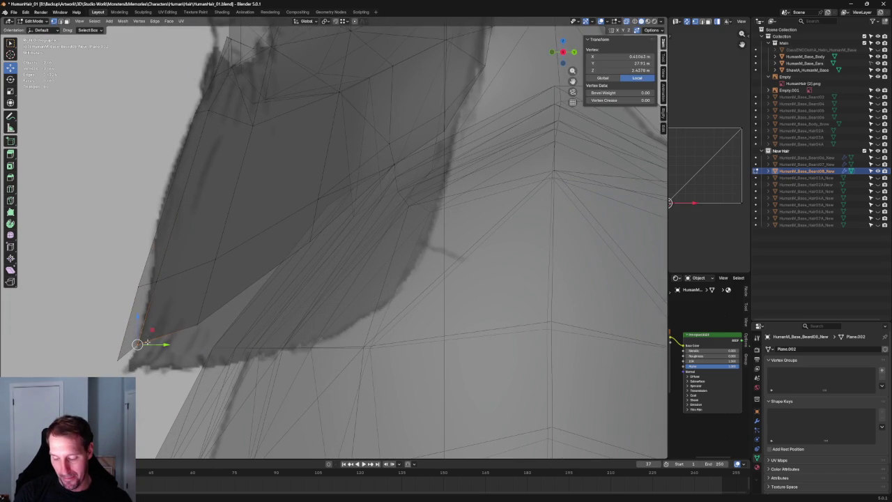
{"action": "left_click_drag", "start_coordinate": [136, 321], "coordinate": [98, 346]}
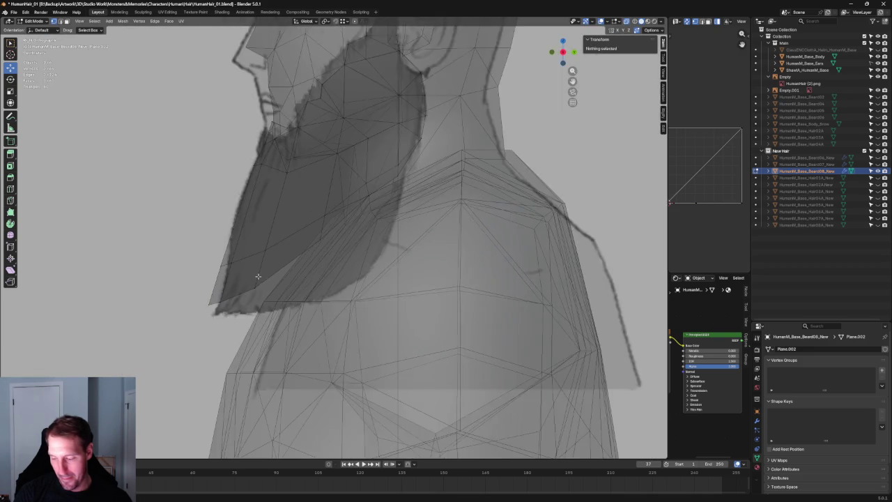
{"action": "left_click_drag", "start_coordinate": [262, 229], "coordinate": [193, 279]}
{"action": "scroll", "coordinate": [366, 286], "scroll_direction": "down", "scroll_amount": 6}
{"action": "scroll", "coordinate": [365, 286], "scroll_direction": "up", "scroll_amount": 3}
{"action": "key", "text": "alt+z"}
- Move the edge where the beard meets the neck along X toward the neck
{"action": "middle_click_drag", "start_coordinate": [365, 286], "coordinate": [372, 225]}
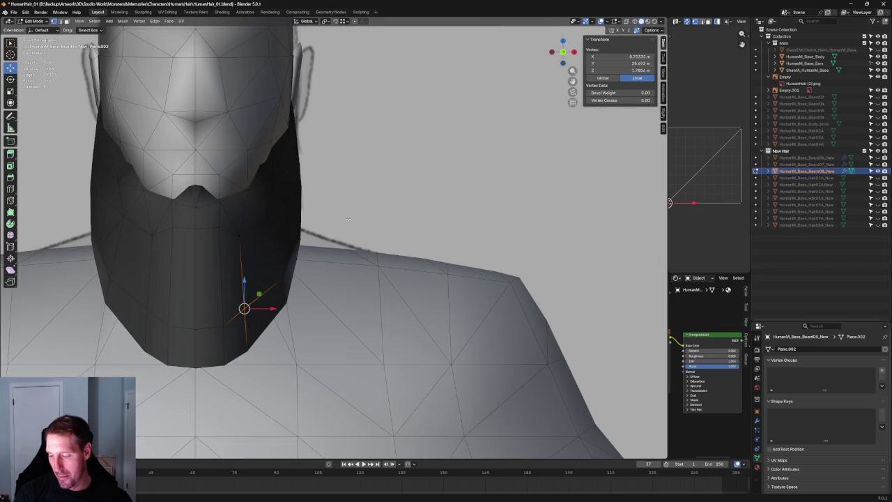
{"action": "key", "text": "alt+z"}
{"action": "scroll", "coordinate": [289, 213], "scroll_direction": "up", "scroll_amount": 2}
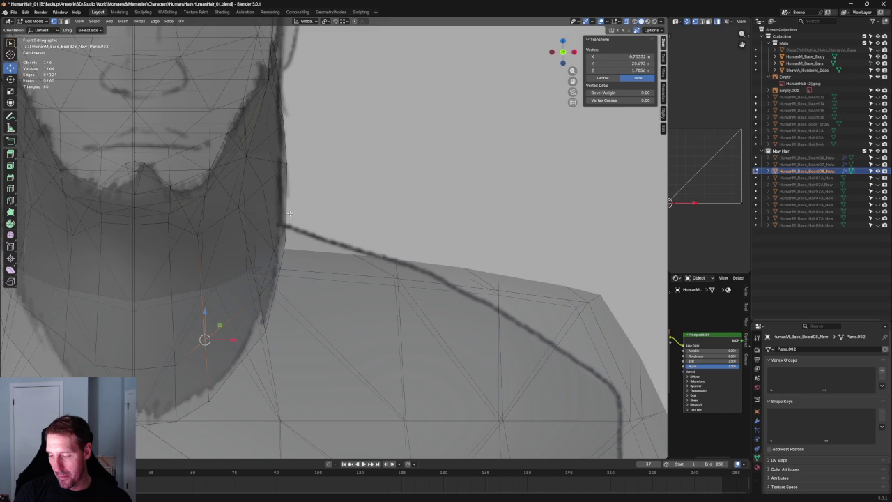
{"action": "left_click", "coordinate": [282, 252], "text": "shift"}
{"action": "key", "text": "g"}
{"action": "key", "text": "x"}
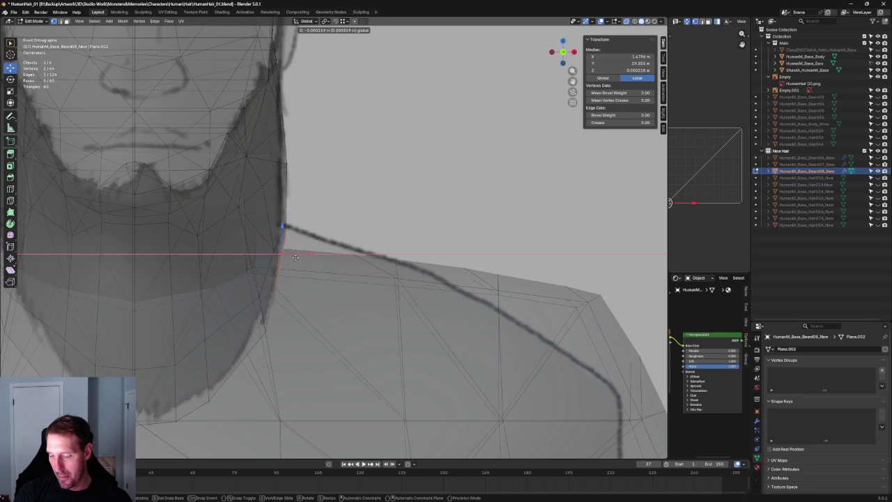
{"action": "left_click", "coordinate": [293, 258]}
- Move the vertex below that edge along X so it hugs the neck
{"action": "left_click", "coordinate": [267, 328]}
{"action": "key", "text": "alt+z"}
{"action": "key", "text": "g"}
{"action": "key", "text": "x"}
{"action": "left_click", "coordinate": [277, 331]}
{"action": "key", "text": "alt+a"}
{"action": "scroll", "coordinate": [313, 269], "scroll_direction": "down", "scroll_amount": 3}
- In side view, move a vertex on the beard's front edge along Y to fit the reference
{"action": "key", "text": "grave"}
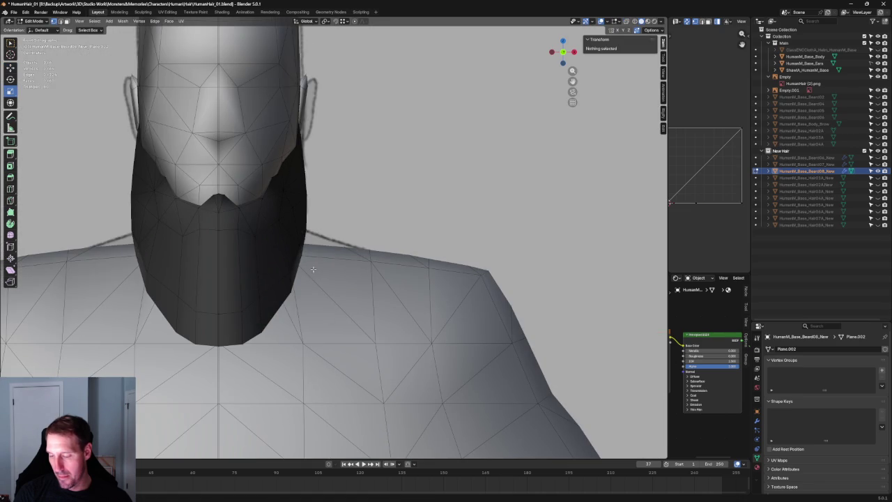
{"action": "left_click", "coordinate": [264, 269]}
{"action": "key", "text": "alt+z"}
{"action": "scroll", "coordinate": [235, 245], "scroll_direction": "up", "scroll_amount": 2}
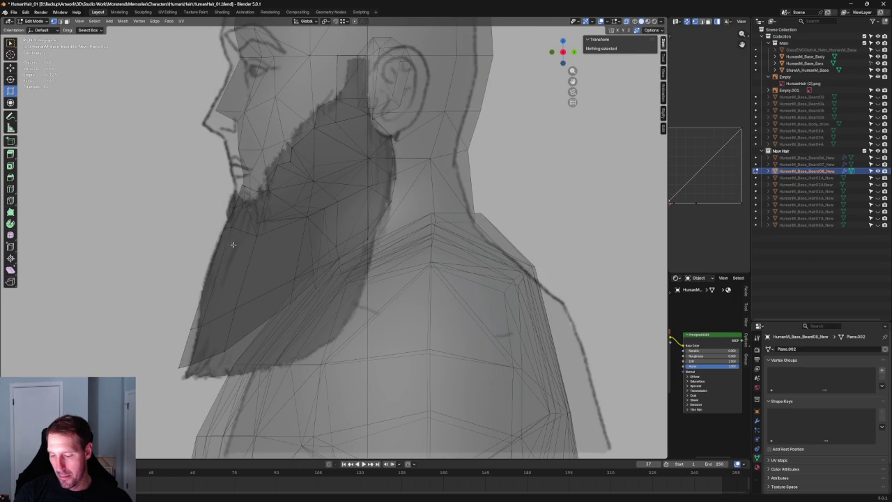
{"action": "mouse_move", "coordinate": [231, 237]}
{"action": "left_mouse_down"}
{"action": "mouse_move", "coordinate": [223, 240]}
{"action": "mouse_move", "coordinate": [261, 238]}
{"action": "left_mouse_up"}
{"action": "key", "text": "shift+space"}
{"action": "key", "text": "g"}
{"action": "key", "text": "alt+z"}
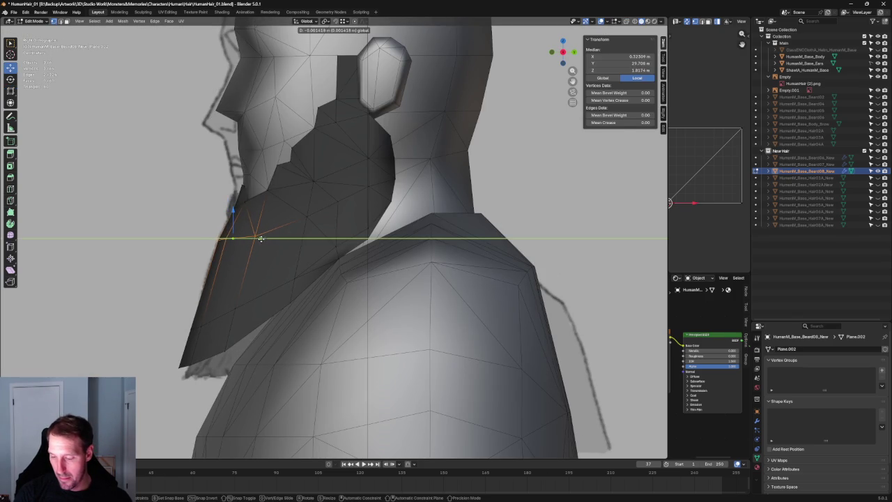
{"action": "left_click", "coordinate": [250, 262]}
- Move a vertex on the beard's lower front along Y
{"action": "key", "text": "alt+z"}
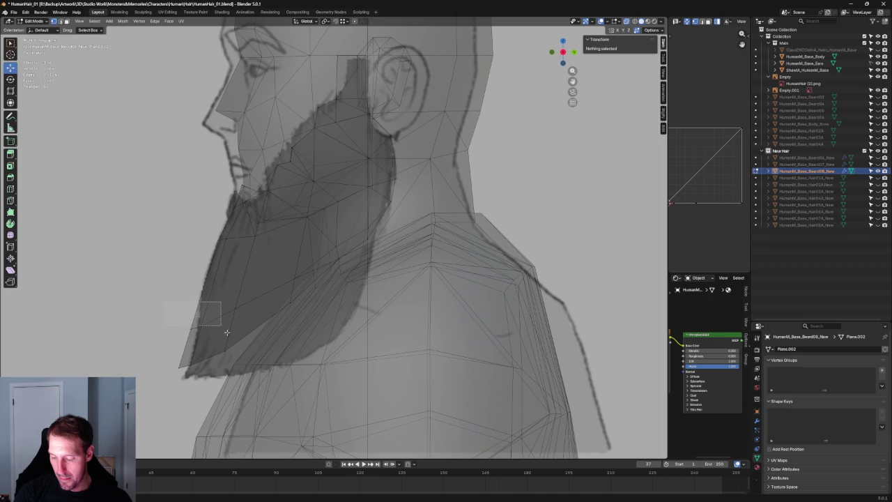
{"action": "left_click_drag", "start_coordinate": [219, 324], "coordinate": [237, 338]}
{"action": "key", "text": "g"}
{"action": "key", "text": "y"}
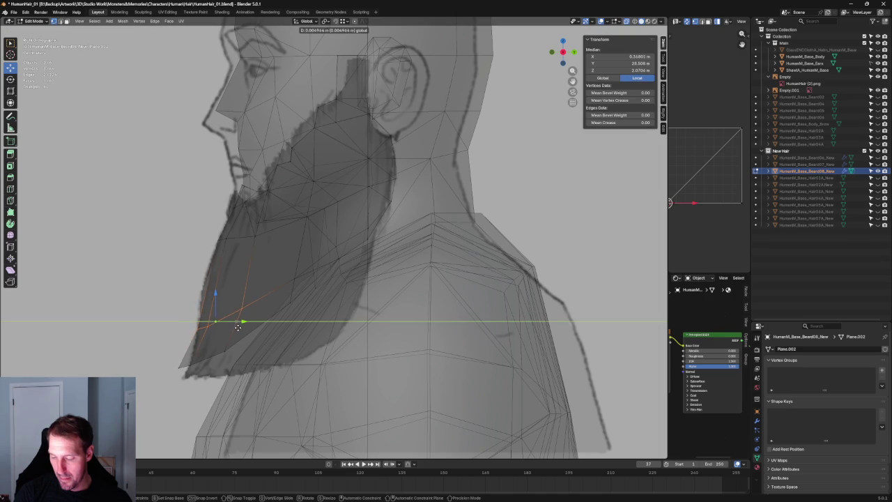
{"action": "left_click", "coordinate": [255, 307]}
- Move another beard-front vertex vertically along Z
{"action": "left_click", "coordinate": [181, 354]}
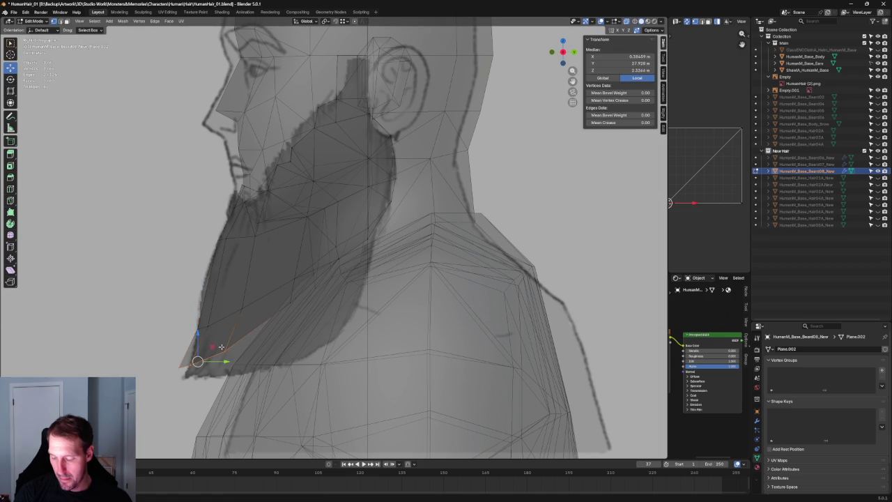
{"action": "left_click_drag", "start_coordinate": [197, 344], "coordinate": [256, 297]}
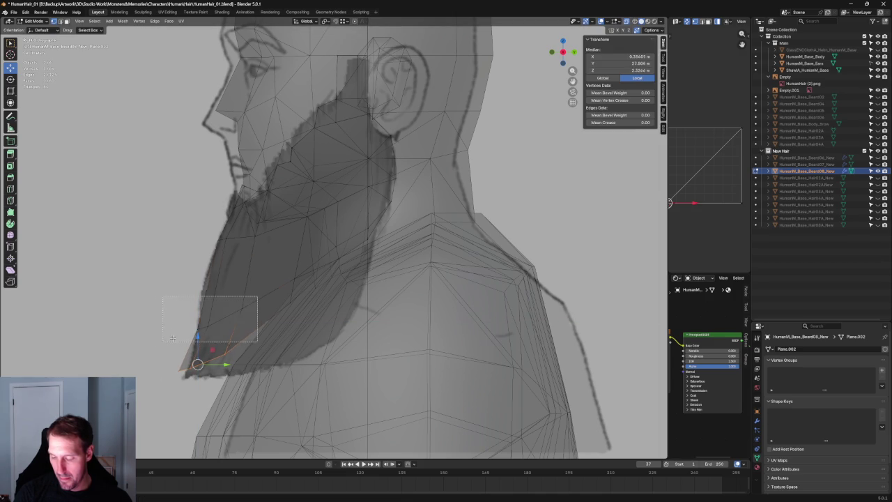
{"action": "key", "text": "g"}
{"action": "key", "text": "z"}
{"action": "left_click", "coordinate": [215, 315]}
{"action": "middle_click_drag", "start_coordinate": [230, 313], "coordinate": [311, 306]}
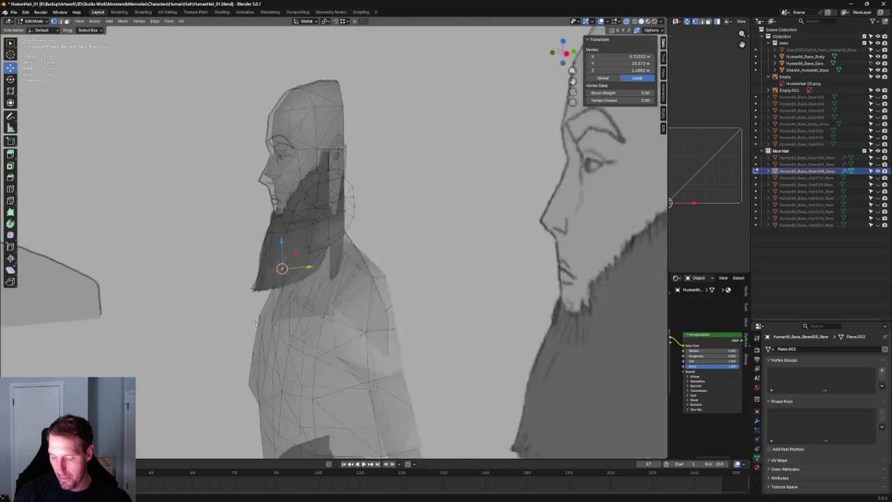
{"action": "scroll", "coordinate": [310, 306], "scroll_direction": "up", "scroll_amount": 2}
{"action": "scroll", "coordinate": [308, 317], "scroll_direction": "up", "scroll_amount": 2}
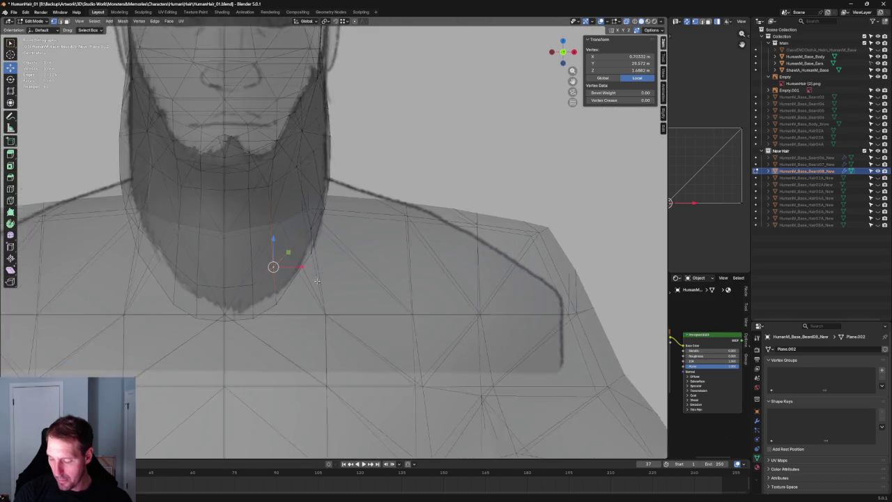
{"action": "scroll", "coordinate": [253, 327], "scroll_direction": "up", "scroll_amount": 2}
- Slide the beard-bottom vertex along its edge into a better position
{"action": "key", "text": "g"}
{"action": "key", "text": "Escape"}
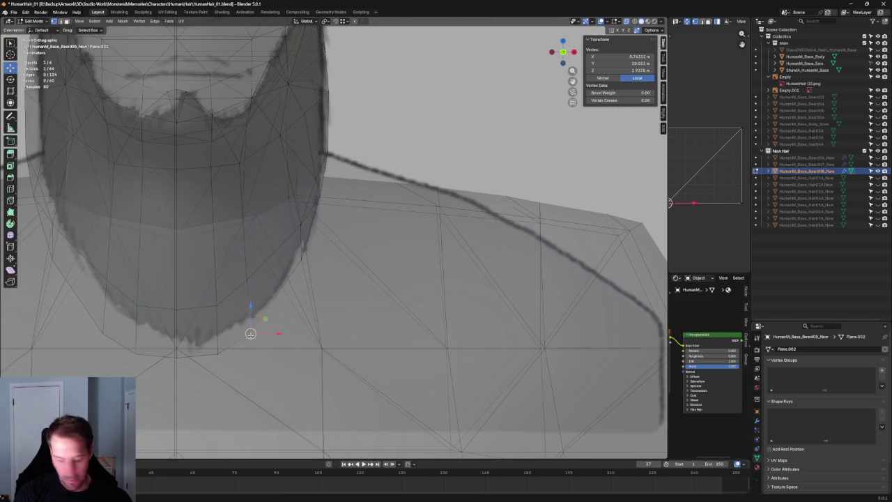
{"action": "key", "text": "g"}
{"action": "key", "text": "g"}
{"action": "key", "text": "Escape"}
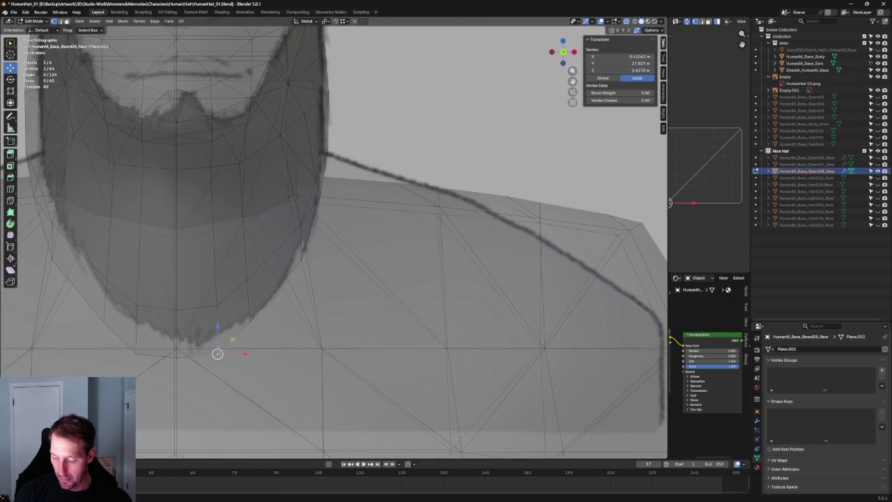
{"action": "key", "text": "g"}
{"action": "key", "text": "g"}
{"action": "left_click", "coordinate": [220, 346]}
{"action": "scroll", "coordinate": [220, 346], "scroll_direction": "down", "scroll_amount": 5}
{"action": "key", "text": "alt+z"}
- Select two edges on the beard's front and fill a face, then undo it
{"action": "mouse_move", "coordinate": [219, 347]}
{"action": "middle_mouse_down"}
{"action": "mouse_move", "coordinate": [333, 273]}
{"action": "mouse_move", "coordinate": [479, 259]}
{"action": "mouse_move", "coordinate": [376, 255]}
{"action": "middle_mouse_up"}
{"action": "scroll", "coordinate": [343, 251], "scroll_direction": "up", "scroll_amount": 5}
{"action": "scroll", "coordinate": [343, 252], "scroll_direction": "up", "scroll_amount": 3}
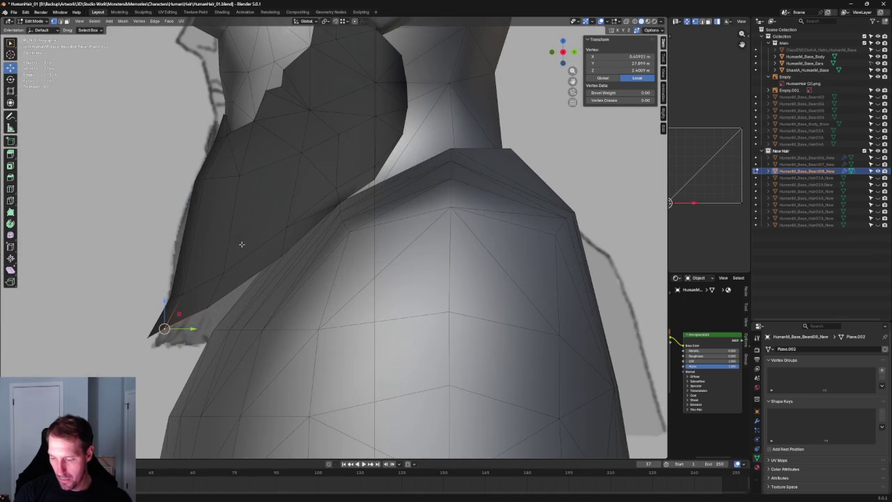
{"action": "key", "text": "alt+a"}
{"action": "key", "text": "alt+z"}
{"action": "left_click_drag", "start_coordinate": [172, 217], "coordinate": [239, 246]}
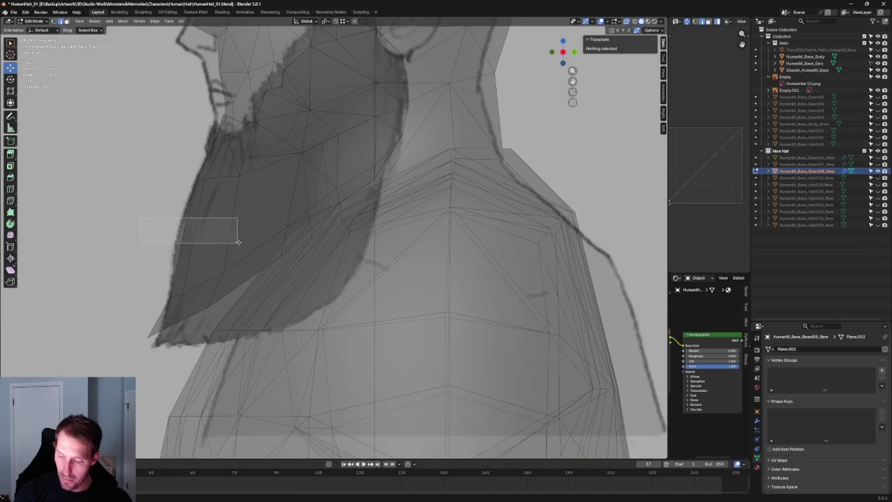
{"action": "key", "text": "f"}
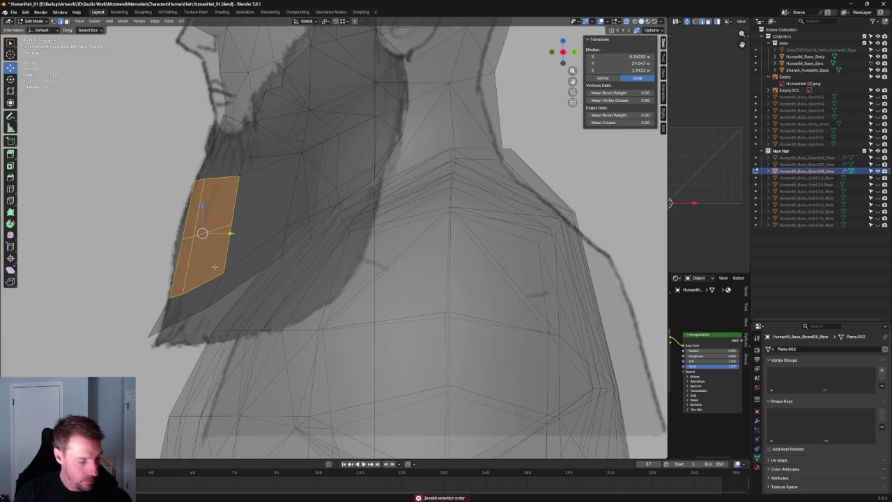
{"action": "key", "text": "ctrl+z"}
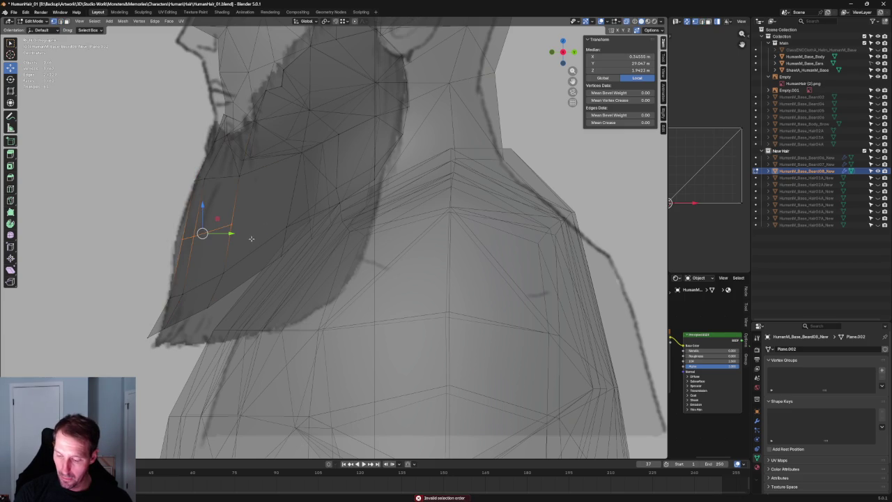
{"action": "key", "text": "alt+a"}
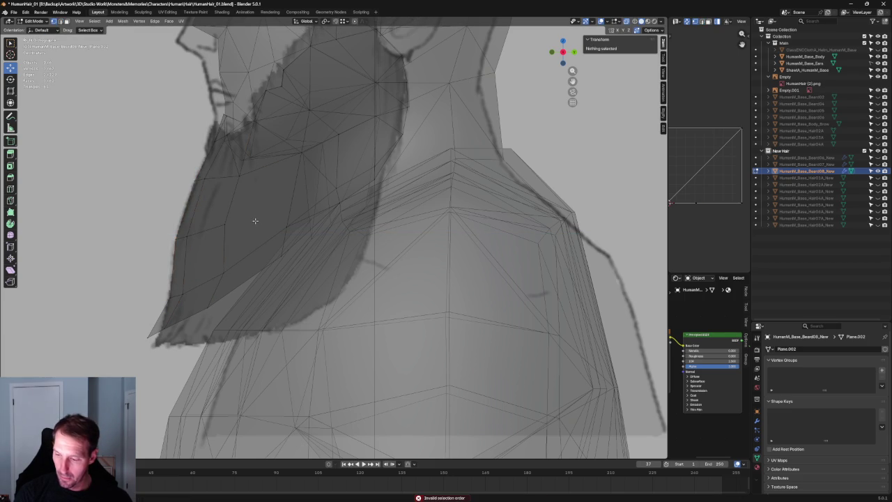
- Select a pair of beard vertices near the shoulder to be connected
{"action": "left_click", "coordinate": [244, 177]}
{"action": "left_click", "coordinate": [233, 217]}
{"action": "scroll", "coordinate": [233, 217], "scroll_direction": "down", "scroll_amount": 3}
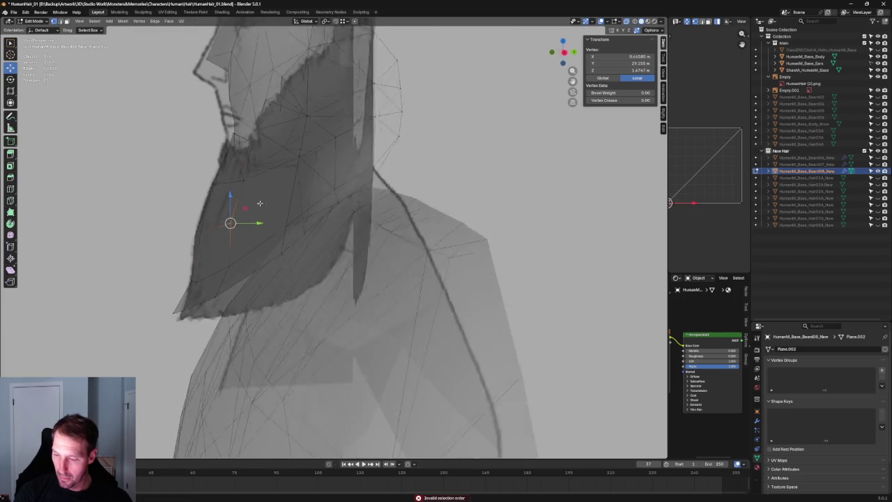
{"action": "middle_click_drag", "start_coordinate": [233, 217], "coordinate": [290, 234]}
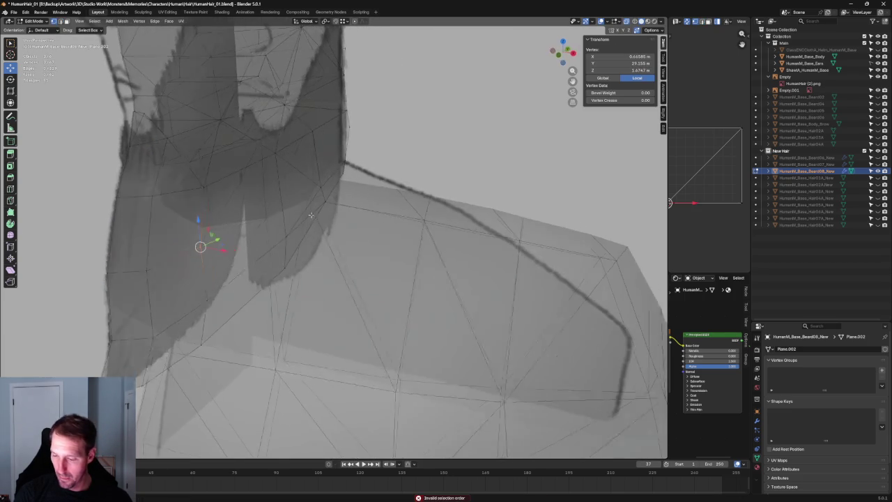
{"action": "left_click", "coordinate": [197, 199], "text": "shift"}
{"action": "right_click", "coordinate": [201, 196]}
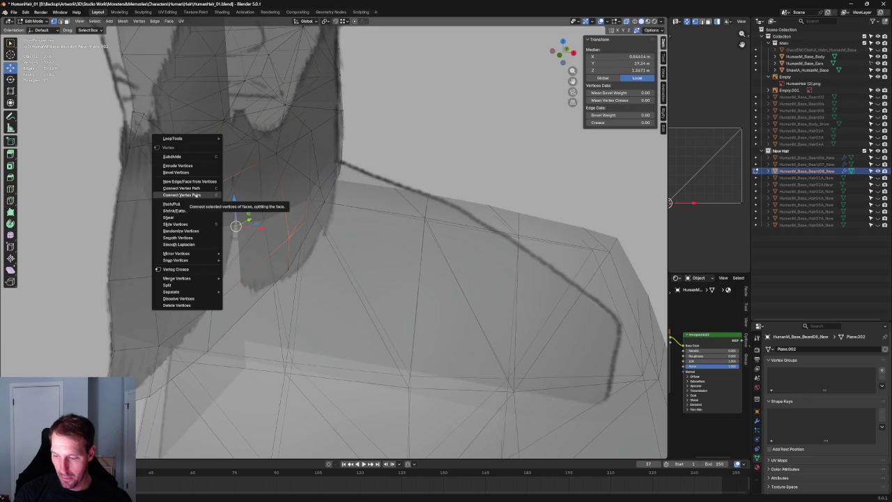
- Connect the two selected vertices with a new edge splitting the face near the neck
{"action": "left_click", "coordinate": [196, 195]}
{"action": "middle_click_drag", "start_coordinate": [272, 218], "coordinate": [377, 220]}
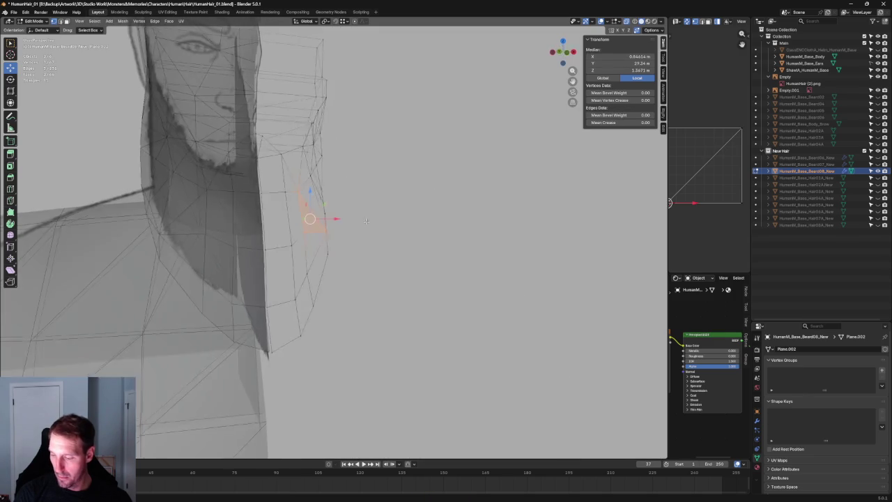
{"action": "key", "text": "KP_1"}
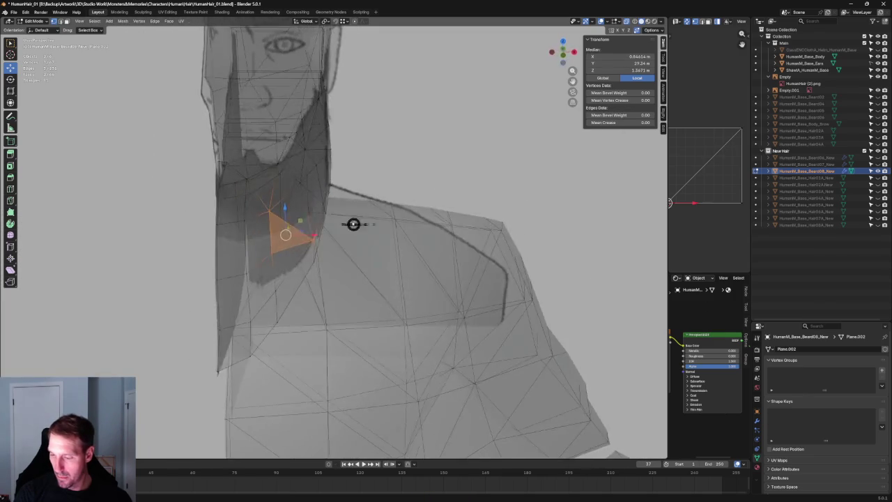
{"action": "key", "text": "KP_Decimal"}
{"action": "scroll", "coordinate": [332, 223], "scroll_direction": "down", "scroll_amount": 7}
{"action": "scroll", "coordinate": [341, 179], "scroll_direction": "down", "scroll_amount": 2}
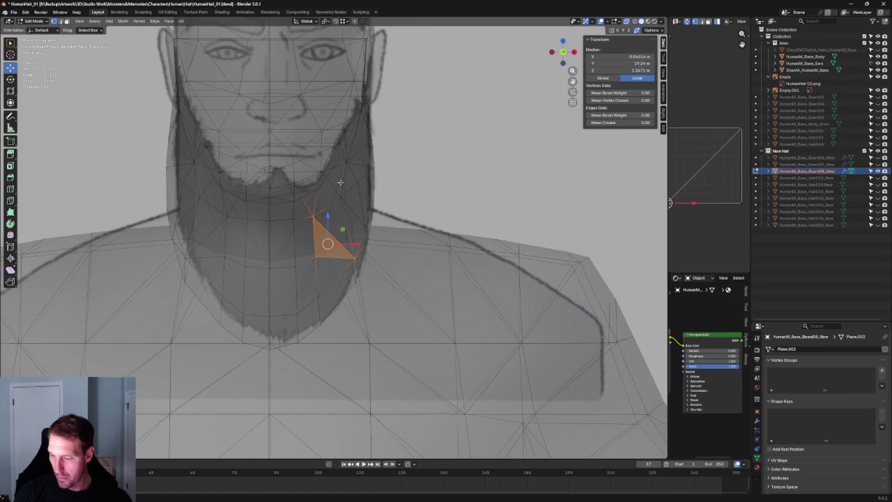
- Move a cheek-edge vertex along Y and up Z, then outward along X, to match the reference
{"action": "left_click", "coordinate": [340, 196]}
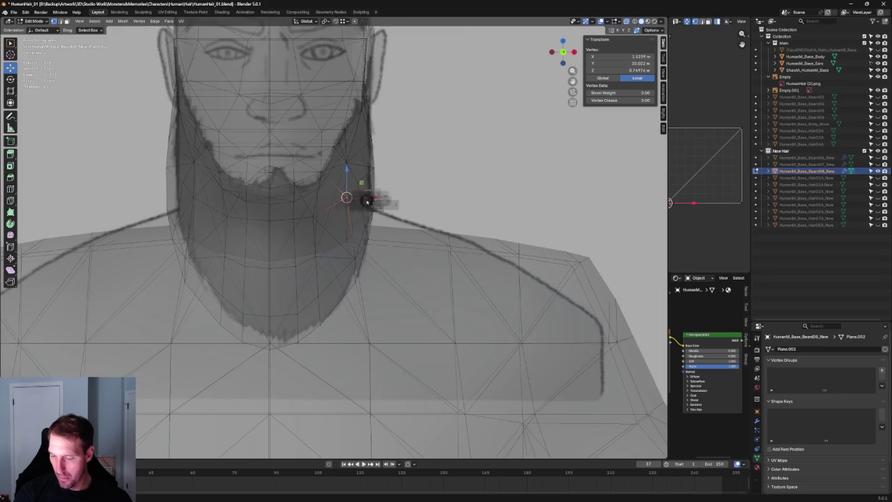
{"action": "key", "text": "KP_3"}
{"action": "left_click_drag", "start_coordinate": [392, 200], "coordinate": [388, 201]}
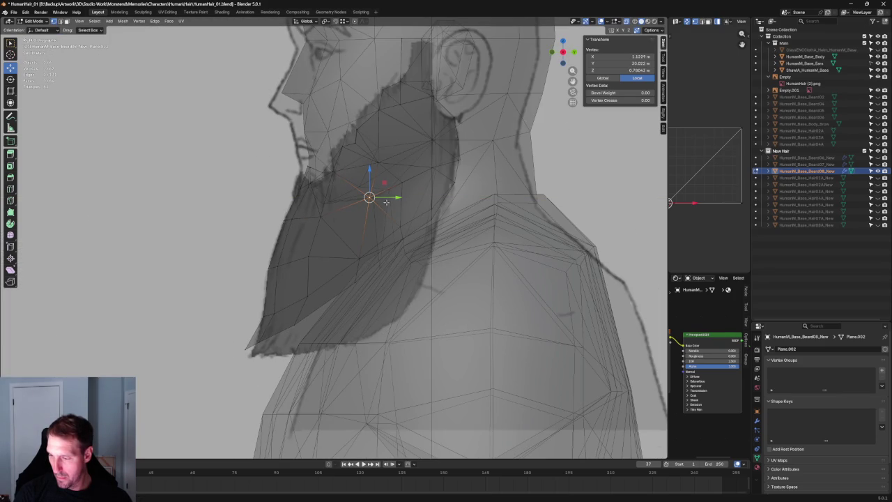
{"action": "left_click_drag", "start_coordinate": [384, 150], "coordinate": [384, 125]}
{"action": "mouse_move", "coordinate": [384, 127]}
{"action": "middle_mouse_down"}
{"action": "mouse_move", "coordinate": [432, 207]}
{"action": "mouse_move", "coordinate": [430, 177]}
{"action": "middle_mouse_up"}
{"action": "key", "text": "KP_1"}
{"action": "scroll", "coordinate": [302, 239], "scroll_direction": "up", "scroll_amount": 3}
{"action": "left_click_drag", "start_coordinate": [288, 208], "coordinate": [293, 208]}
- In side view, select an edge along the beard's jawline and check it from the front
{"action": "key", "text": "KP_3"}
{"action": "scroll", "coordinate": [321, 203], "scroll_direction": "up", "scroll_amount": 2}
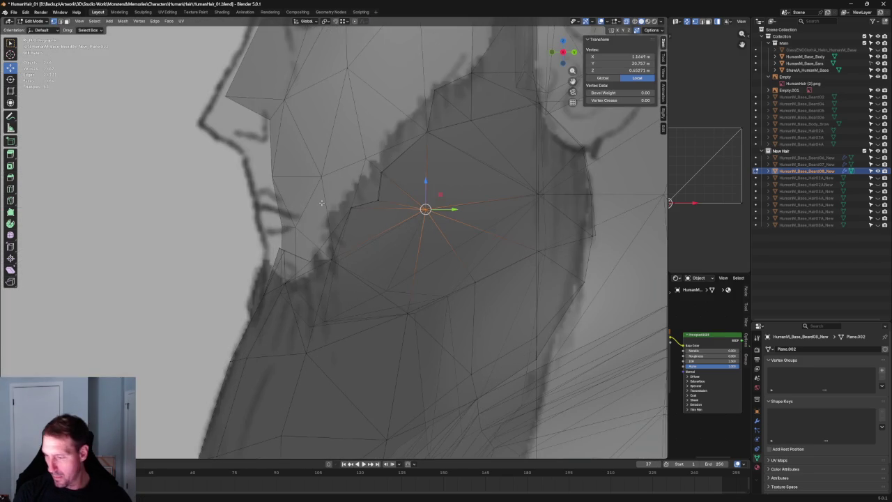
{"action": "left_click", "coordinate": [384, 200]}
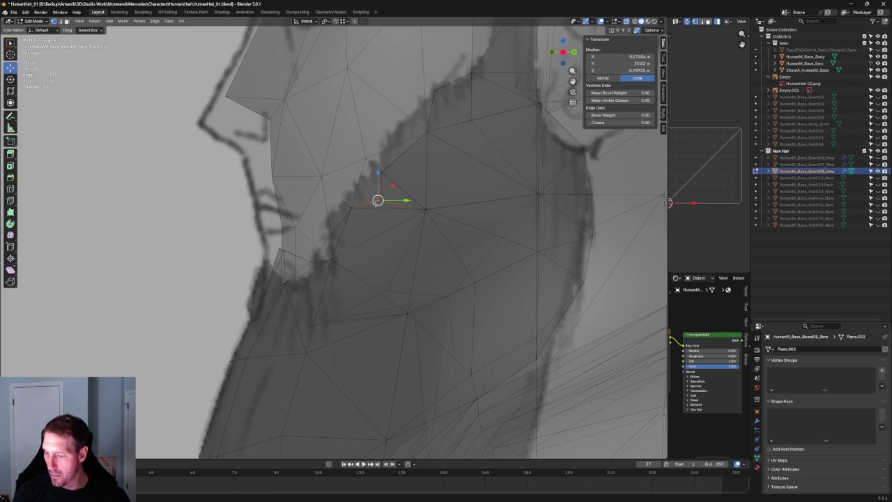
{"action": "key", "text": "KP_1"}
{"action": "scroll", "coordinate": [278, 184], "scroll_direction": "up", "scroll_amount": 3}
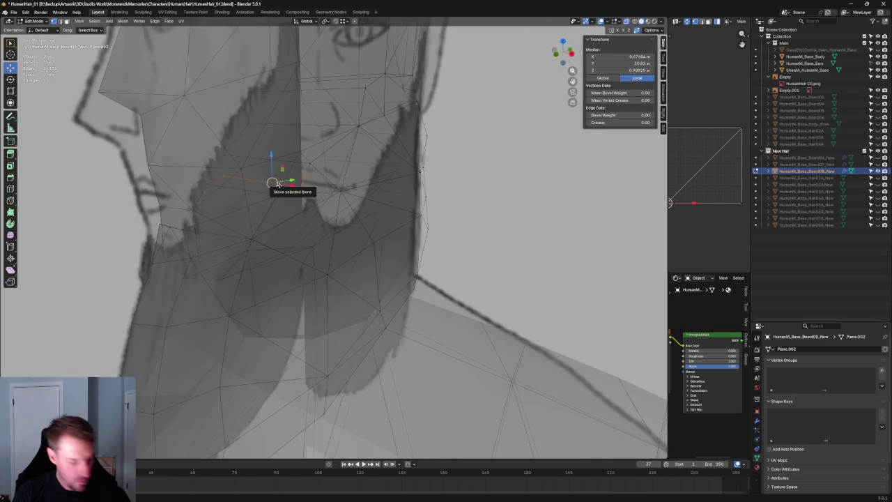
- Nudge the selected beard edge slightly left, then undo the trial edits
{"action": "left_click_drag", "start_coordinate": [278, 183], "coordinate": [265, 182]}
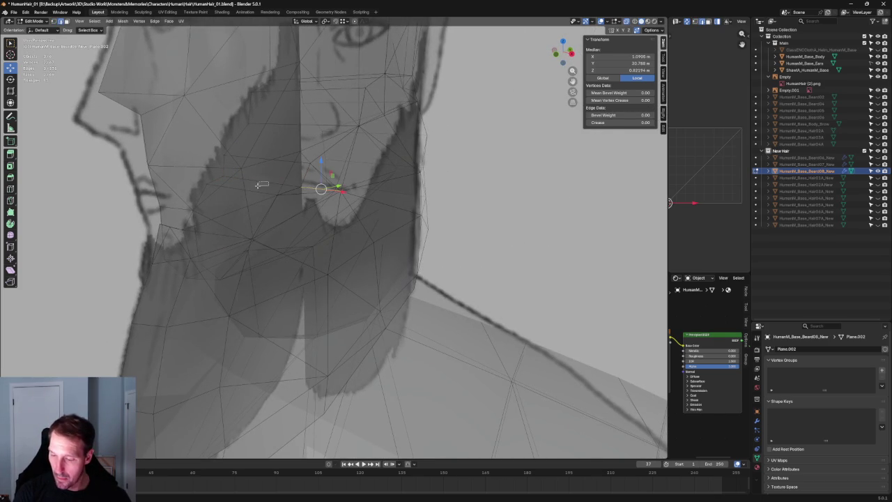
{"action": "key", "text": "KP_3"}
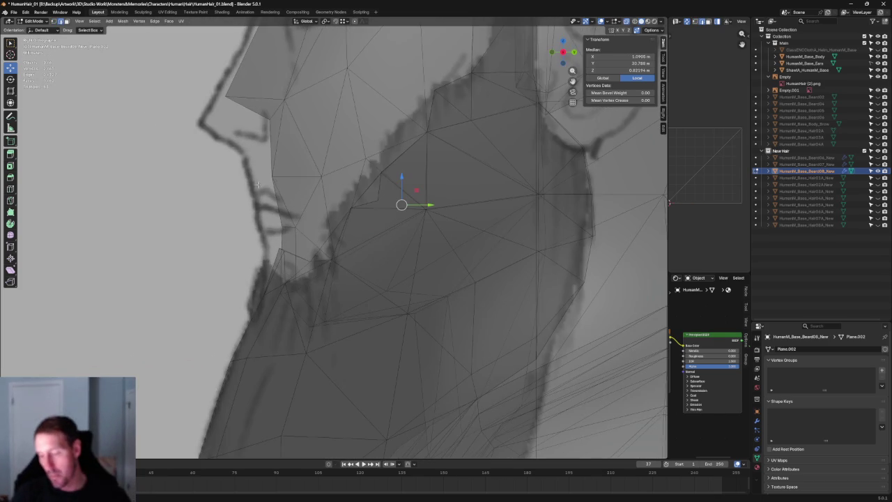
{"action": "key", "text": "KP_1"}
{"action": "left_click", "coordinate": [364, 227], "text": "shift"}
{"action": "middle_click_drag", "start_coordinate": [364, 230], "coordinate": [307, 227]}
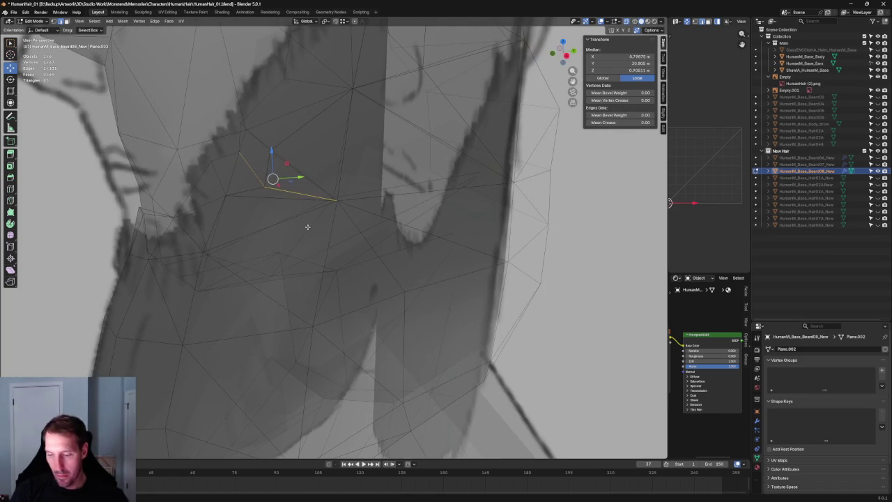
{"action": "key", "text": "ctrl+z"}
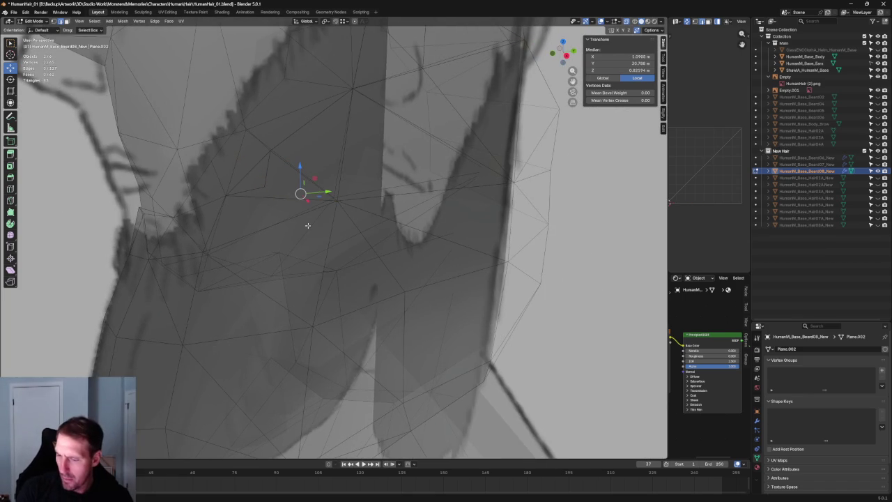
{"action": "key", "text": "ctrl+z"}
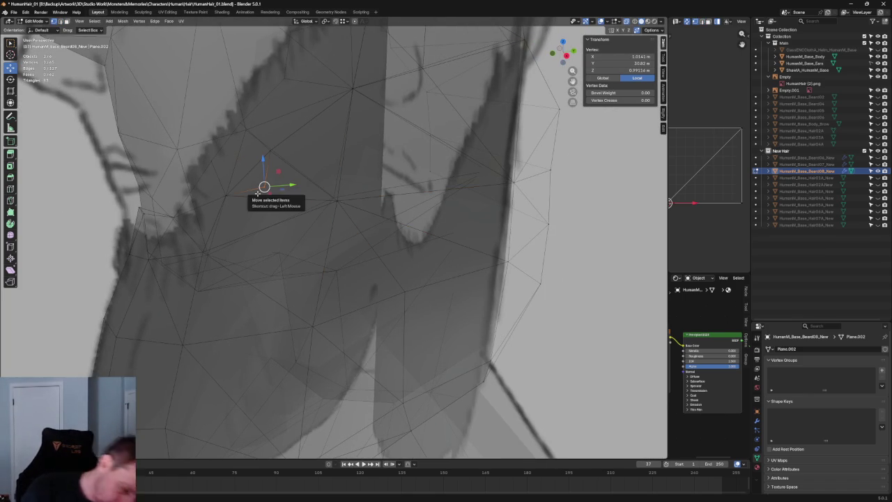
{"action": "key", "text": "ctrl+z"}
- In right side view, select beard edge vertices, checking the mesh with X-ray toggled
{"action": "key", "text": "KP_3"}
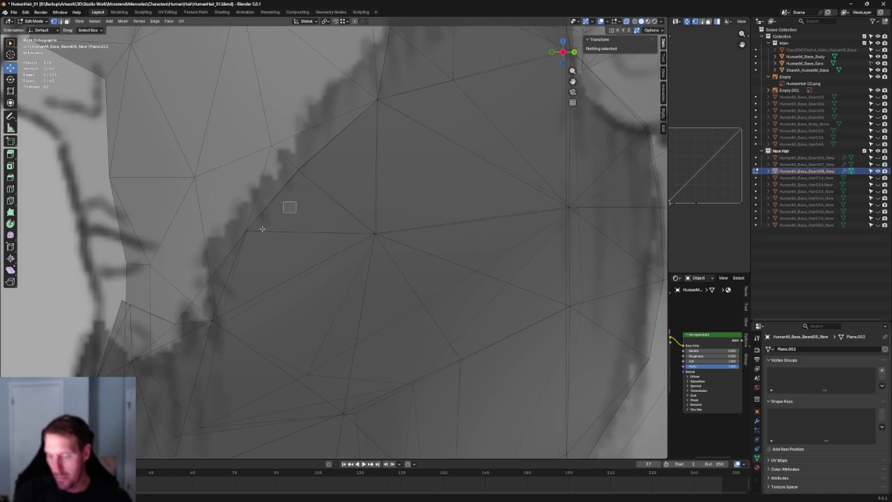
{"action": "left_click", "coordinate": [245, 230]}
{"action": "scroll", "coordinate": [278, 227], "scroll_direction": "down", "scroll_amount": 1}
{"action": "scroll", "coordinate": [286, 224], "scroll_direction": "down", "scroll_amount": 1}
{"action": "key", "text": "alt+z"}
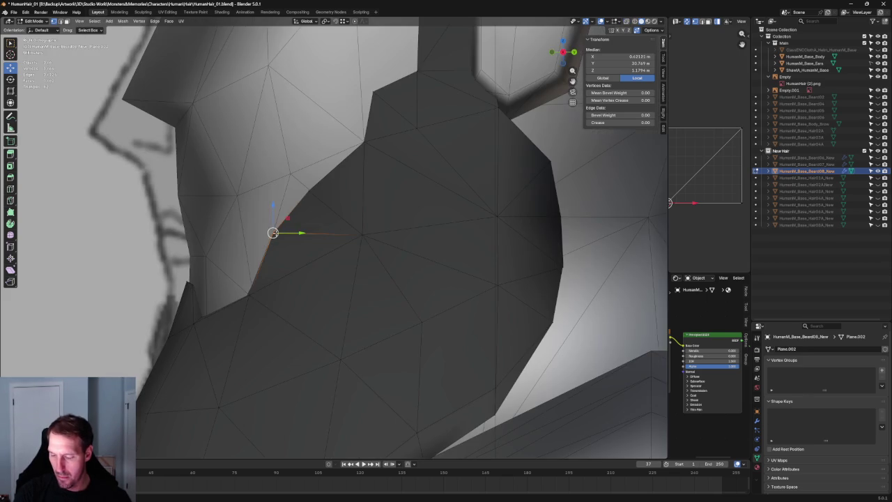
{"action": "key", "text": "alt+z"}
{"action": "left_click", "coordinate": [252, 287]}
{"action": "scroll", "coordinate": [252, 286], "scroll_direction": "down", "scroll_amount": 3}
{"action": "mouse_move", "coordinate": [251, 286]}
{"action": "middle_mouse_down"}
{"action": "mouse_move", "coordinate": [320, 275]}
{"action": "mouse_move", "coordinate": [214, 232]}
{"action": "middle_mouse_up"}
- In edge mode, try selecting and growing the beard outline edges, then clear the selection
{"action": "key", "text": "2"}
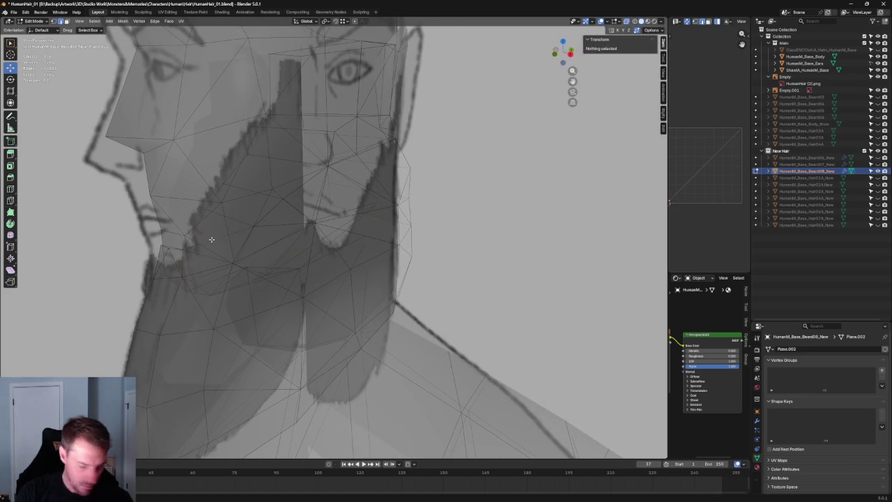
{"action": "left_click", "coordinate": [213, 239]}
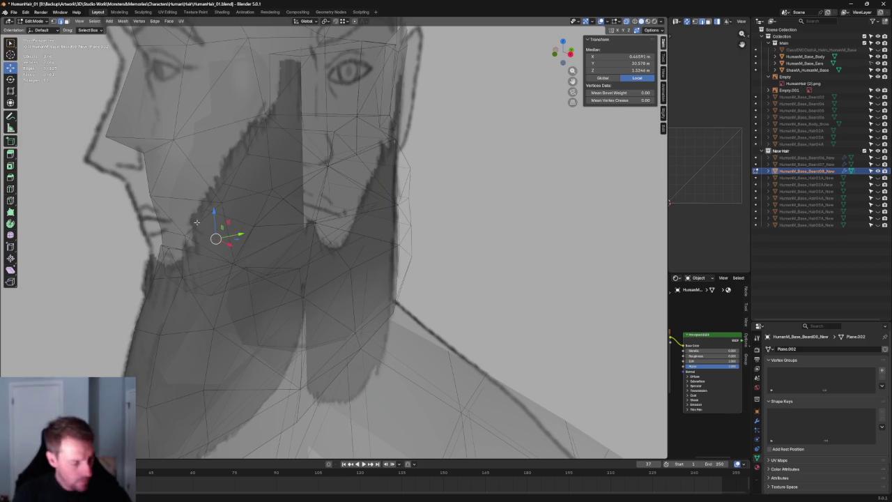
{"action": "key", "text": "alt+a"}
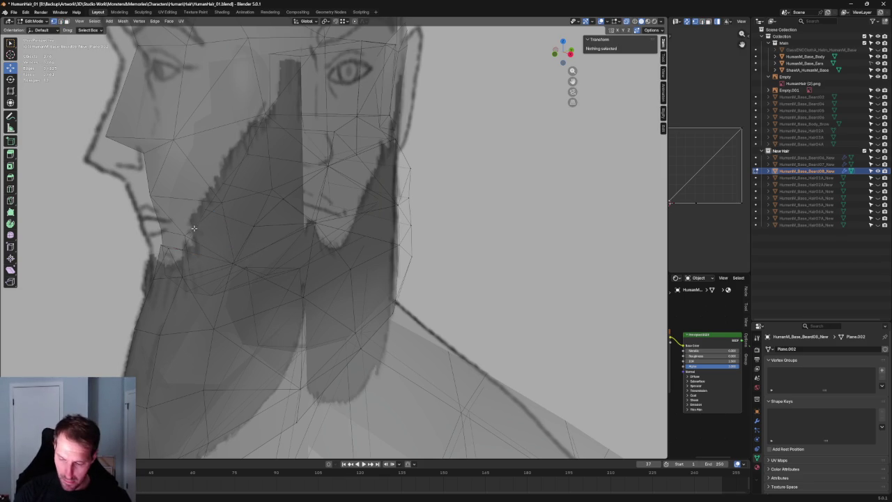
{"action": "left_click", "coordinate": [197, 238]}
{"action": "key", "text": "ctrl+shift+KP_Add"}
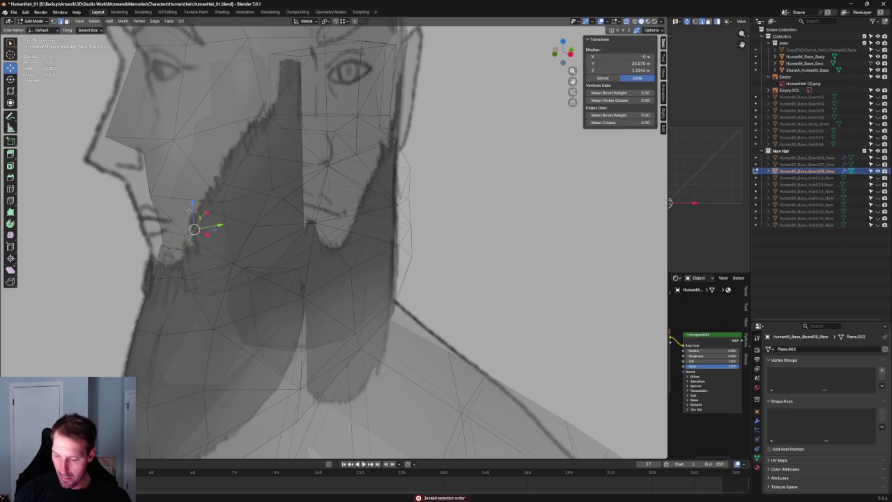
{"action": "key", "text": "alt+a"}
- Connect two vertices near the jaw with a new edge
{"action": "left_click", "coordinate": [195, 230]}
{"action": "mouse_move", "coordinate": [202, 237]}
{"action": "middle_mouse_down"}
{"action": "mouse_move", "coordinate": [219, 240]}
{"action": "mouse_move", "coordinate": [239, 263]}
{"action": "mouse_move", "coordinate": [181, 272]}
{"action": "middle_mouse_up"}
{"action": "left_click", "coordinate": [262, 278], "text": "shift"}
{"action": "right_click", "coordinate": [276, 274]}
{"action": "left_click", "coordinate": [271, 274]}
- Move a jaw-edge vertex within the YZ plane (Shift+X) against the jaw
{"action": "scroll", "coordinate": [312, 273], "scroll_direction": "up", "scroll_amount": 2}
{"action": "scroll", "coordinate": [293, 265], "scroll_direction": "up", "scroll_amount": 2}
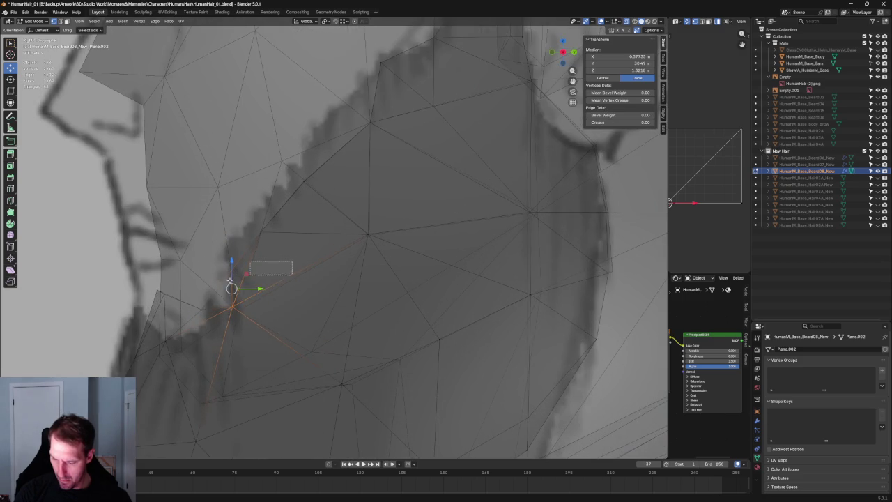
{"action": "left_click", "coordinate": [257, 273]}
{"action": "key", "text": "g"}
{"action": "key", "text": "shift+x"}
{"action": "left_click", "coordinate": [237, 301]}
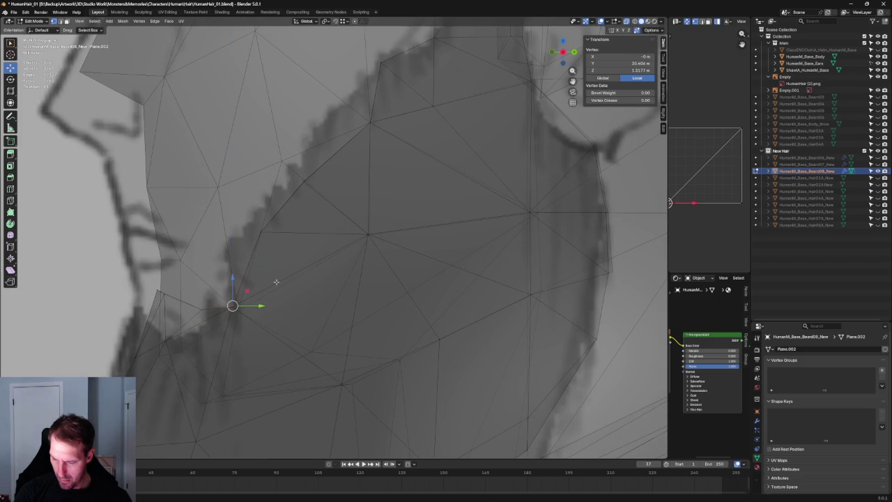
{"action": "key", "text": "alt+a"}
{"action": "scroll", "coordinate": [278, 271], "scroll_direction": "down", "scroll_amount": 5}
{"action": "key", "text": "alt+z"}
- Nudge another jaw-edge vertex slightly along Y
{"action": "key", "text": "alt+z"}
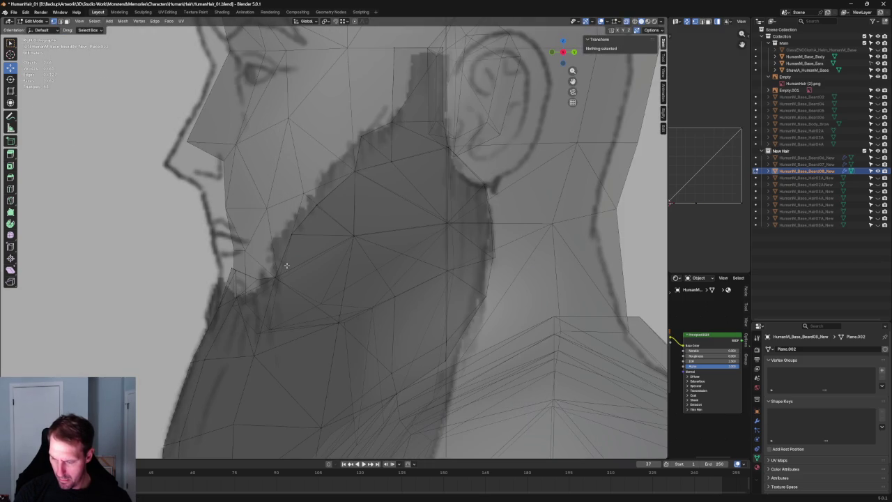
{"action": "left_click", "coordinate": [261, 272]}
{"action": "key", "text": "alt+z"}
{"action": "key", "text": "g"}
{"action": "key", "text": "y"}
{"action": "left_click", "coordinate": [266, 276]}
{"action": "key", "text": "alt+z"}
{"action": "scroll", "coordinate": [250, 263], "scroll_direction": "down", "scroll_amount": 3}
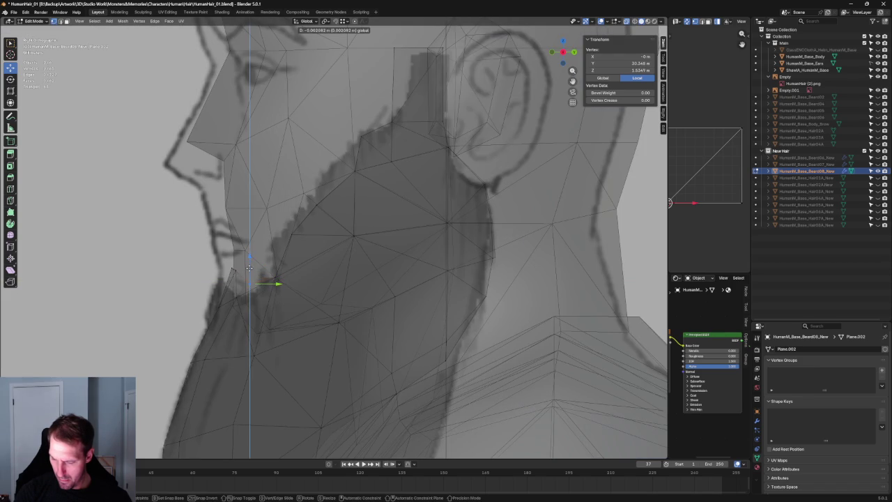
{"action": "key", "text": "alt+z"}
- Select a different beard vertex and shift it slightly along Y in side view
{"action": "mouse_move", "coordinate": [250, 278]}
{"action": "middle_mouse_down"}
{"action": "mouse_move", "coordinate": [278, 299]}
{"action": "mouse_move", "coordinate": [331, 288]}
{"action": "middle_mouse_up"}
{"action": "key", "text": "KP_1"}
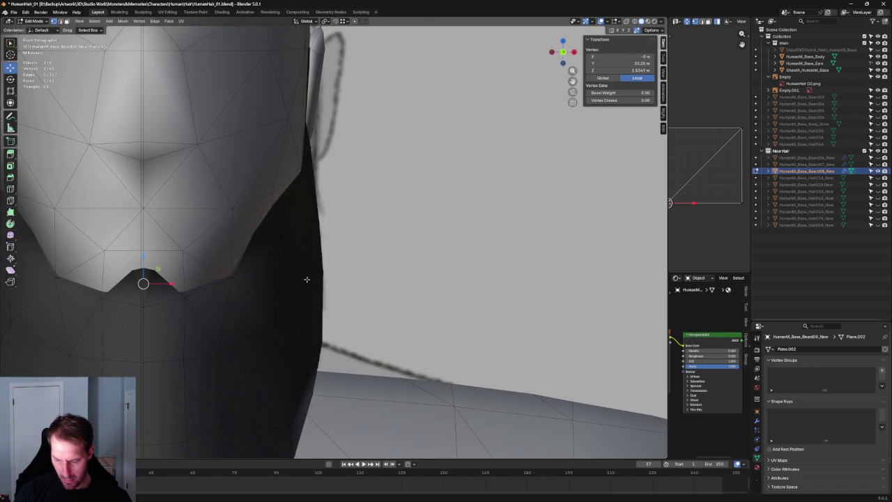
{"action": "left_click", "coordinate": [187, 297]}
{"action": "key", "text": "KP_3"}
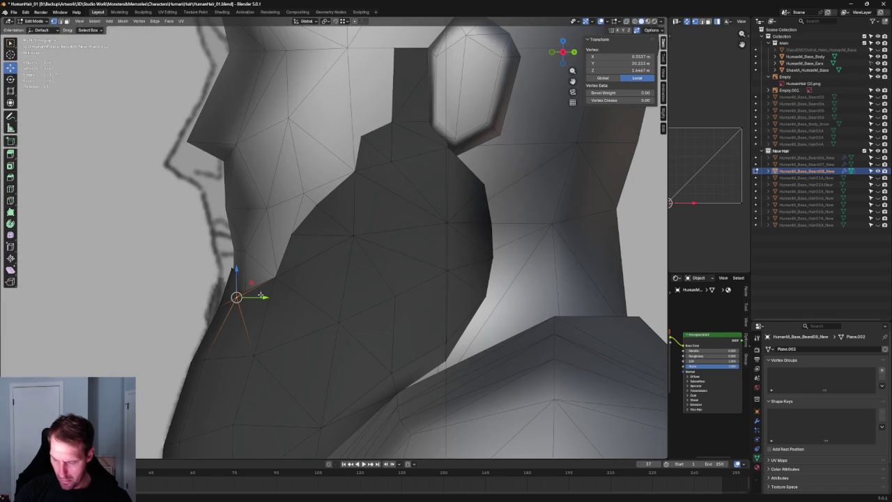
{"action": "key", "text": "alt+z"}
{"action": "left_click_drag", "start_coordinate": [256, 299], "coordinate": [269, 297]}
- Try another Y-axis move on the vertex and cancel it, keeping its position
{"action": "key", "text": "KP_1"}
{"action": "scroll", "coordinate": [318, 263], "scroll_direction": "up", "scroll_amount": 2}
{"action": "scroll", "coordinate": [318, 263], "scroll_direction": "up", "scroll_amount": 2}
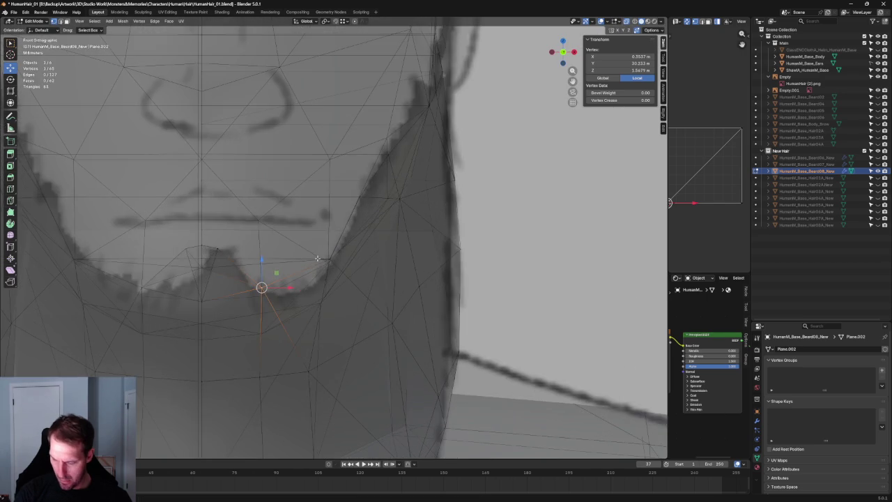
{"action": "key", "text": "alt+z"}
{"action": "mouse_move", "coordinate": [245, 269]}
{"action": "middle_mouse_down"}
{"action": "mouse_move", "coordinate": [239, 205]}
{"action": "mouse_move", "coordinate": [181, 296]}
{"action": "mouse_move", "coordinate": [239, 234]}
{"action": "mouse_move", "coordinate": [230, 247]}
{"action": "middle_mouse_up"}
{"action": "key", "text": "g"}
{"action": "key", "text": "y"}
{"action": "right_click", "coordinate": [256, 246]}
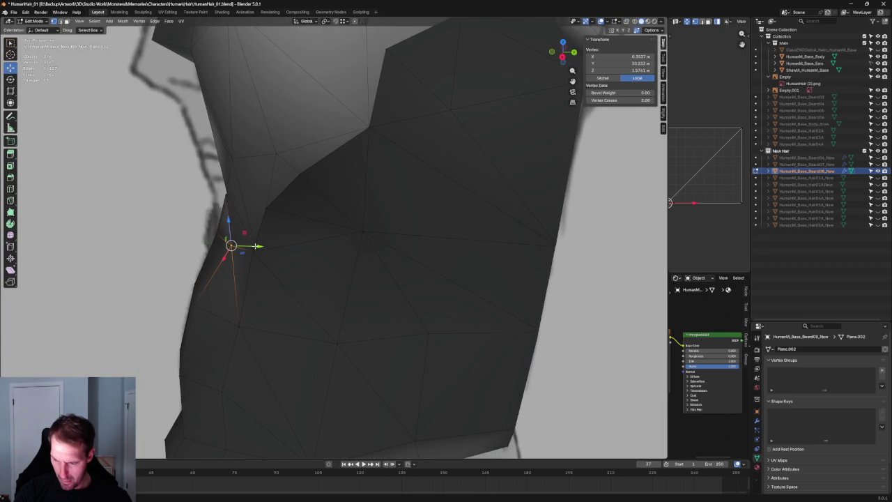
{"action": "scroll", "coordinate": [257, 244], "scroll_direction": "down", "scroll_amount": 6}
{"action": "scroll", "coordinate": [259, 241], "scroll_direction": "down", "scroll_amount": 2}
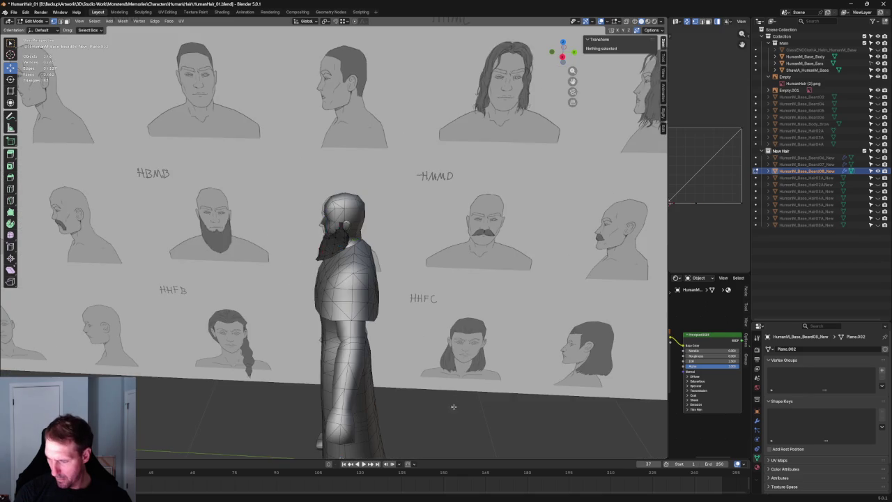
- With X-ray on, move a jaw-edge beard vertex along Y closer to the face
{"action": "key", "text": "alt+a"}
{"action": "scroll", "coordinate": [334, 243], "scroll_direction": "up", "scroll_amount": 8}
{"action": "scroll", "coordinate": [335, 242], "scroll_direction": "up", "scroll_amount": 2}
{"action": "scroll", "coordinate": [335, 242], "scroll_direction": "up", "scroll_amount": 1}
{"action": "mouse_move", "coordinate": [334, 242]}
{"action": "middle_mouse_down"}
{"action": "mouse_move", "coordinate": [360, 272]}
{"action": "mouse_move", "coordinate": [338, 295]}
{"action": "mouse_move", "coordinate": [268, 294]}
{"action": "mouse_move", "coordinate": [285, 269]}
{"action": "middle_mouse_up"}
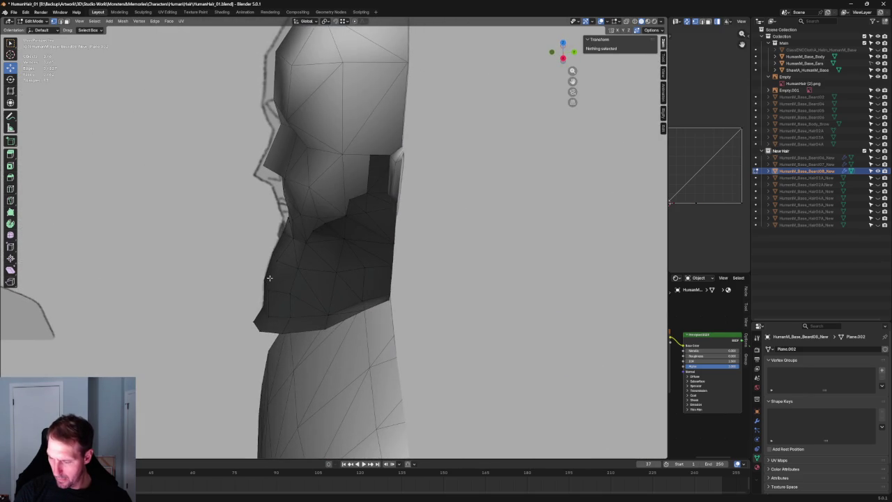
{"action": "scroll", "coordinate": [289, 263], "scroll_direction": "up", "scroll_amount": 2}
{"action": "scroll", "coordinate": [299, 253], "scroll_direction": "up", "scroll_amount": 3}
{"action": "key", "text": "alt+z"}
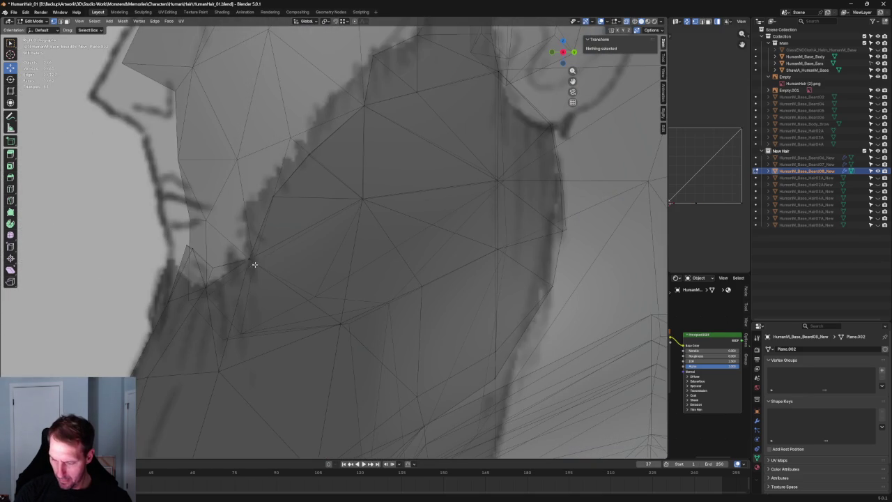
{"action": "left_click", "coordinate": [248, 259]}
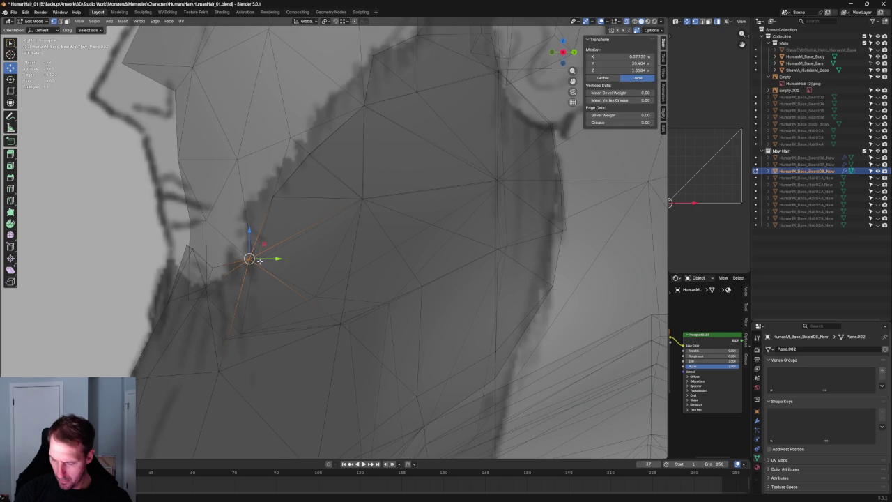
{"action": "key", "text": "alt+z"}
{"action": "left_click_drag", "start_coordinate": [276, 259], "coordinate": [275, 258]}
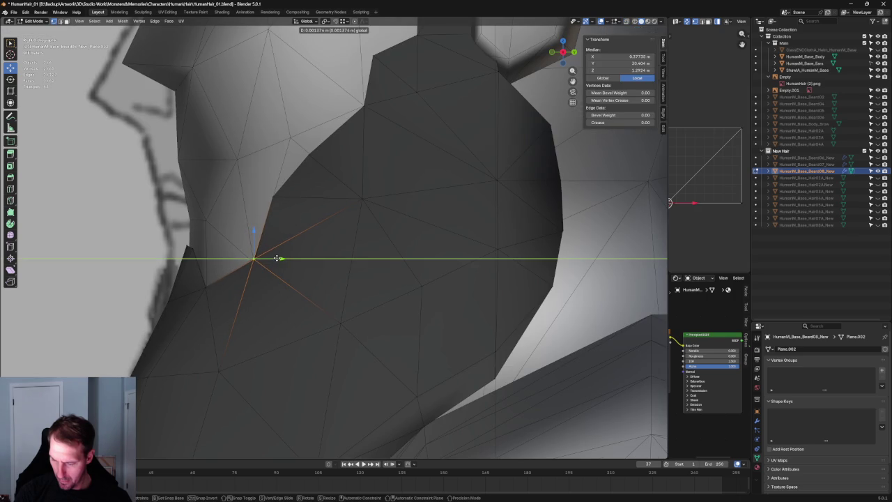
{"action": "left_click", "coordinate": [277, 259]}
{"action": "key", "text": "alt+a"}
- In Object Mode, slide the side reference image to the wall's left end
{"action": "scroll", "coordinate": [295, 181], "scroll_direction": "down", "scroll_amount": 5}
{"action": "mouse_move", "coordinate": [294, 209]}
{"action": "middle_mouse_down"}
{"action": "mouse_move", "coordinate": [361, 272]}
{"action": "mouse_move", "coordinate": [312, 276]}
{"action": "middle_mouse_up"}
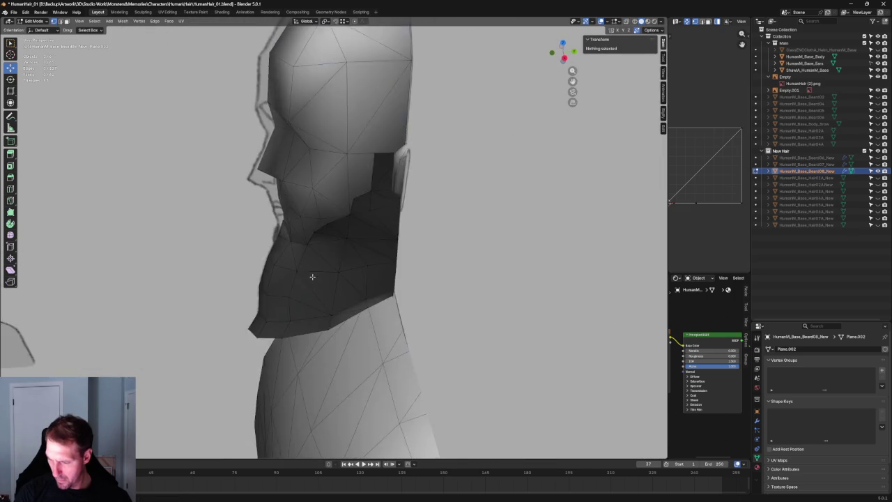
{"action": "scroll", "coordinate": [312, 277], "scroll_direction": "down", "scroll_amount": 5}
{"action": "scroll", "coordinate": [312, 276], "scroll_direction": "down", "scroll_amount": 3}
{"action": "key", "text": "Home"}
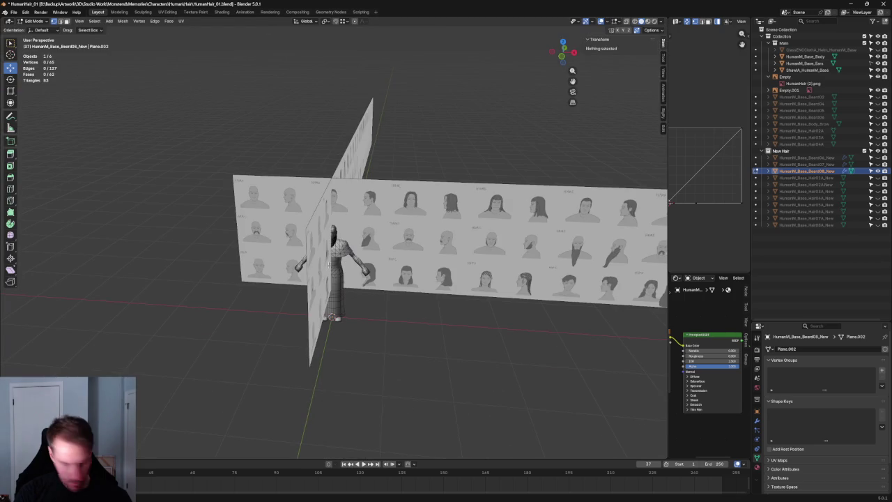
{"action": "key", "text": "Tab"}
{"action": "left_click", "coordinate": [354, 156]}
{"action": "left_click_drag", "start_coordinate": [386, 165], "coordinate": [310, 165]}
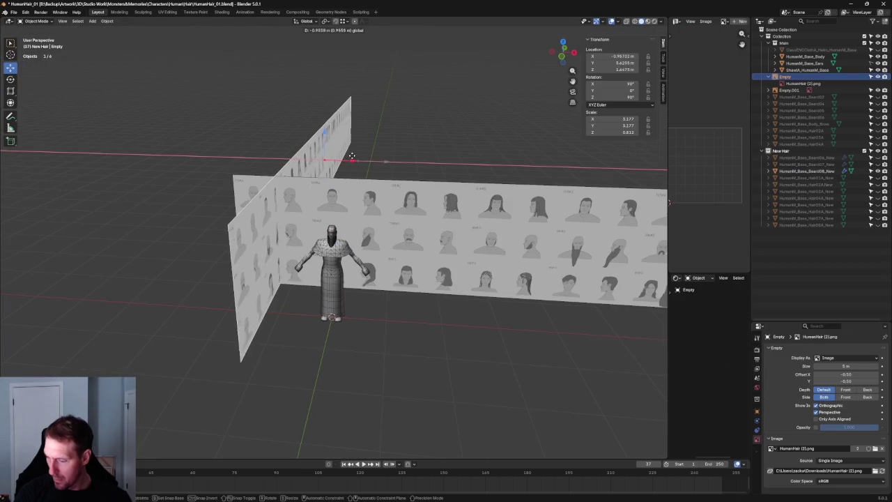
{"action": "key", "text": "KP_1"}
{"action": "scroll", "coordinate": [398, 283], "scroll_direction": "up", "scroll_amount": 6}
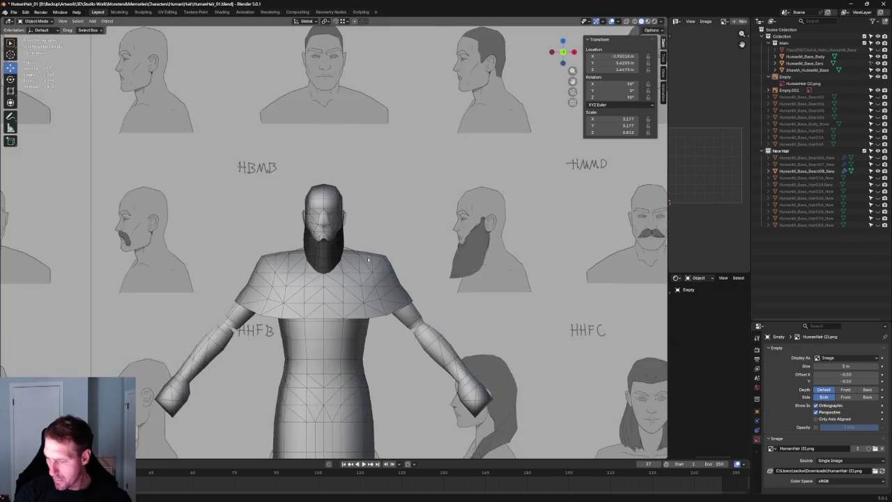
{"action": "scroll", "coordinate": [351, 267], "scroll_direction": "up", "scroll_amount": 3}
{"action": "scroll", "coordinate": [325, 218], "scroll_direction": "up", "scroll_amount": 3}
- Enter Edit Mode on the beard and pull a side-edge vertex sideways along X
{"action": "key", "text": "alt+z"}
{"action": "key", "text": "alt+z"}
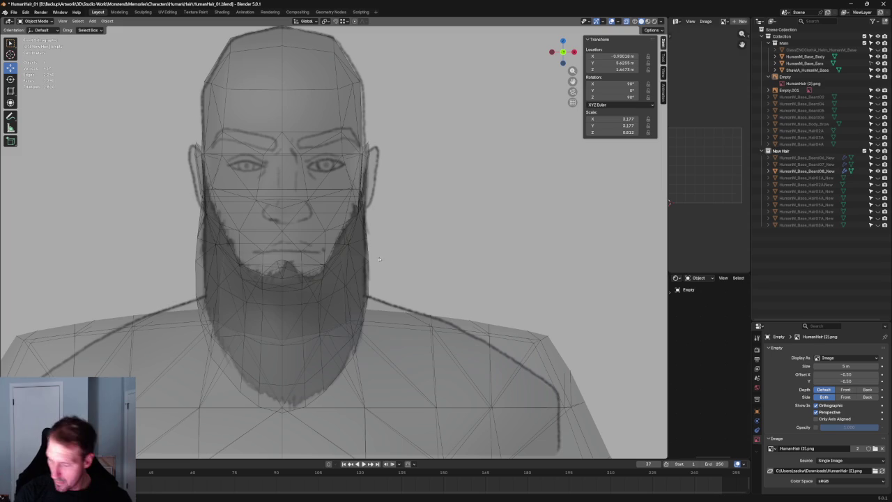
{"action": "left_click", "coordinate": [370, 264], "text": "shift"}
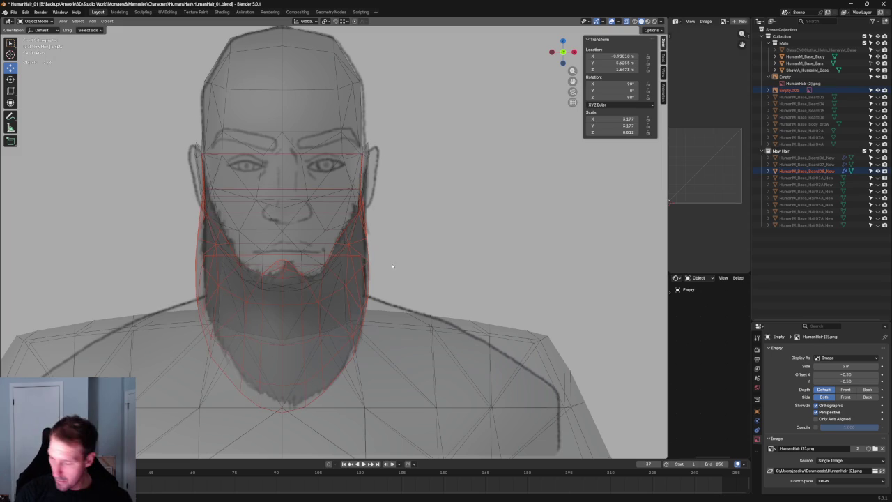
{"action": "key", "text": "alt+z"}
{"action": "left_click", "coordinate": [319, 280]}
{"action": "key", "text": "Tab"}
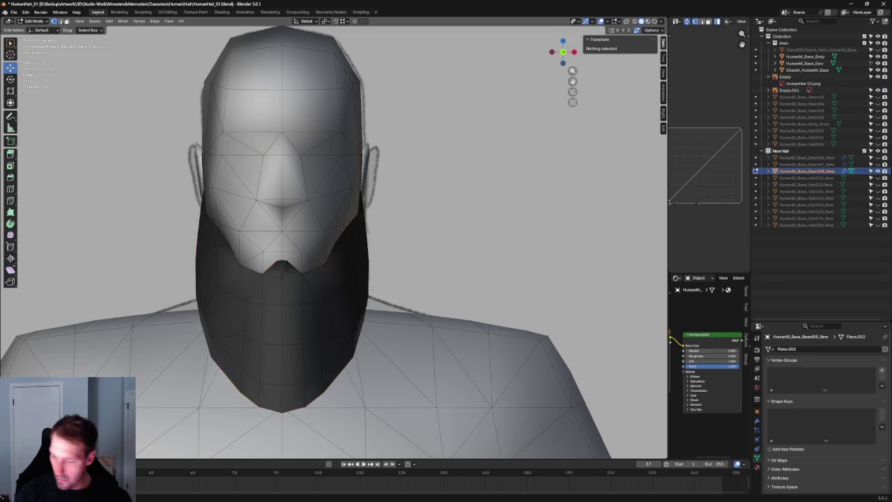
{"action": "key", "text": "alt+z"}
{"action": "left_click", "coordinate": [367, 262]}
{"action": "key", "text": "g"}
{"action": "key", "text": "x"}
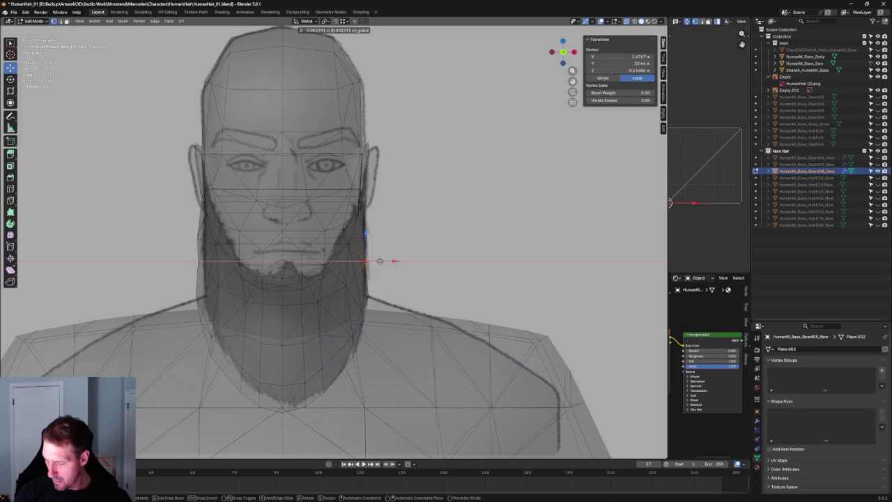
{"action": "left_click", "coordinate": [380, 260]}
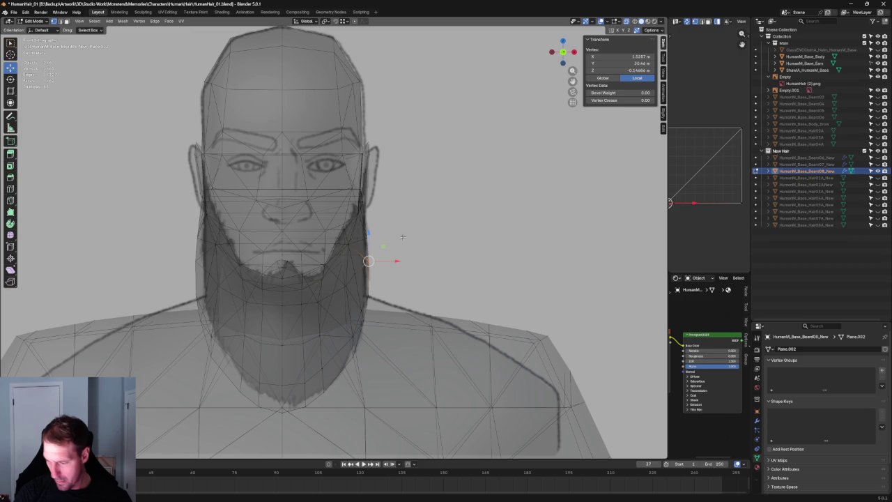
- Nudge the vertex again along X, then pull it in toward the neck from behind
{"action": "key", "text": "g"}
{"action": "key", "text": "x"}
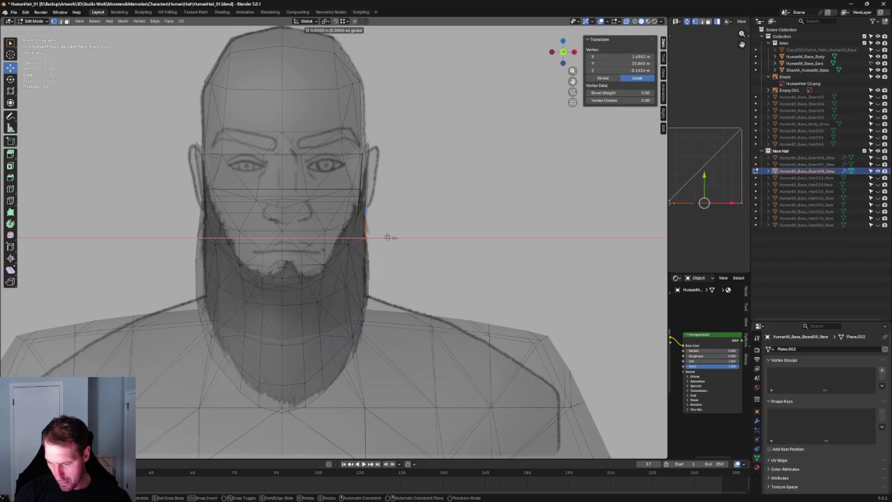
{"action": "left_click", "coordinate": [387, 236]}
{"action": "key", "text": "alt+z"}
{"action": "mouse_move", "coordinate": [387, 237]}
{"action": "middle_mouse_down"}
{"action": "mouse_move", "coordinate": [247, 257]}
{"action": "mouse_move", "coordinate": [306, 265]}
{"action": "middle_mouse_up"}
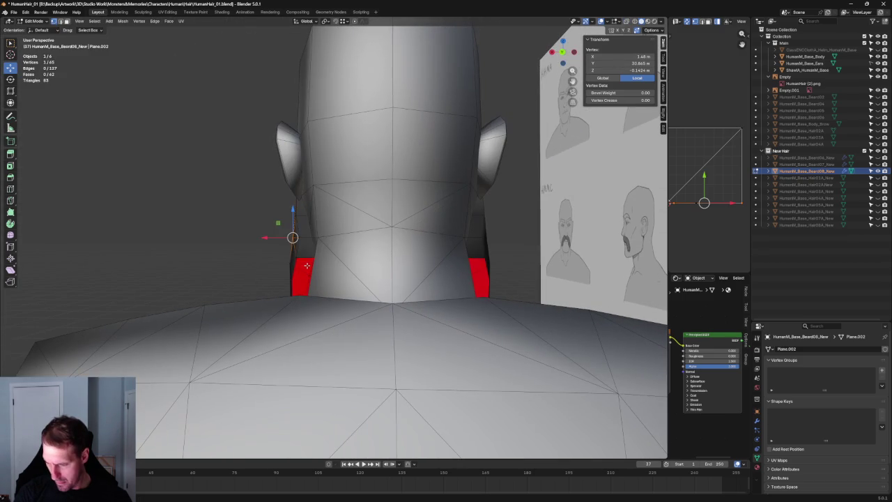
{"action": "key", "text": "g"}
{"action": "key", "text": "x"}
{"action": "left_click", "coordinate": [281, 237]}
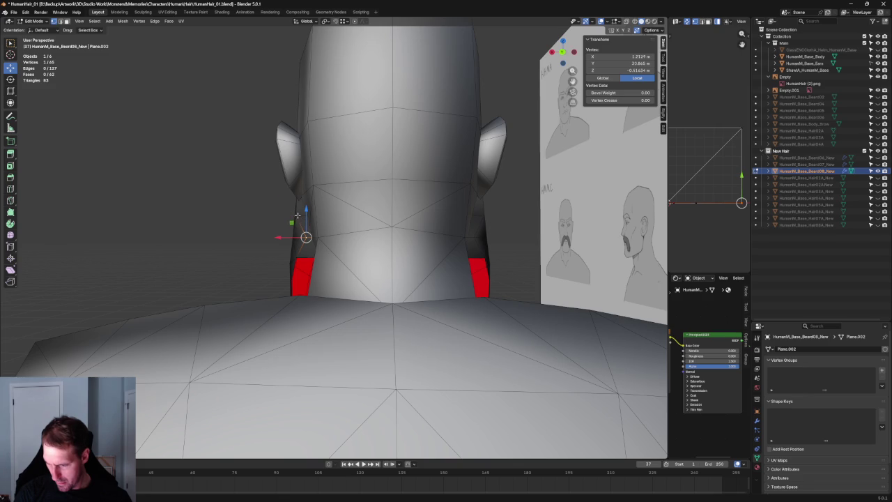
{"action": "left_click", "coordinate": [280, 218]}
- From an angled back view, select a vertex at the back of the neck
{"action": "key", "text": "alt+a"}
{"action": "mouse_move", "coordinate": [280, 218]}
{"action": "middle_mouse_down"}
{"action": "mouse_move", "coordinate": [243, 253]}
{"action": "mouse_move", "coordinate": [239, 273]}
{"action": "mouse_move", "coordinate": [285, 266]}
{"action": "mouse_move", "coordinate": [241, 264]}
{"action": "mouse_move", "coordinate": [233, 255]}
{"action": "mouse_move", "coordinate": [244, 251]}
{"action": "mouse_move", "coordinate": [237, 255]}
{"action": "middle_mouse_up"}
{"action": "scroll", "coordinate": [278, 255], "scroll_direction": "up", "scroll_amount": 3}
{"action": "left_click", "coordinate": [319, 256]}
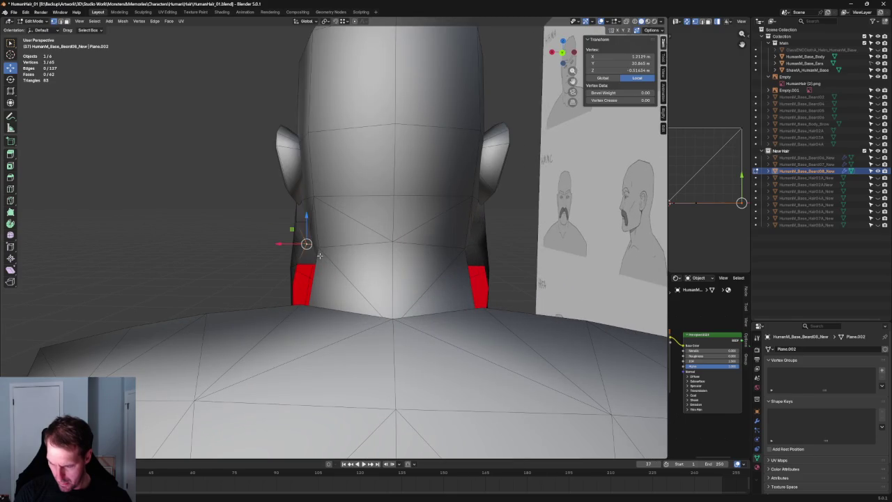
{"action": "scroll", "coordinate": [319, 256], "scroll_direction": "down", "scroll_amount": 5}
- In back orthographic view, shift the neck vertex slightly sideways and deselect it
{"action": "key", "text": "grave"}
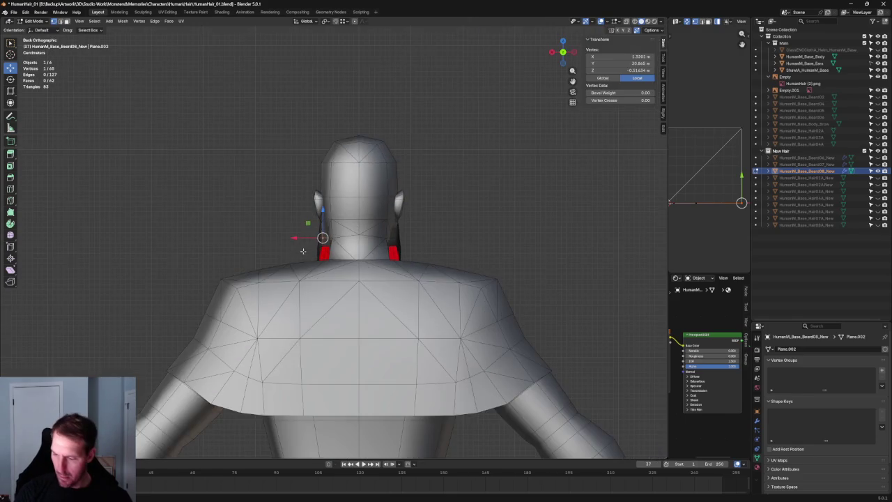
{"action": "scroll", "coordinate": [316, 255], "scroll_direction": "up", "scroll_amount": 5}
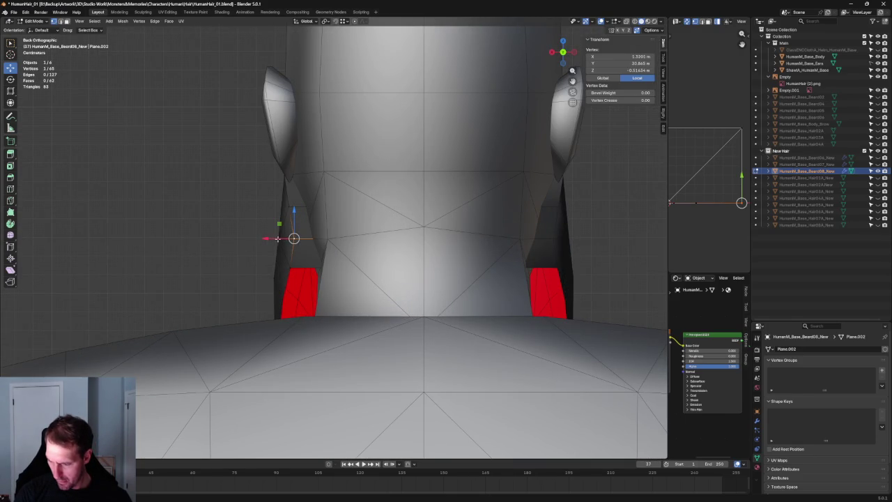
{"action": "left_click_drag", "start_coordinate": [279, 238], "coordinate": [271, 237]}
{"action": "key", "text": "alt+a"}
{"action": "scroll", "coordinate": [241, 259], "scroll_direction": "down", "scroll_amount": 3}
- Orbit to a side view and select a beard vertex near the collar
{"action": "mouse_move", "coordinate": [241, 259]}
{"action": "middle_mouse_down"}
{"action": "mouse_move", "coordinate": [267, 279]}
{"action": "mouse_move", "coordinate": [341, 267]}
{"action": "mouse_move", "coordinate": [358, 255]}
{"action": "mouse_move", "coordinate": [230, 264]}
{"action": "mouse_move", "coordinate": [350, 280]}
{"action": "mouse_move", "coordinate": [342, 246]}
{"action": "middle_mouse_up"}
{"action": "scroll", "coordinate": [341, 267], "scroll_direction": "up", "scroll_amount": 3}
{"action": "scroll", "coordinate": [342, 247], "scroll_direction": "up", "scroll_amount": 5}
{"action": "left_click", "coordinate": [309, 300]}
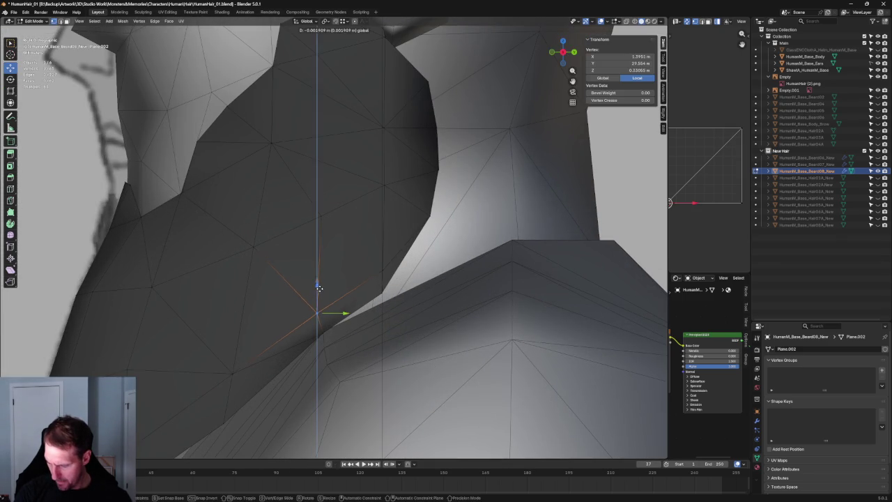
{"action": "scroll", "coordinate": [316, 282], "scroll_direction": "down", "scroll_amount": 5}
{"action": "scroll", "coordinate": [316, 281], "scroll_direction": "down", "scroll_amount": 5}
- Return to Object Mode and select the second reference image plane, Empty.001
{"action": "middle_click_drag", "start_coordinate": [316, 281], "coordinate": [368, 268]}
{"action": "scroll", "coordinate": [348, 268], "scroll_direction": "down", "scroll_amount": 4}
{"action": "key", "text": "Tab"}
{"action": "left_click", "coordinate": [348, 268]}
{"action": "scroll", "coordinate": [368, 268], "scroll_direction": "down", "scroll_amount": 3}
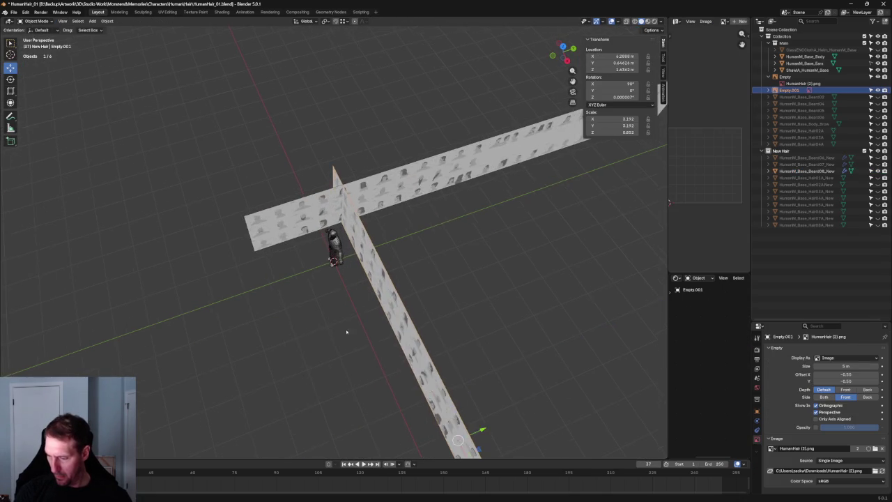
- Check the head's profile in right-side view, then orbit to a front three-quarter angle
{"action": "key", "text": "KP_3"}
{"action": "scroll", "coordinate": [351, 315], "scroll_direction": "up", "scroll_amount": 8}
{"action": "scroll", "coordinate": [335, 300], "scroll_direction": "up", "scroll_amount": 2}
{"action": "scroll", "coordinate": [321, 285], "scroll_direction": "up", "scroll_amount": 4}
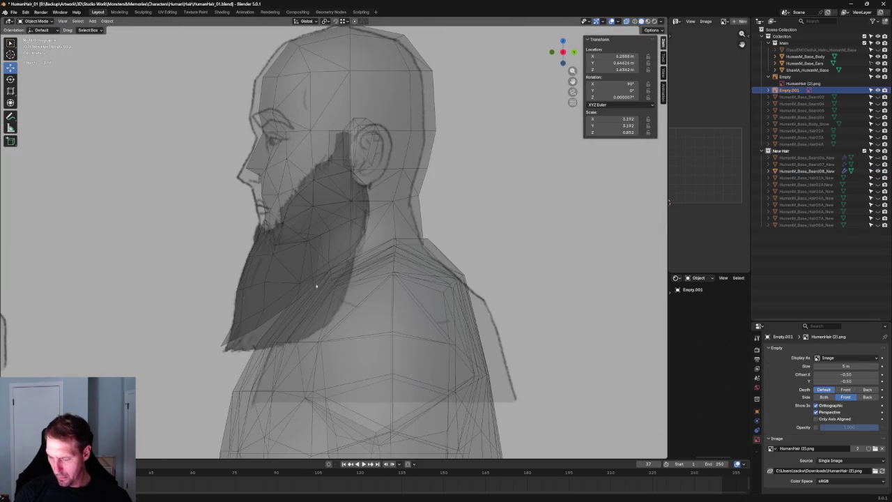
{"action": "scroll", "coordinate": [311, 287], "scroll_direction": "down", "scroll_amount": 4}
{"action": "mouse_move", "coordinate": [312, 287]}
{"action": "middle_mouse_down"}
{"action": "mouse_move", "coordinate": [341, 302]}
{"action": "mouse_move", "coordinate": [365, 300]}
{"action": "mouse_move", "coordinate": [368, 278]}
{"action": "mouse_move", "coordinate": [297, 311]}
{"action": "mouse_move", "coordinate": [315, 304]}
{"action": "middle_mouse_up"}
{"action": "scroll", "coordinate": [368, 272], "scroll_direction": "up", "scroll_amount": 3}
{"action": "scroll", "coordinate": [367, 269], "scroll_direction": "up", "scroll_amount": 3}
{"action": "scroll", "coordinate": [367, 272], "scroll_direction": "down", "scroll_amount": 1}
{"action": "scroll", "coordinate": [358, 278], "scroll_direction": "down", "scroll_amount": 2}
{"action": "scroll", "coordinate": [317, 301], "scroll_direction": "up", "scroll_amount": 2}
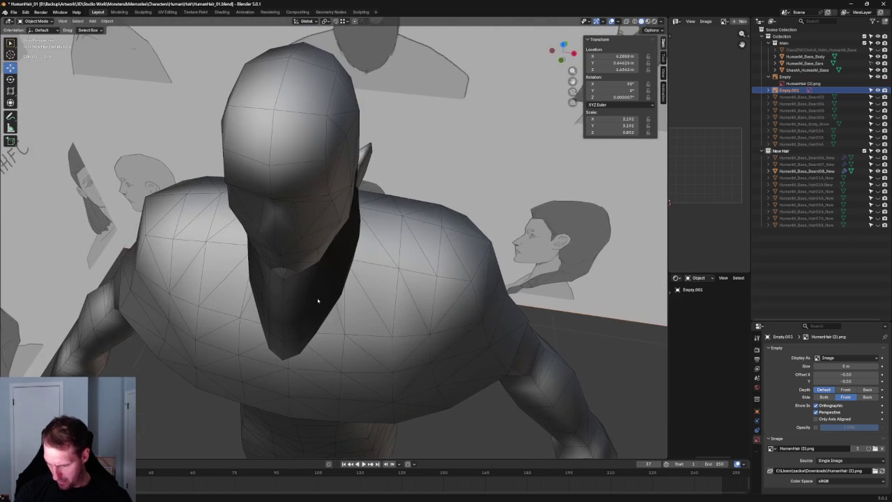
- Edit the beard mesh and nudge a side vertex slightly along X
{"action": "left_click", "coordinate": [314, 292]}
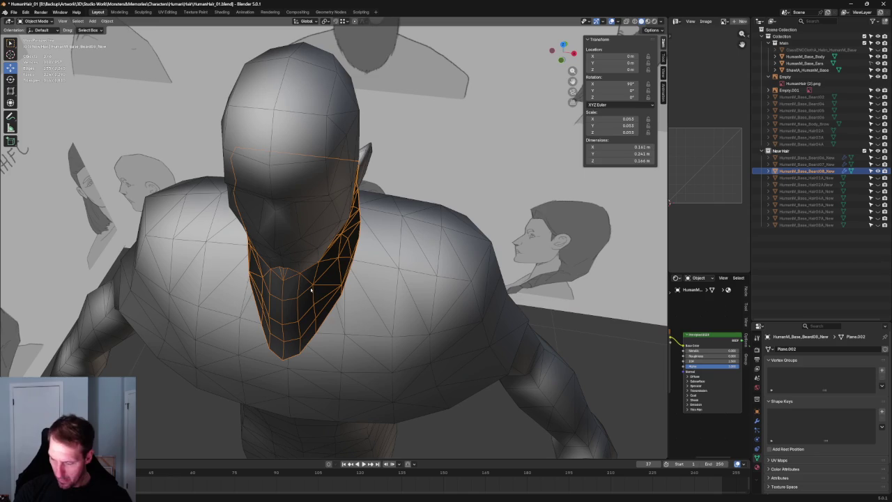
{"action": "key", "text": "Tab"}
{"action": "left_click", "coordinate": [313, 285]}
{"action": "mouse_move", "coordinate": [331, 289]}
{"action": "left_mouse_down"}
{"action": "mouse_move", "coordinate": [346, 292]}
{"action": "mouse_move", "coordinate": [315, 304]}
{"action": "mouse_move", "coordinate": [344, 323]}
{"action": "mouse_move", "coordinate": [326, 340]}
{"action": "mouse_move", "coordinate": [343, 331]}
{"action": "left_mouse_up"}
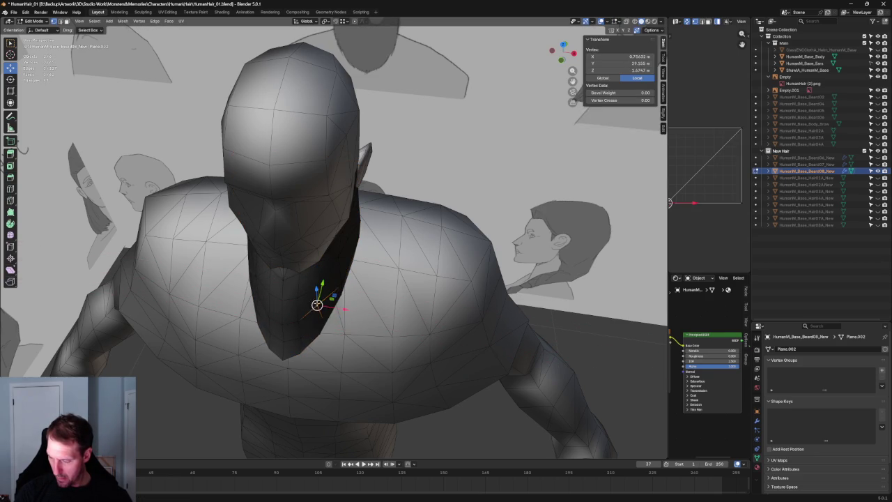
{"action": "middle_click_drag", "start_coordinate": [317, 304], "coordinate": [314, 303]}
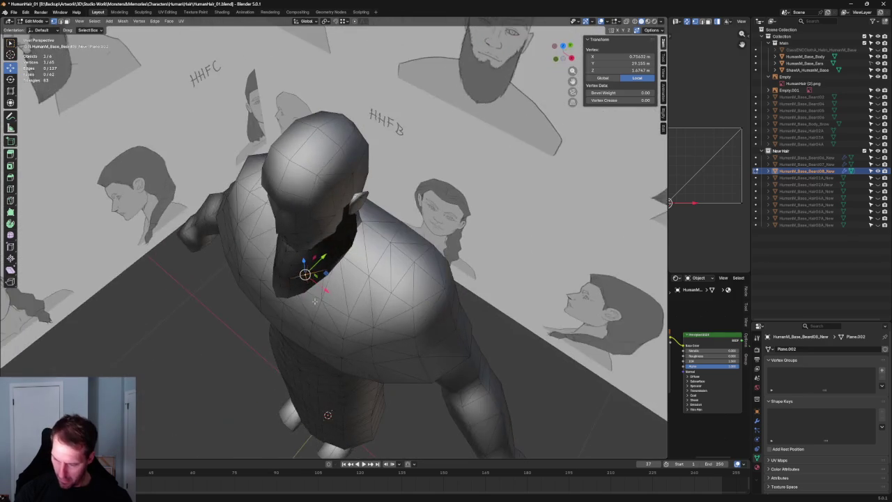
{"action": "middle_click_drag", "start_coordinate": [313, 304], "coordinate": [325, 284]}
{"action": "scroll", "coordinate": [337, 287], "scroll_direction": "up", "scroll_amount": 3}
- Drop a Y-axis move, then slide the side vertex along X to sit on the jaw-neck edge
{"action": "key", "text": "g"}
{"action": "key", "text": "y"}
{"action": "key", "text": "Escape"}
{"action": "scroll", "coordinate": [335, 291], "scroll_direction": "down", "scroll_amount": 3}
{"action": "mouse_move", "coordinate": [334, 292]}
{"action": "middle_mouse_down"}
{"action": "mouse_move", "coordinate": [227, 275]}
{"action": "mouse_move", "coordinate": [278, 244]}
{"action": "mouse_move", "coordinate": [348, 251]}
{"action": "middle_mouse_up"}
{"action": "scroll", "coordinate": [305, 222], "scroll_direction": "up", "scroll_amount": 3}
{"action": "key", "text": "g"}
{"action": "key", "text": "x"}
{"action": "left_click", "coordinate": [364, 246]}
{"action": "key", "text": "KP_1"}
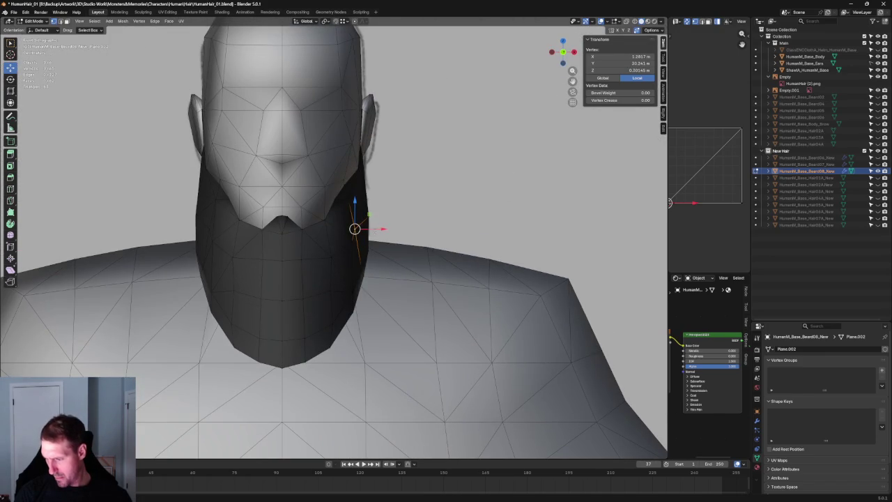
- Slide the selected side vertex along X twice to tuck it against the jaw
{"action": "key", "text": "g"}
{"action": "key", "text": "x"}
{"action": "left_click", "coordinate": [388, 230]}
{"action": "mouse_move", "coordinate": [390, 202]}
{"action": "middle_mouse_down"}
{"action": "mouse_move", "coordinate": [365, 228]}
{"action": "mouse_move", "coordinate": [361, 216]}
{"action": "mouse_move", "coordinate": [222, 229]}
{"action": "mouse_move", "coordinate": [302, 193]}
{"action": "middle_mouse_up"}
{"action": "key", "text": "g"}
{"action": "key", "text": "x"}
{"action": "left_click", "coordinate": [370, 229]}
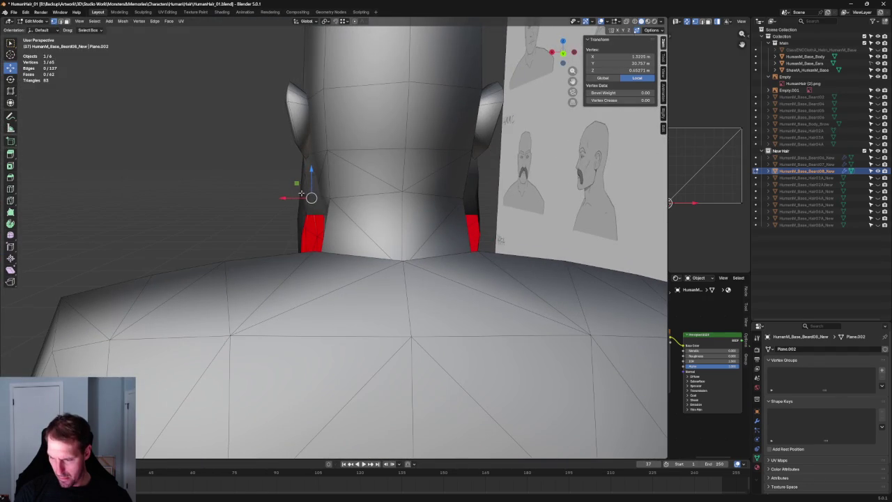
- Cancel a sideways move, deselect everything, and check the fit from back, front and side with X-ray
{"action": "key", "text": "g"}
{"action": "key", "text": "x"}
{"action": "right_click", "coordinate": [279, 195]}
{"action": "key", "text": "alt+a"}
{"action": "key", "text": "KP_5"}
{"action": "key", "text": "KP_2"}
{"action": "key", "text": "KP_1"}
{"action": "scroll", "coordinate": [370, 219], "scroll_direction": "up", "scroll_amount": 3}
{"action": "scroll", "coordinate": [354, 219], "scroll_direction": "down", "scroll_amount": 1}
{"action": "mouse_move", "coordinate": [354, 218]}
{"action": "middle_mouse_down"}
{"action": "mouse_move", "coordinate": [283, 213]}
{"action": "mouse_move", "coordinate": [331, 207]}
{"action": "mouse_move", "coordinate": [313, 198]}
{"action": "middle_mouse_up"}
{"action": "key", "text": "alt+z"}
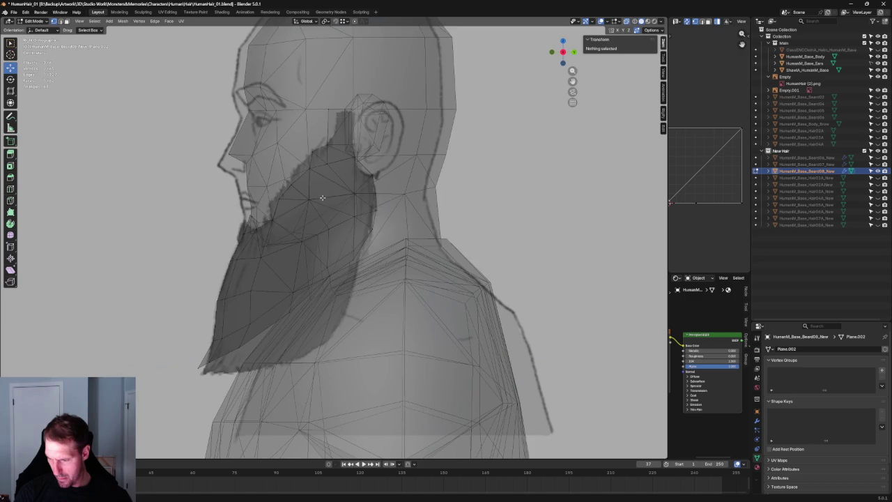
{"action": "key", "text": "alt+z"}
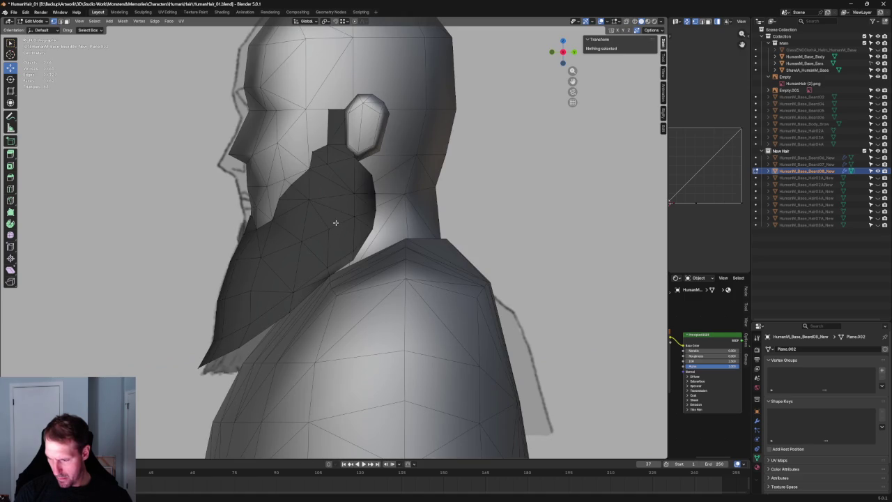
{"action": "mouse_move", "coordinate": [342, 209]}
{"action": "middle_mouse_down"}
{"action": "mouse_move", "coordinate": [374, 213]}
{"action": "mouse_move", "coordinate": [390, 232]}
{"action": "mouse_move", "coordinate": [453, 195]}
{"action": "mouse_move", "coordinate": [337, 235]}
{"action": "mouse_move", "coordinate": [415, 230]}
{"action": "mouse_move", "coordinate": [365, 236]}
{"action": "mouse_move", "coordinate": [376, 237]}
{"action": "mouse_move", "coordinate": [400, 304]}
{"action": "middle_mouse_up"}
- Move the beard vertex beside the neck inward along X
{"action": "left_click", "coordinate": [382, 232]}
{"action": "key", "text": "alt+z"}
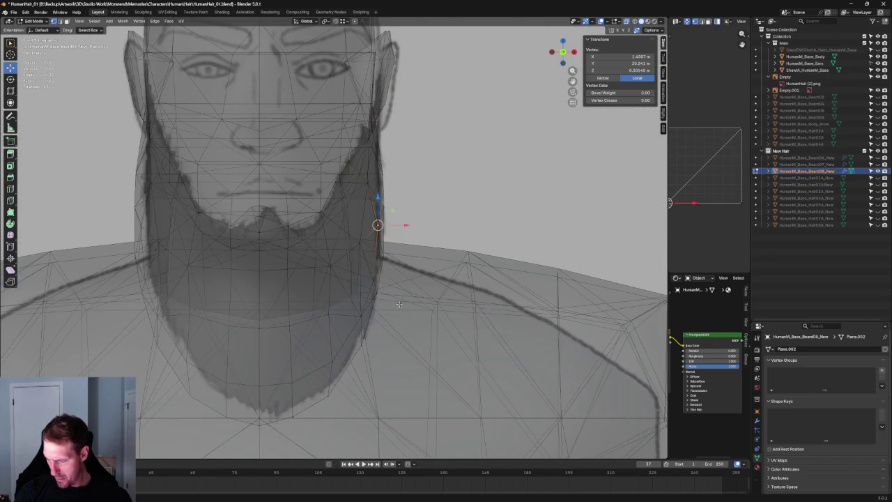
{"action": "key", "text": "alt+z"}
{"action": "key", "text": "g"}
{"action": "key", "text": "x"}
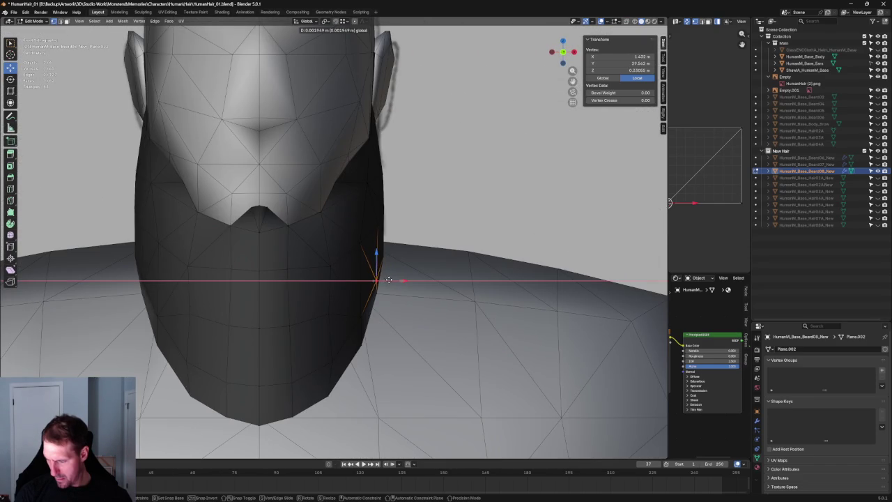
{"action": "left_click", "coordinate": [390, 279]}
{"action": "key", "text": "alt+a"}
- Slide a vertex at the back of the beard sideways toward the neck
{"action": "scroll", "coordinate": [432, 220], "scroll_direction": "down", "scroll_amount": 3}
{"action": "scroll", "coordinate": [432, 220], "scroll_direction": "down", "scroll_amount": 4}
{"action": "scroll", "coordinate": [432, 220], "scroll_direction": "down", "scroll_amount": 2}
{"action": "mouse_move", "coordinate": [432, 220]}
{"action": "middle_mouse_down"}
{"action": "mouse_move", "coordinate": [347, 280]}
{"action": "mouse_move", "coordinate": [338, 230]}
{"action": "middle_mouse_up"}
{"action": "scroll", "coordinate": [339, 227], "scroll_direction": "up", "scroll_amount": 4}
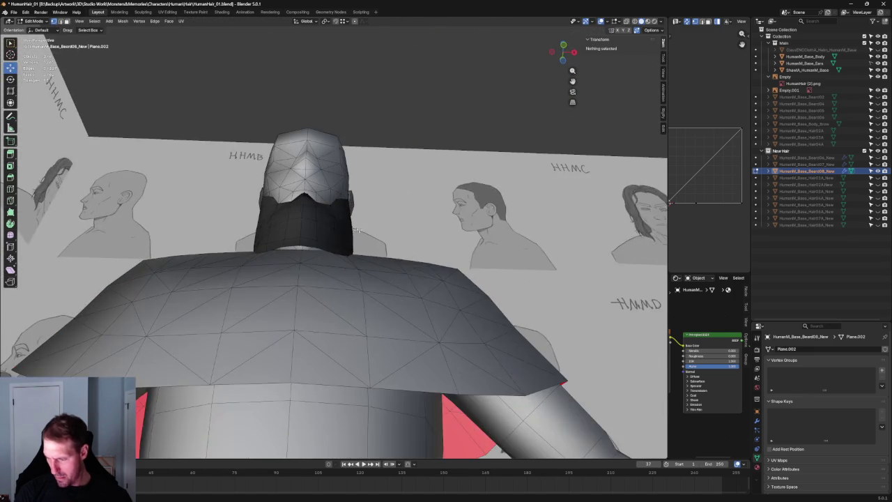
{"action": "scroll", "coordinate": [337, 223], "scroll_direction": "up", "scroll_amount": 3}
{"action": "left_click", "coordinate": [338, 223]}
{"action": "key", "text": "g"}
{"action": "key", "text": "x"}
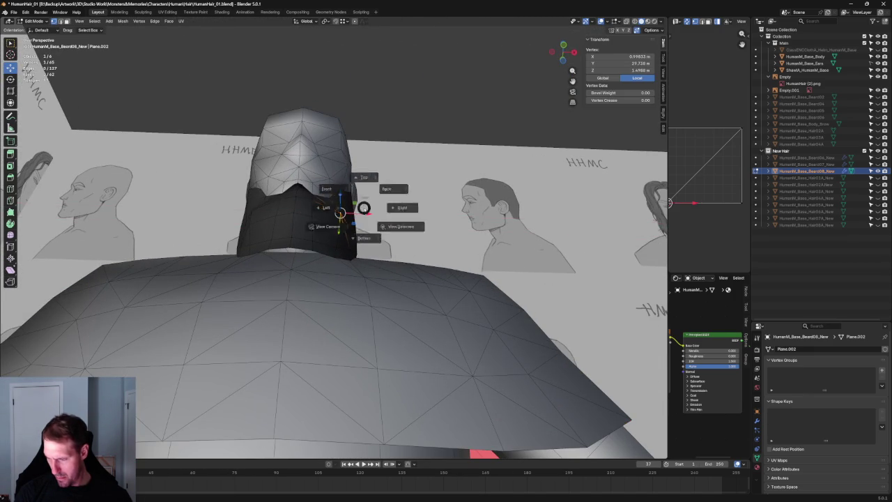
{"action": "middle_click_drag", "start_coordinate": [363, 208], "coordinate": [341, 247]}
{"action": "scroll", "coordinate": [352, 240], "scroll_direction": "up", "scroll_amount": 3}
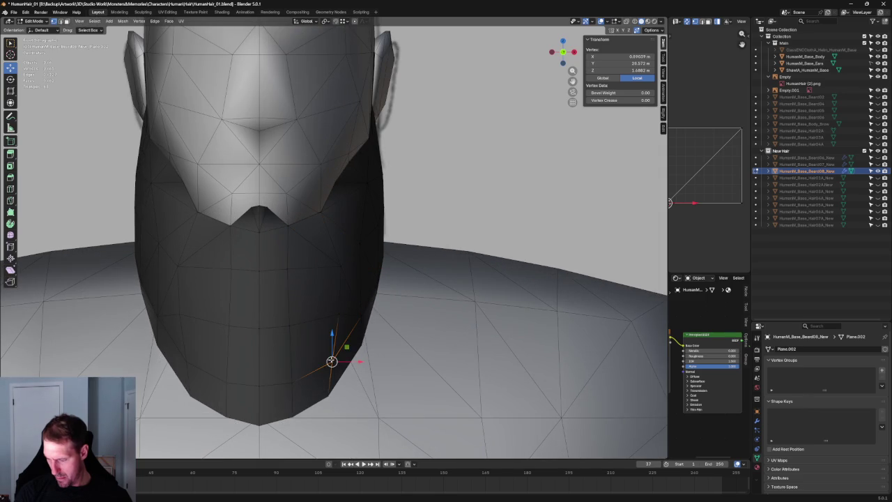
{"action": "scroll", "coordinate": [345, 349], "scroll_direction": "down", "scroll_amount": 3}
{"action": "scroll", "coordinate": [336, 300], "scroll_direction": "down", "scroll_amount": 2}
{"action": "mouse_move", "coordinate": [334, 268]}
{"action": "middle_mouse_down"}
{"action": "mouse_move", "coordinate": [323, 263]}
{"action": "mouse_move", "coordinate": [375, 195]}
{"action": "mouse_move", "coordinate": [344, 157]}
{"action": "middle_mouse_up"}
{"action": "mouse_move", "coordinate": [363, 145]}
{"action": "left_mouse_down"}
{"action": "mouse_move", "coordinate": [324, 149]}
{"action": "mouse_move", "coordinate": [316, 135]}
{"action": "mouse_move", "coordinate": [335, 133]}
{"action": "left_mouse_up"}
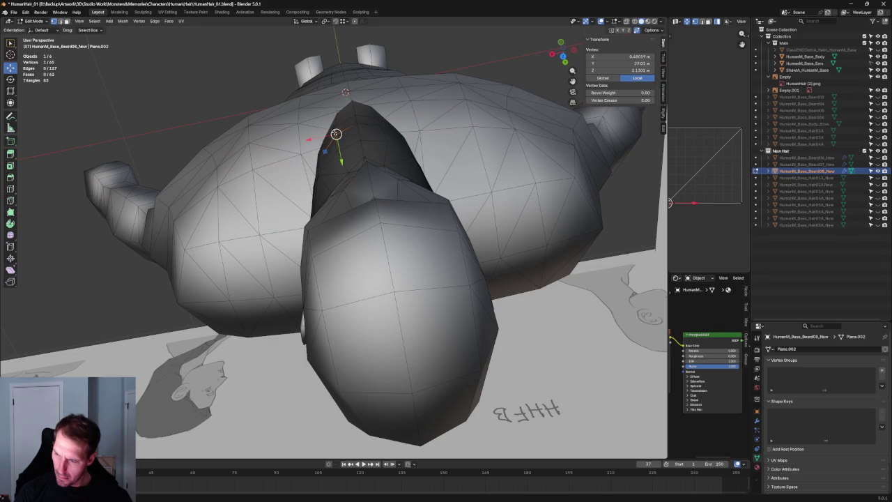
{"action": "left_click", "coordinate": [317, 137]}
{"action": "mouse_move", "coordinate": [316, 137]}
{"action": "middle_mouse_down"}
{"action": "mouse_move", "coordinate": [450, 116]}
{"action": "mouse_move", "coordinate": [400, 119]}
{"action": "middle_mouse_up"}
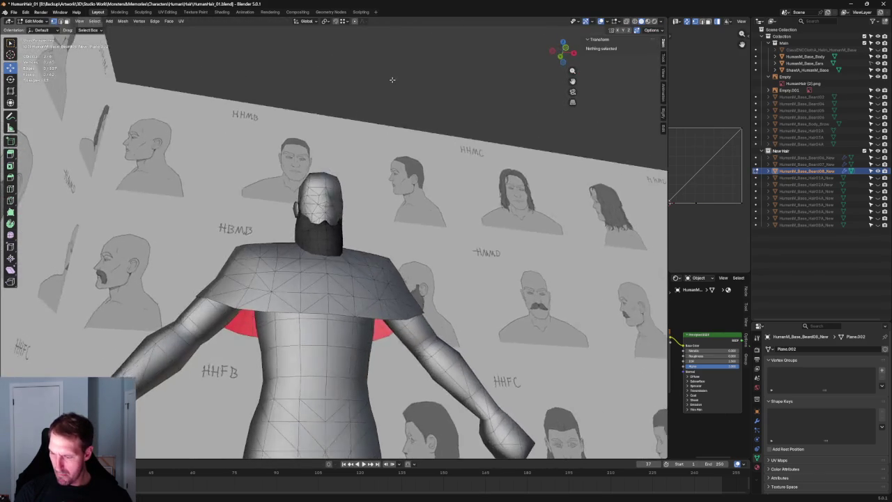
- Check the beard from below, then shift a neck-side vertex sideways in front view
{"action": "key", "text": "grave"}
{"action": "left_click", "coordinate": [412, 238]}
{"action": "key", "text": "KP_1"}
{"action": "scroll", "coordinate": [354, 285], "scroll_direction": "up", "scroll_amount": 4}
{"action": "key", "text": "alt+z"}
{"action": "left_click", "coordinate": [337, 281]}
{"action": "key", "text": "alt+z"}
{"action": "left_click", "coordinate": [363, 284]}
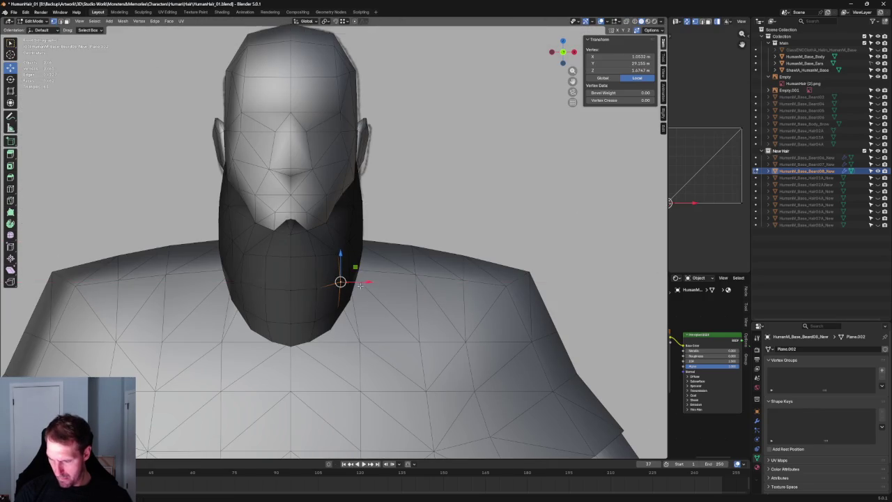
- Move another neck-side beard vertex along X in two passes from front view
{"action": "scroll", "coordinate": [348, 286], "scroll_direction": "down", "scroll_amount": 3}
{"action": "mouse_move", "coordinate": [348, 286]}
{"action": "middle_mouse_down"}
{"action": "mouse_move", "coordinate": [328, 293]}
{"action": "mouse_move", "coordinate": [379, 271]}
{"action": "middle_mouse_up"}
{"action": "scroll", "coordinate": [348, 279], "scroll_direction": "up", "scroll_amount": 4}
{"action": "key", "text": "KP_1"}
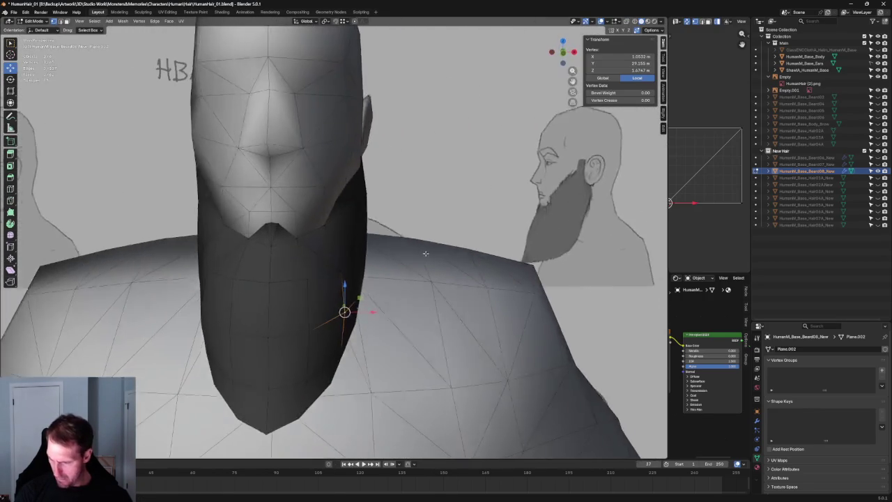
{"action": "scroll", "coordinate": [371, 244], "scroll_direction": "up", "scroll_amount": 2}
{"action": "left_click", "coordinate": [358, 241]}
{"action": "key", "text": "g"}
{"action": "key", "text": "x"}
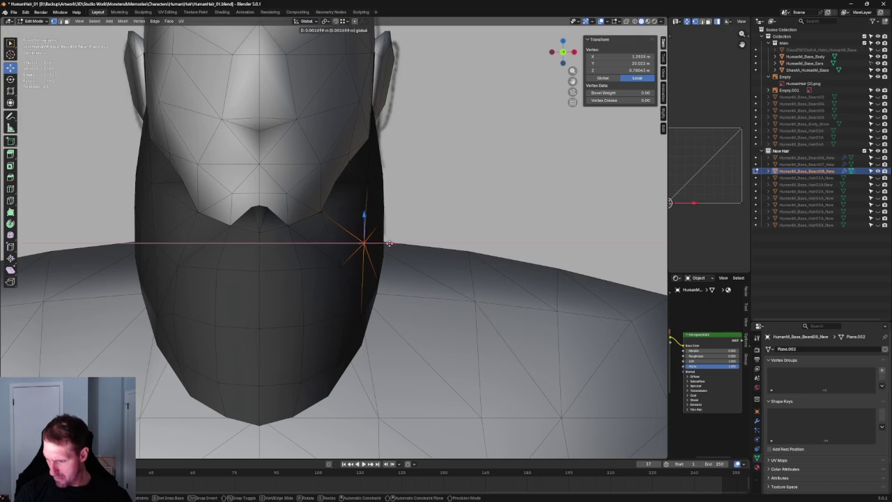
{"action": "left_click", "coordinate": [394, 243]}
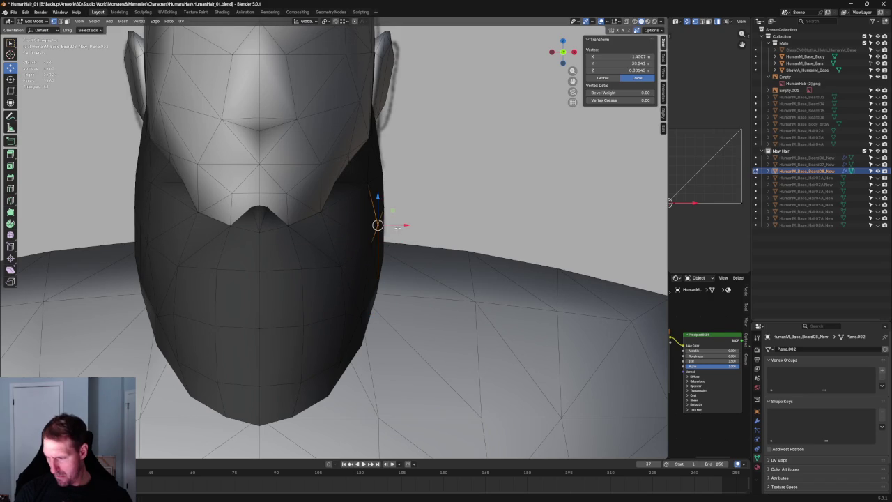
{"action": "key", "text": "g"}
{"action": "key", "text": "x"}
{"action": "left_click", "coordinate": [406, 225]}
- Drag the side vertex lower and further in, to local X 1.0777 m, Z 1.6747 m
{"action": "scroll", "coordinate": [406, 225], "scroll_direction": "down", "scroll_amount": 5}
{"action": "mouse_move", "coordinate": [405, 225]}
{"action": "middle_mouse_down"}
{"action": "mouse_move", "coordinate": [213, 296]}
{"action": "mouse_move", "coordinate": [359, 400]}
{"action": "mouse_move", "coordinate": [481, 214]}
{"action": "mouse_move", "coordinate": [338, 232]}
{"action": "middle_mouse_up"}
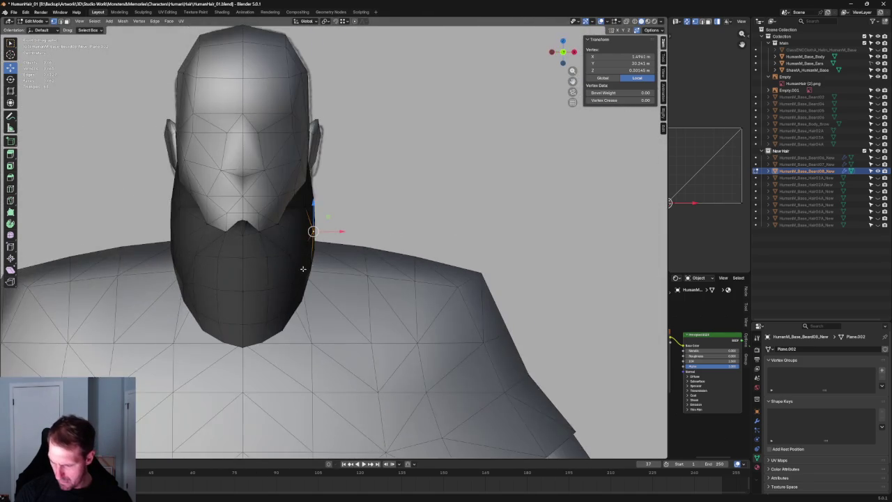
{"action": "scroll", "coordinate": [278, 262], "scroll_direction": "up", "scroll_amount": 2}
{"action": "left_click_drag", "start_coordinate": [306, 257], "coordinate": [313, 259]}
{"action": "left_click_drag", "start_coordinate": [311, 291], "coordinate": [291, 270]}
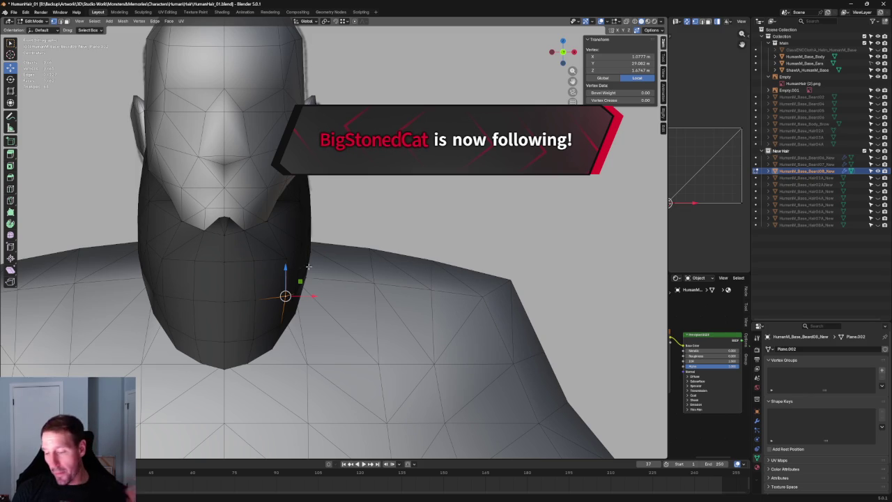
- In side view, slide the lower beard vertices front-to-back to match the profile reference
{"action": "key", "text": "KP_1"}
{"action": "key", "text": "KP_3"}
{"action": "scroll", "coordinate": [302, 258], "scroll_direction": "up", "scroll_amount": 2}
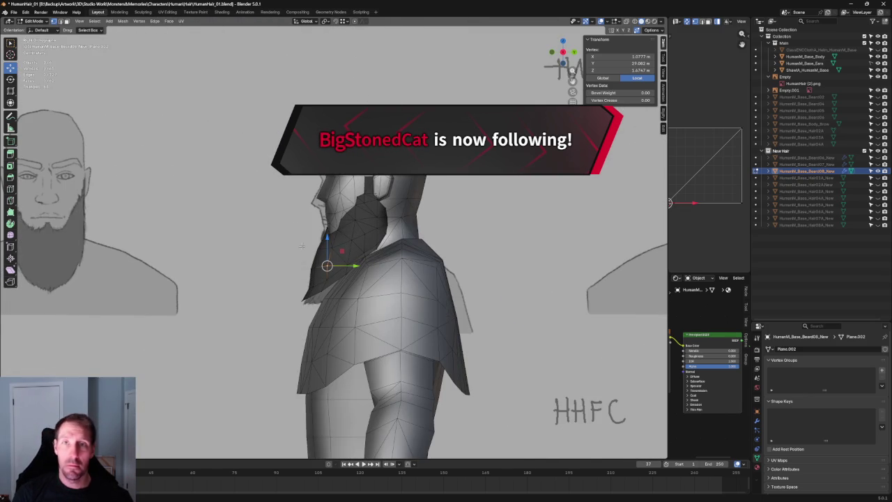
{"action": "scroll", "coordinate": [303, 255], "scroll_direction": "up", "scroll_amount": 1}
{"action": "scroll", "coordinate": [310, 272], "scroll_direction": "up", "scroll_amount": 1}
{"action": "scroll", "coordinate": [320, 294], "scroll_direction": "up", "scroll_amount": 2}
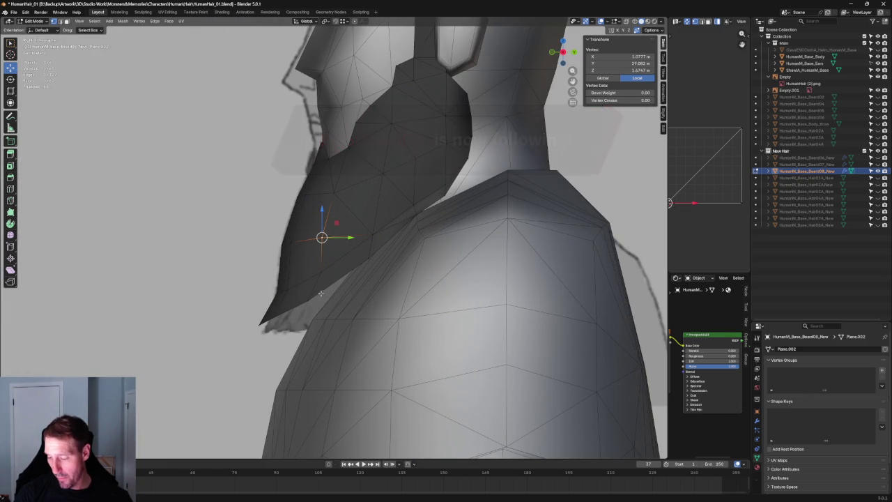
{"action": "left_click_drag", "start_coordinate": [326, 300], "coordinate": [337, 300]}
{"action": "left_click_drag", "start_coordinate": [282, 322], "coordinate": [300, 321]}
{"action": "scroll", "coordinate": [299, 320], "scroll_direction": "down", "scroll_amount": 5}
- Compare the beard with X-ray in front view and shift the beard-tip vertex sideways
{"action": "key", "text": "alt+z"}
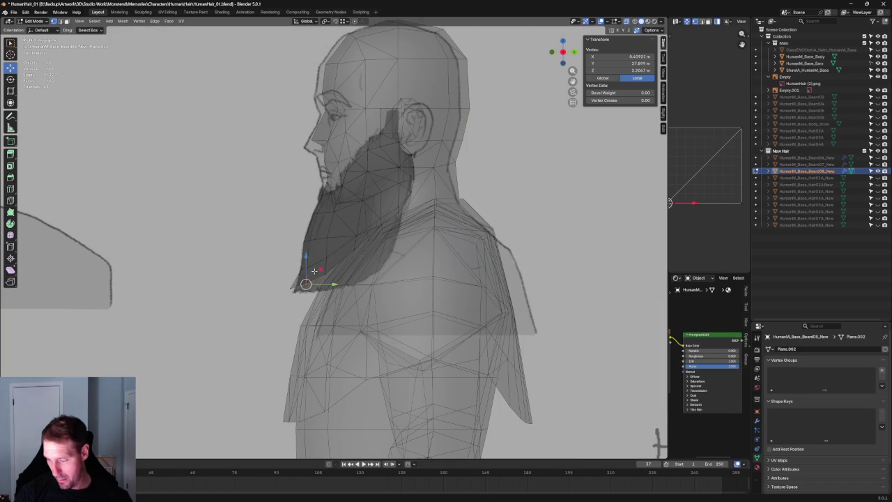
{"action": "scroll", "coordinate": [317, 269], "scroll_direction": "up", "scroll_amount": 3}
{"action": "key", "text": "KP_1"}
{"action": "key", "text": "alt+z"}
{"action": "scroll", "coordinate": [362, 248], "scroll_direction": "down", "scroll_amount": 4}
{"action": "mouse_move", "coordinate": [363, 249]}
{"action": "middle_mouse_down"}
{"action": "mouse_move", "coordinate": [368, 303]}
{"action": "mouse_move", "coordinate": [400, 313]}
{"action": "mouse_move", "coordinate": [412, 305]}
{"action": "mouse_move", "coordinate": [365, 289]}
{"action": "middle_mouse_up"}
{"action": "key", "text": "KP_1"}
{"action": "scroll", "coordinate": [348, 293], "scroll_direction": "up", "scroll_amount": 2}
{"action": "key", "text": "alt+z"}
{"action": "scroll", "coordinate": [306, 305], "scroll_direction": "up", "scroll_amount": 3}
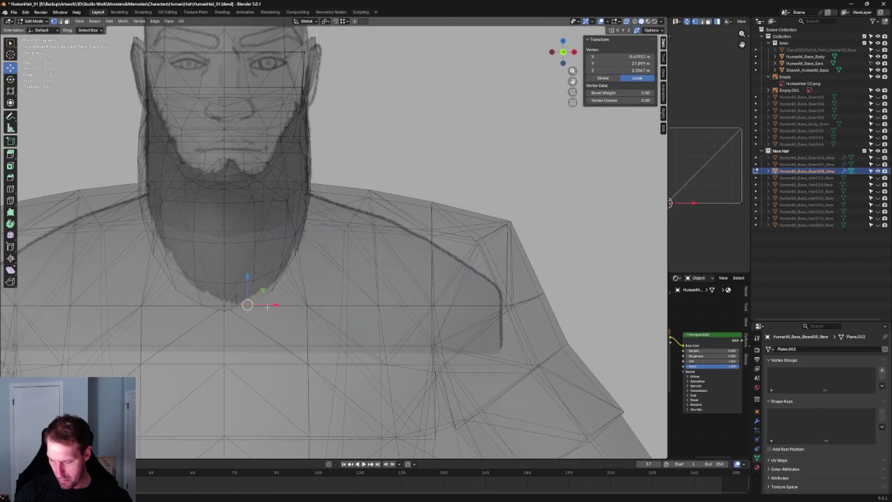
{"action": "left_click", "coordinate": [275, 304]}
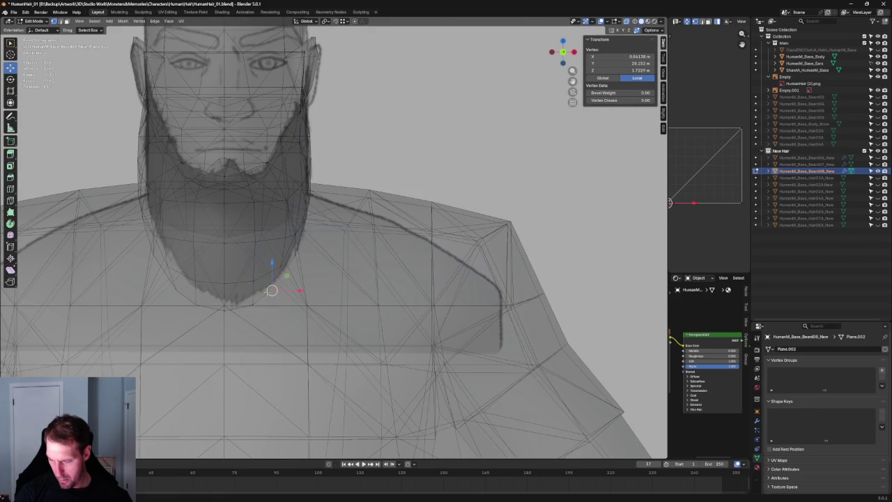
{"action": "key", "text": "g"}
{"action": "left_click", "coordinate": [288, 284]}
- Move the beard-tip vertices front-to-back in side view, placing the chin vertex at Z 3.5183 m
{"action": "key", "text": "KP_3"}
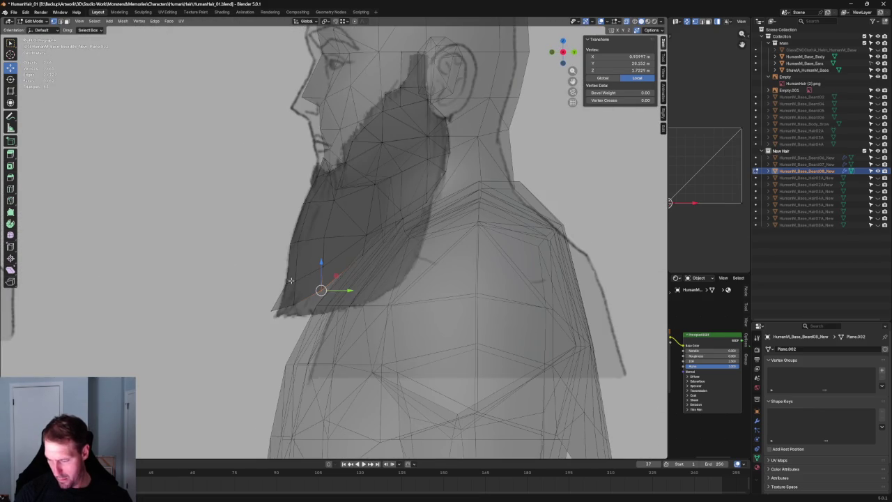
{"action": "key", "text": "g"}
{"action": "key", "text": "y"}
{"action": "left_click", "coordinate": [306, 315]}
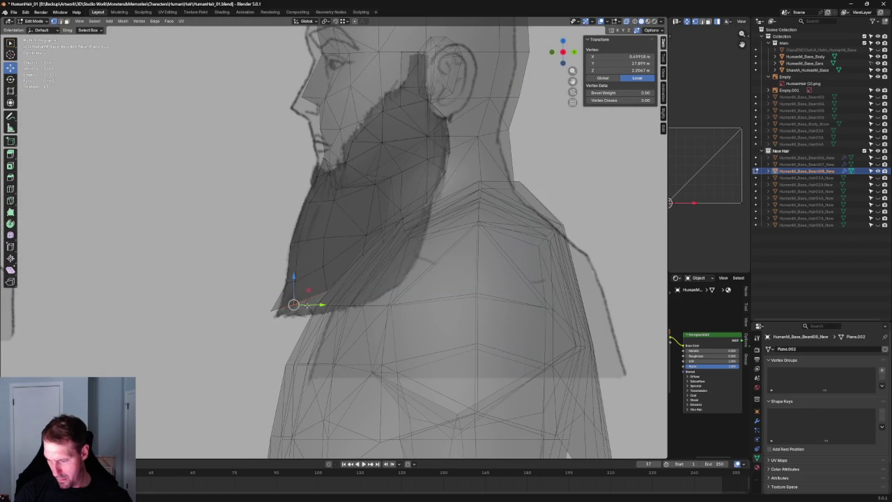
{"action": "key", "text": "g"}
{"action": "key", "text": "y"}
{"action": "left_click", "coordinate": [310, 305]}
{"action": "key", "text": "g"}
{"action": "key", "text": "y"}
{"action": "left_click", "coordinate": [299, 316]}
{"action": "key", "text": "KP_1"}
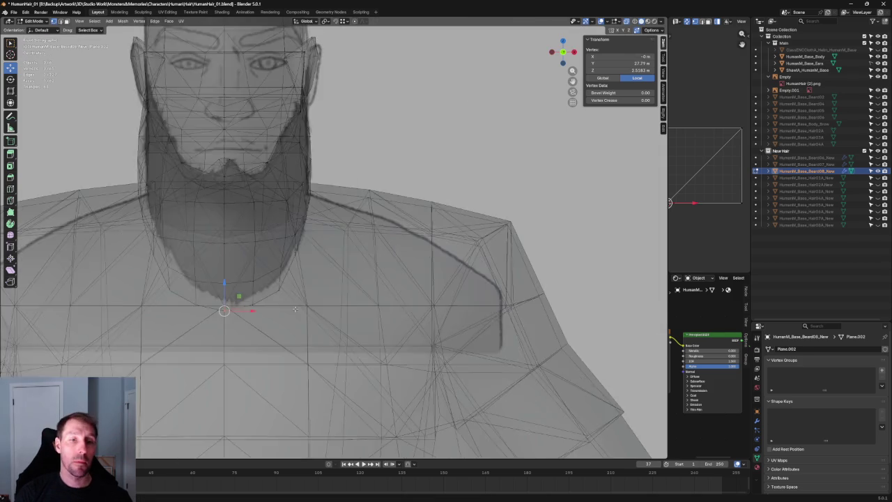
{"action": "scroll", "coordinate": [303, 296], "scroll_direction": "down", "scroll_amount": 5}
{"action": "scroll", "coordinate": [303, 296], "scroll_direction": "down", "scroll_amount": 2}
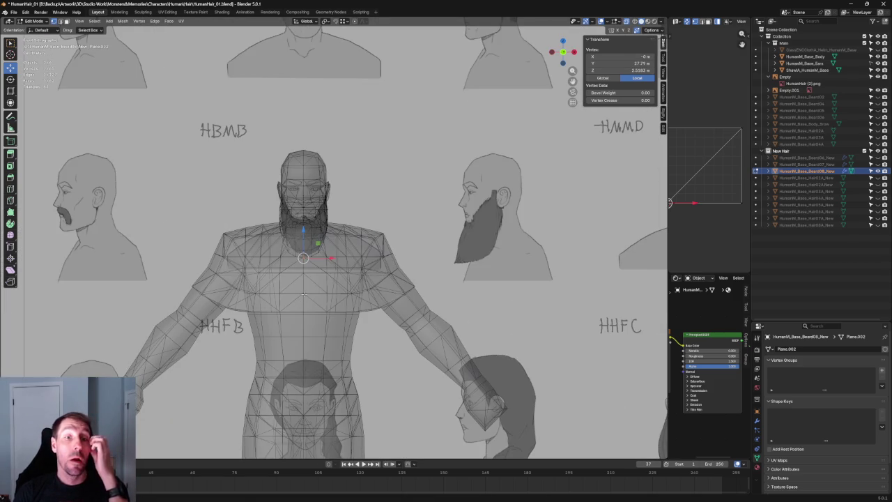
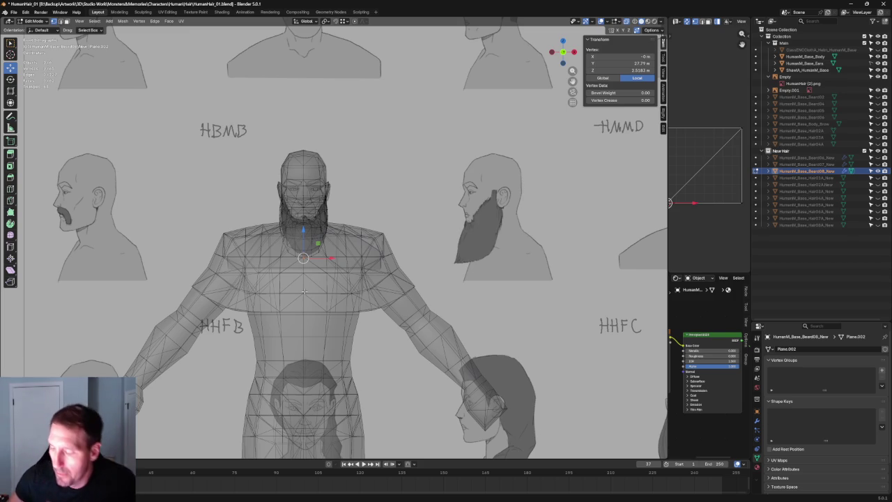
- Switch to solid shading and orbit around to the back of the head and shoulders
{"action": "key", "text": "shift+z"}
{"action": "scroll", "coordinate": [410, 336], "scroll_direction": "up", "scroll_amount": 3}
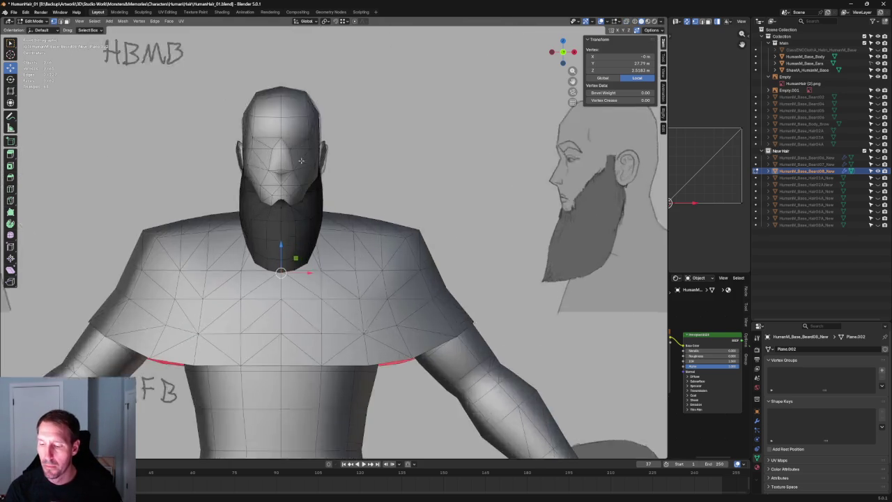
{"action": "mouse_move", "coordinate": [409, 335]}
{"action": "middle_mouse_down"}
{"action": "mouse_move", "coordinate": [245, 196]}
{"action": "mouse_move", "coordinate": [265, 152]}
{"action": "middle_mouse_up"}
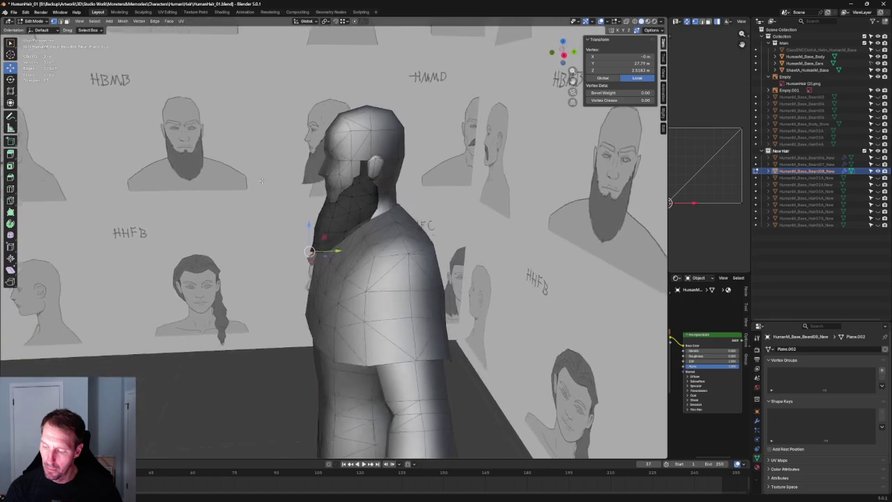
{"action": "middle_click_drag", "start_coordinate": [270, 164], "coordinate": [352, 221]}
{"action": "scroll", "coordinate": [352, 221], "scroll_direction": "up", "scroll_amount": 10}
{"action": "scroll", "coordinate": [352, 221], "scroll_direction": "down", "scroll_amount": 4}
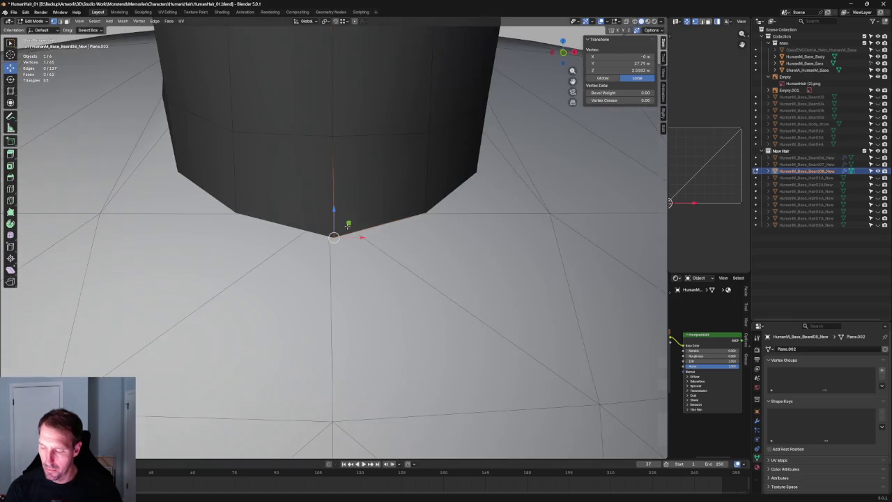
{"action": "scroll", "coordinate": [352, 216], "scroll_direction": "down", "scroll_amount": 5}
{"action": "scroll", "coordinate": [352, 207], "scroll_direction": "up", "scroll_amount": 4}
{"action": "mouse_move", "coordinate": [352, 206]}
{"action": "middle_mouse_down"}
{"action": "mouse_move", "coordinate": [407, 230]}
{"action": "mouse_move", "coordinate": [363, 286]}
{"action": "mouse_move", "coordinate": [363, 307]}
{"action": "mouse_move", "coordinate": [253, 339]}
{"action": "mouse_move", "coordinate": [333, 319]}
{"action": "middle_mouse_up"}
- Nudge the beard's rear vertices along the X axis toward the neck
{"action": "key", "text": "g"}
{"action": "key", "text": "x"}
{"action": "left_click", "coordinate": [310, 307]}
{"action": "middle_click_drag", "start_coordinate": [390, 327], "coordinate": [383, 334]}
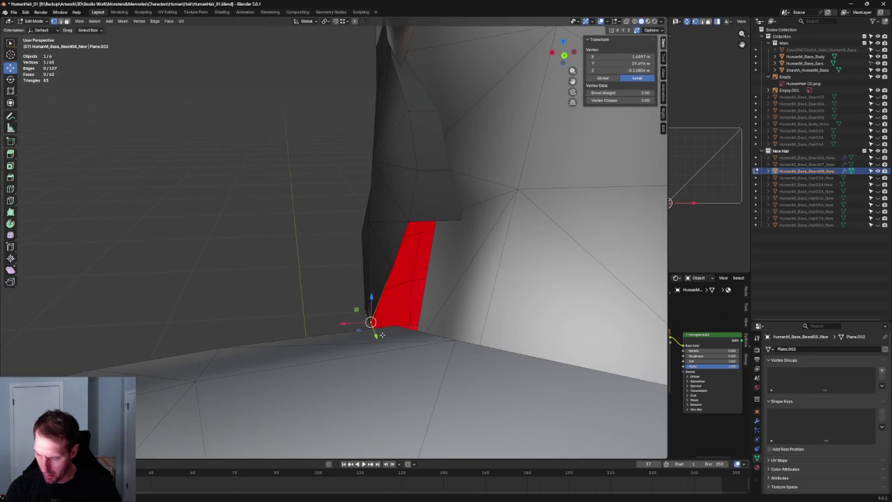
{"action": "key", "text": "g"}
{"action": "key", "text": "x"}
{"action": "left_click", "coordinate": [300, 293]}
- Shift the top vertex of the left red face along X, then deselect
{"action": "mouse_move", "coordinate": [301, 293]}
{"action": "middle_mouse_down"}
{"action": "mouse_move", "coordinate": [298, 281]}
{"action": "mouse_move", "coordinate": [334, 232]}
{"action": "middle_mouse_up"}
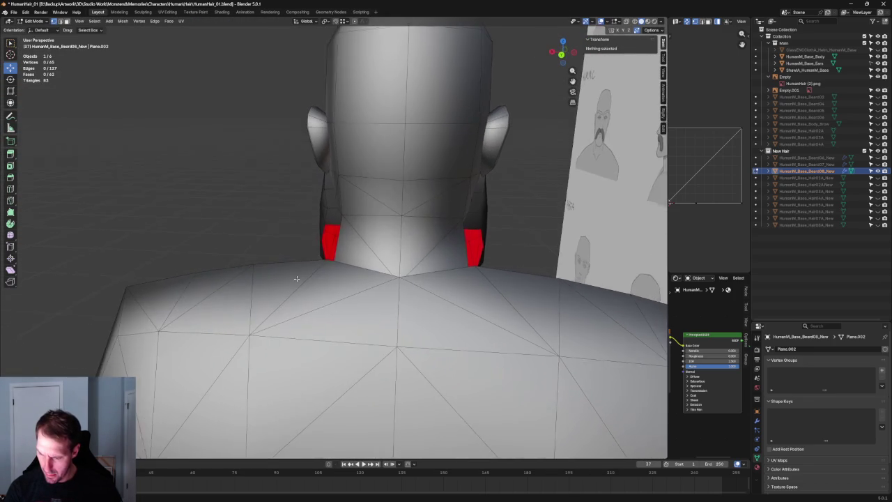
{"action": "left_click", "coordinate": [325, 219]}
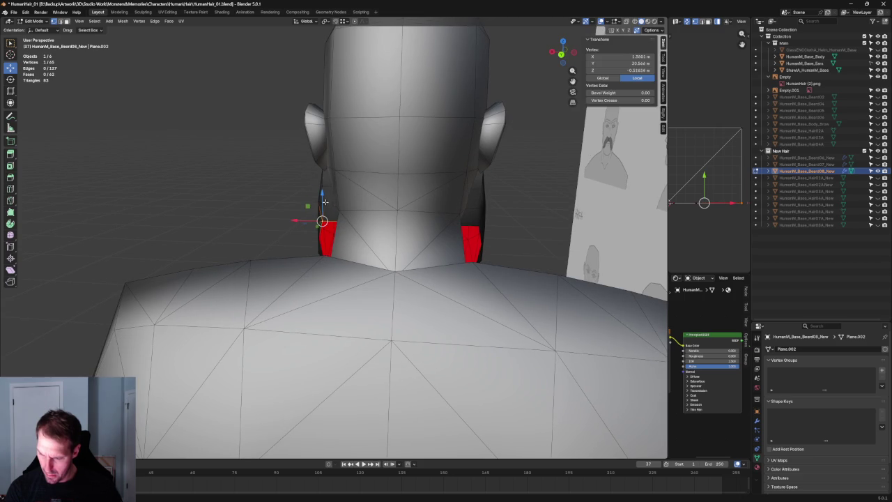
{"action": "key", "text": "g"}
{"action": "key", "text": "x"}
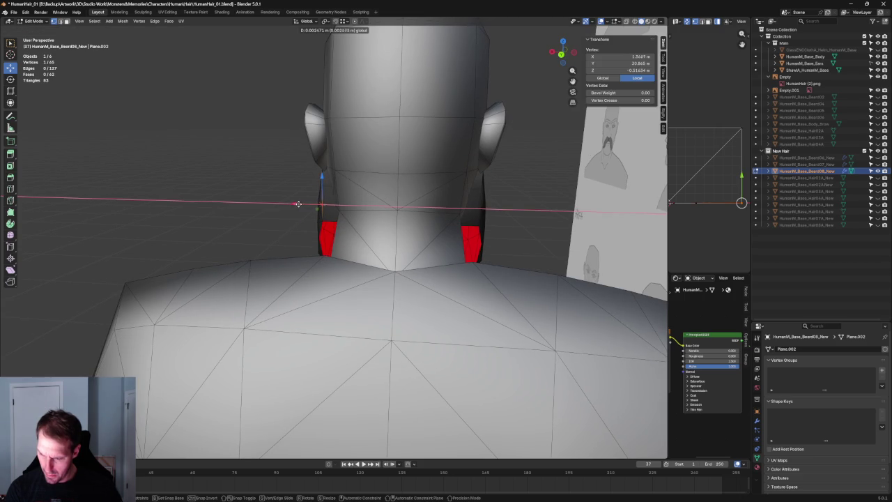
{"action": "left_click", "coordinate": [298, 203]}
{"action": "key", "text": "alt+a"}
- Check the beard from the back view, then from a three-quarter angle
{"action": "scroll", "coordinate": [319, 202], "scroll_direction": "down", "scroll_amount": 5}
{"action": "scroll", "coordinate": [321, 230], "scroll_direction": "up", "scroll_amount": 5}
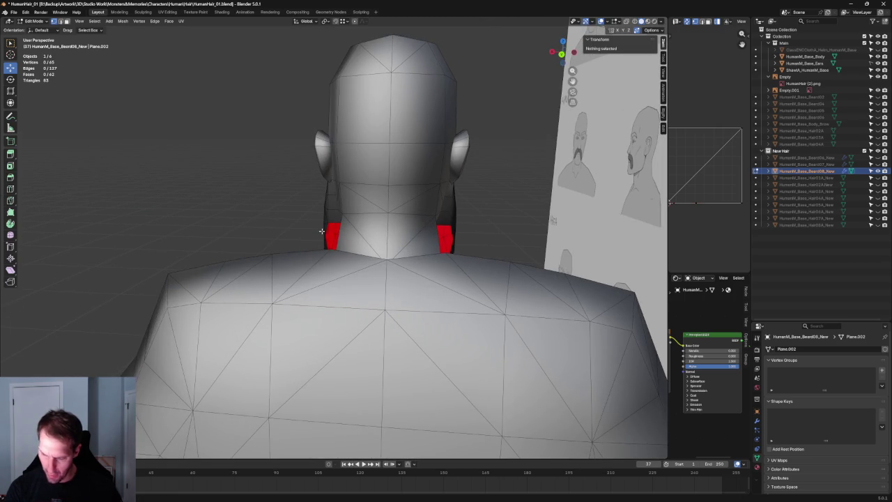
{"action": "key", "text": "grave"}
{"action": "left_click", "coordinate": [320, 237]}
{"action": "scroll", "coordinate": [317, 247], "scroll_direction": "up", "scroll_amount": 3}
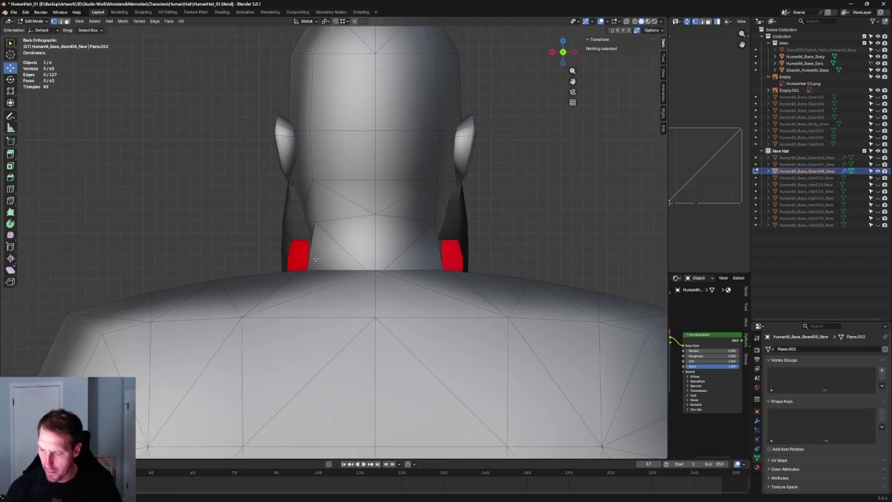
{"action": "scroll", "coordinate": [317, 249], "scroll_direction": "down", "scroll_amount": 1}
{"action": "mouse_move", "coordinate": [317, 249]}
{"action": "middle_mouse_down"}
{"action": "mouse_move", "coordinate": [359, 252]}
{"action": "mouse_move", "coordinate": [446, 223]}
{"action": "mouse_move", "coordinate": [445, 244]}
{"action": "middle_mouse_up"}
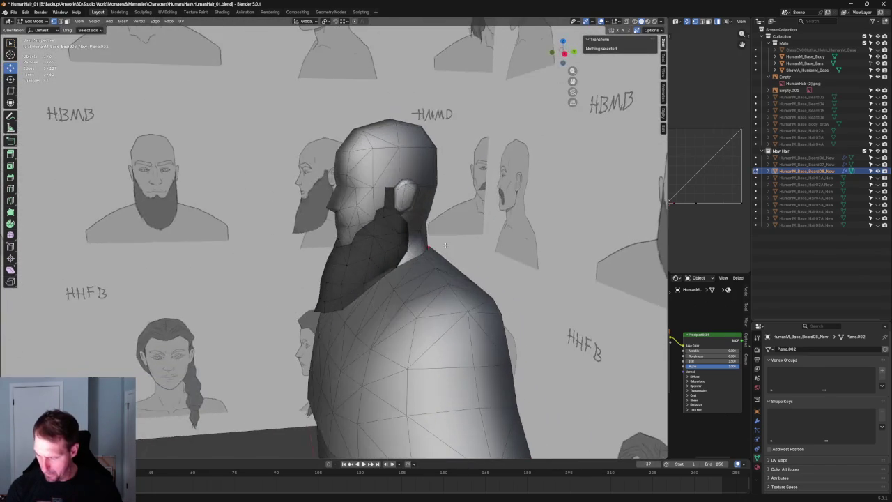
- Merge the beard's overlapping vertices by distance, then deselect
{"action": "key", "text": "a"}
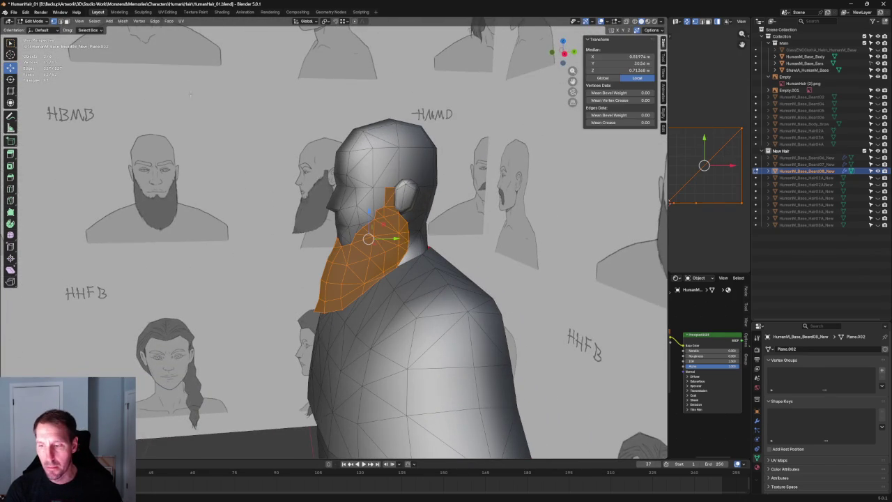
{"action": "left_click", "coordinate": [122, 21]}
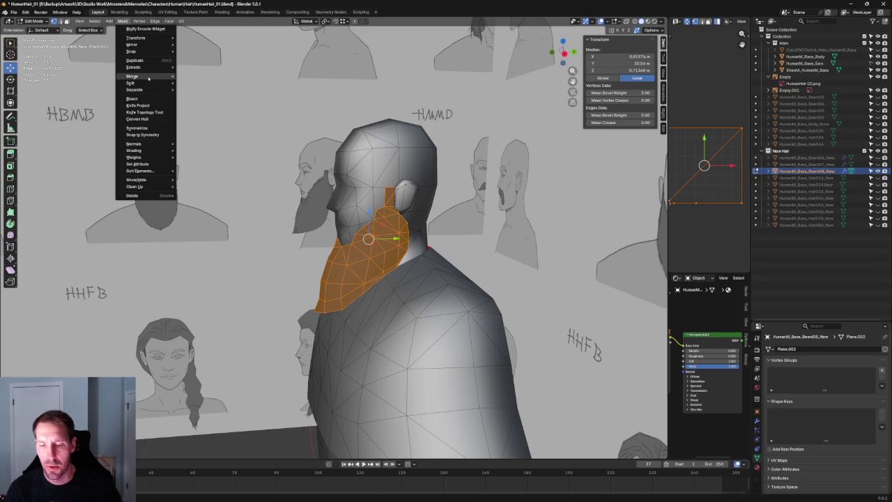
{"action": "left_click", "coordinate": [215, 101]}
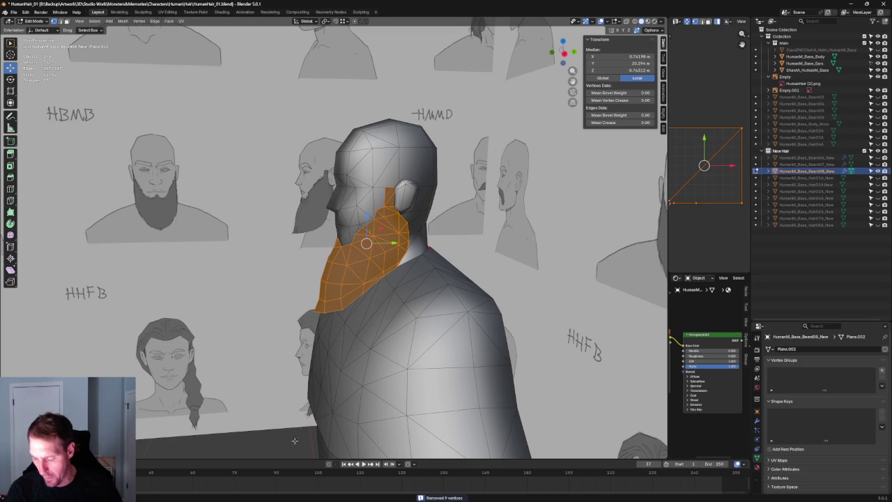
{"action": "key", "text": "alt+a"}
- Hide the Main collection and orbit to a top-down view of the beard
{"action": "scroll", "coordinate": [474, 199], "scroll_direction": "up", "scroll_amount": 3}
{"action": "middle_click_drag", "start_coordinate": [474, 199], "coordinate": [471, 211]}
{"action": "middle_click_drag", "start_coordinate": [404, 221], "coordinate": [390, 230]}
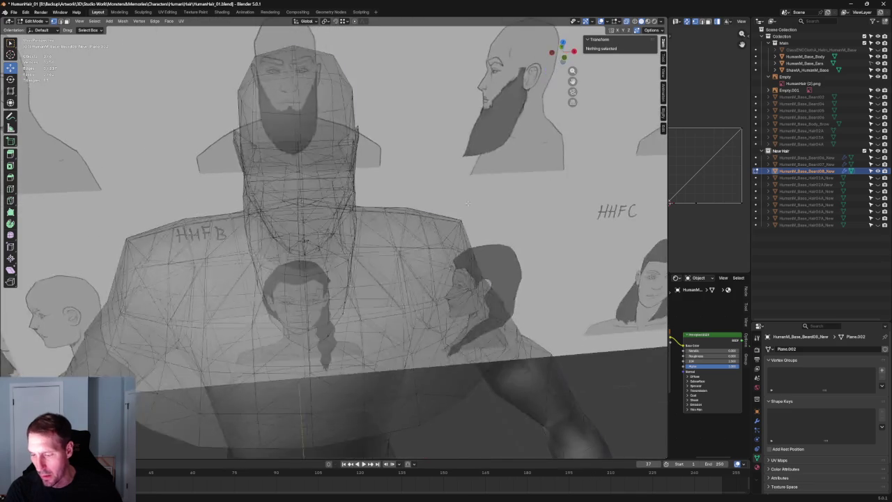
{"action": "left_click", "coordinate": [868, 43]}
{"action": "middle_click_drag", "start_coordinate": [265, 195], "coordinate": [306, 252]}
{"action": "scroll", "coordinate": [304, 237], "scroll_direction": "up", "scroll_amount": 3}
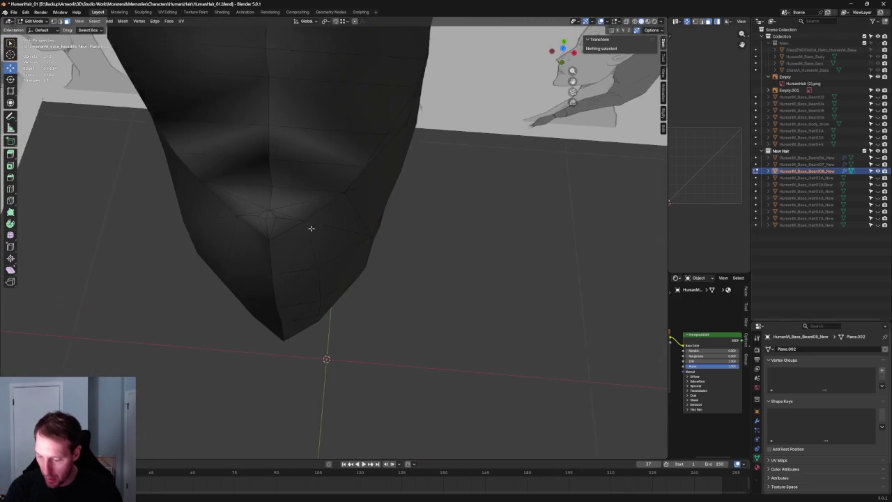
- Select a vertical strip of beard faces, including the top faces
{"action": "left_click_drag", "start_coordinate": [265, 209], "coordinate": [262, 209]}
{"action": "middle_click_drag", "start_coordinate": [269, 209], "coordinate": [322, 209]}
{"action": "left_click", "coordinate": [323, 189], "text": "ctrl"}
{"action": "scroll", "coordinate": [335, 223], "scroll_direction": "up", "scroll_amount": 2}
{"action": "scroll", "coordinate": [343, 240], "scroll_direction": "down", "scroll_amount": 3}
{"action": "mouse_move", "coordinate": [343, 240]}
{"action": "middle_mouse_down"}
{"action": "mouse_move", "coordinate": [328, 202]}
{"action": "mouse_move", "coordinate": [332, 183]}
{"action": "middle_mouse_up"}
{"action": "left_click", "coordinate": [332, 182], "text": "ctrl"}
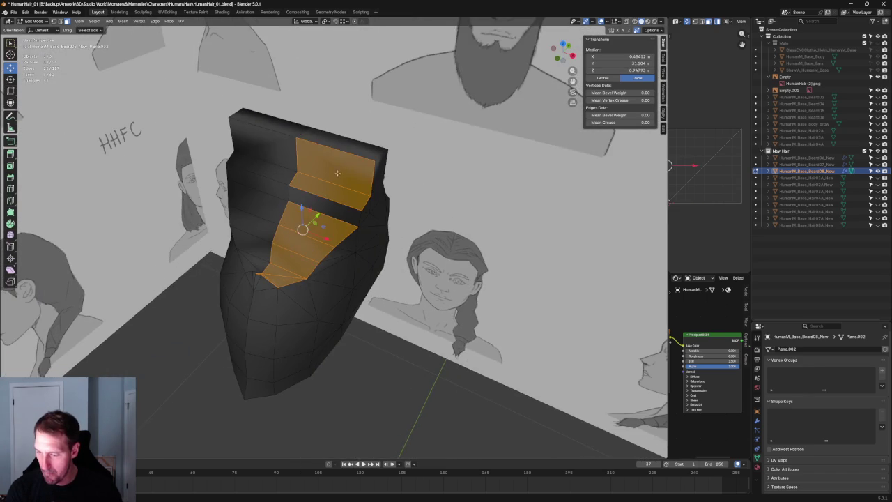
{"action": "mouse_move", "coordinate": [326, 219]}
{"action": "middle_mouse_down"}
{"action": "mouse_move", "coordinate": [219, 197]}
{"action": "mouse_move", "coordinate": [266, 192]}
{"action": "middle_mouse_up"}
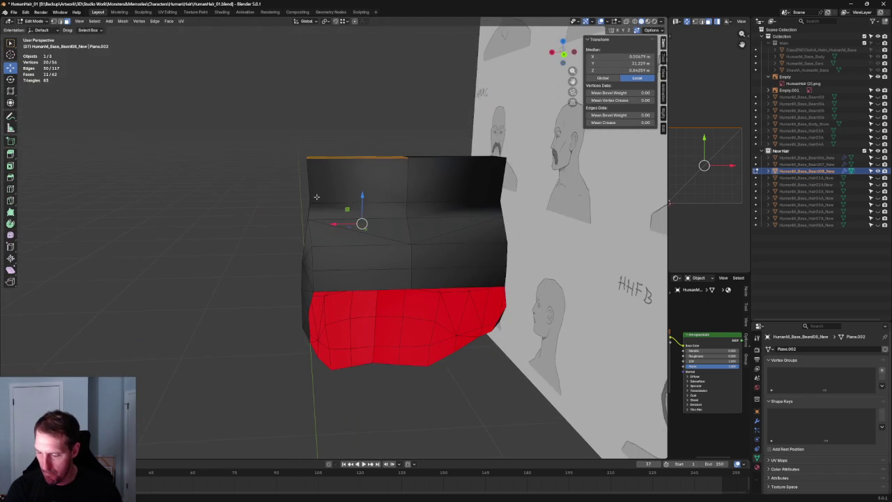
{"action": "left_click", "coordinate": [355, 257], "text": "ctrl"}
{"action": "middle_click_drag", "start_coordinate": [355, 257], "coordinate": [354, 227]}
- Separate the selected faces into a new object, then undo it
{"action": "right_click", "coordinate": [354, 228]}
{"action": "mouse_move", "coordinate": [315, 341]}
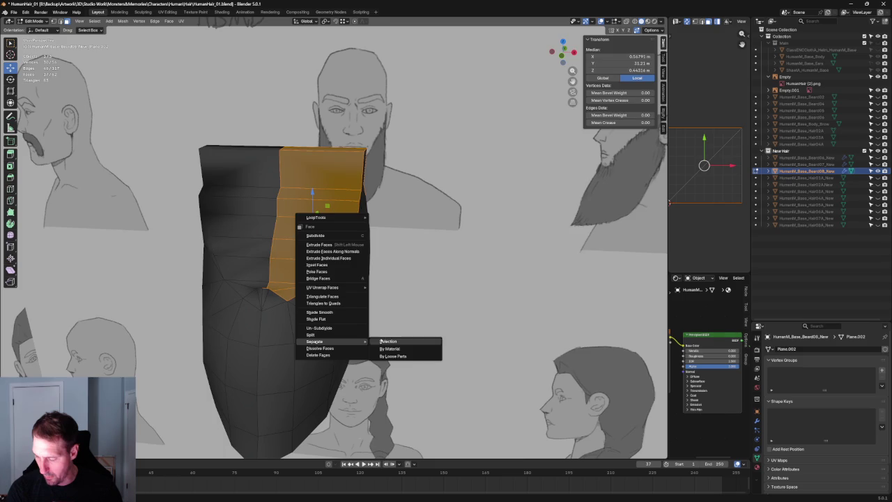
{"action": "left_click", "coordinate": [380, 341]}
{"action": "scroll", "coordinate": [355, 265], "scroll_direction": "down", "scroll_amount": 8}
{"action": "key", "text": "ctrl+z"}
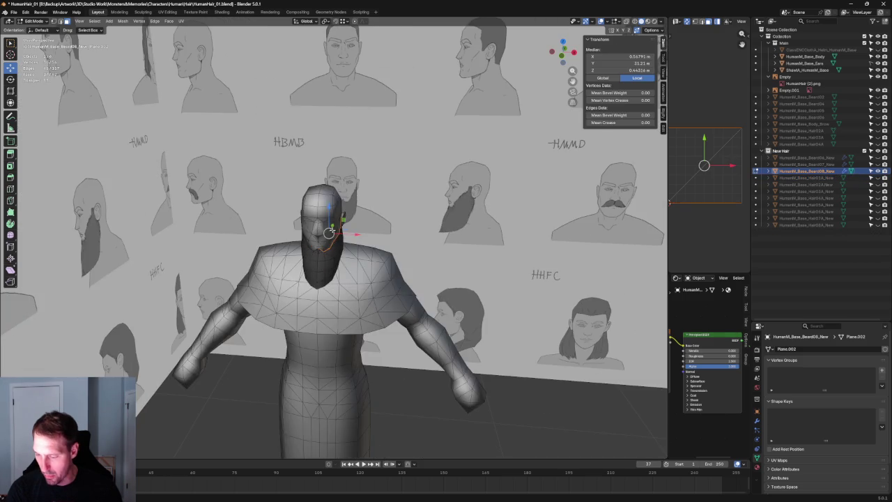
- Clear the selection, orbit to a side view of the neck, and hide overlays
{"action": "scroll", "coordinate": [401, 375], "scroll_direction": "up", "scroll_amount": 5}
{"action": "key", "text": "alt+z"}
{"action": "right_click", "coordinate": [337, 231]}
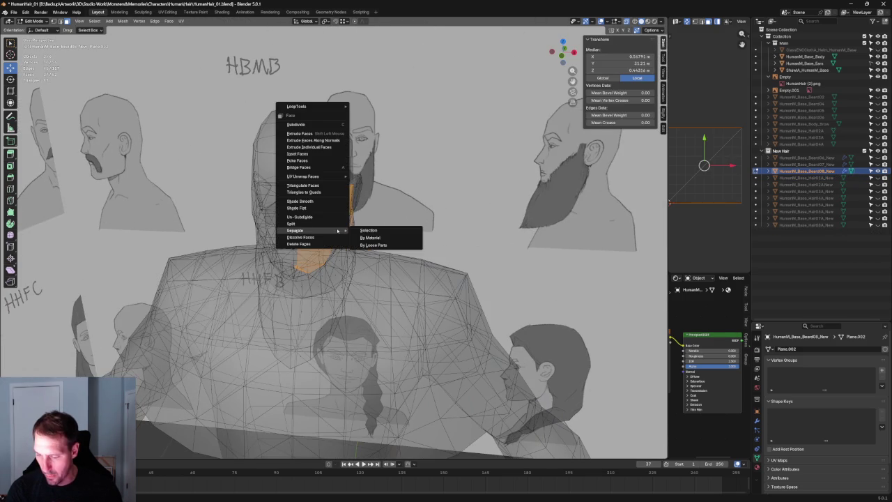
{"action": "scroll", "coordinate": [353, 304], "scroll_direction": "down", "scroll_amount": 4}
{"action": "key", "text": "alt+z"}
{"action": "key", "text": "alt+a"}
{"action": "scroll", "coordinate": [353, 304], "scroll_direction": "up", "scroll_amount": 5}
{"action": "mouse_move", "coordinate": [348, 265]}
{"action": "middle_mouse_down"}
{"action": "mouse_move", "coordinate": [177, 256]}
{"action": "mouse_move", "coordinate": [198, 261]}
{"action": "middle_mouse_up"}
{"action": "scroll", "coordinate": [213, 259], "scroll_direction": "up", "scroll_amount": 3}
{"action": "scroll", "coordinate": [211, 261], "scroll_direction": "down", "scroll_amount": 5}
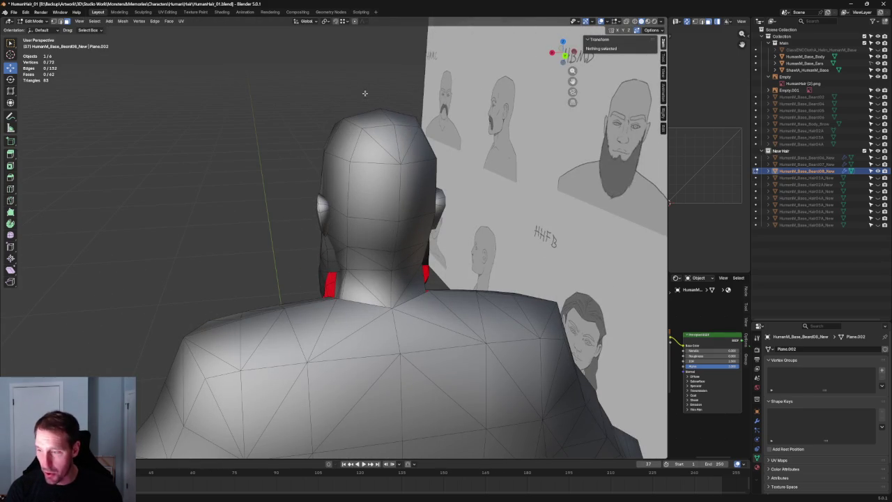
{"action": "left_click", "coordinate": [600, 21]}
- Select the whole beard, hide the head and body, and restore the overlays
{"action": "scroll", "coordinate": [265, 177], "scroll_direction": "down", "scroll_amount": 3}
{"action": "mouse_move", "coordinate": [265, 177]}
{"action": "middle_mouse_down"}
{"action": "mouse_move", "coordinate": [293, 149]}
{"action": "mouse_move", "coordinate": [406, 186]}
{"action": "middle_mouse_up"}
{"action": "scroll", "coordinate": [406, 187], "scroll_direction": "up", "scroll_amount": 4}
{"action": "scroll", "coordinate": [388, 234], "scroll_direction": "up", "scroll_amount": 3}
{"action": "key", "text": "a"}
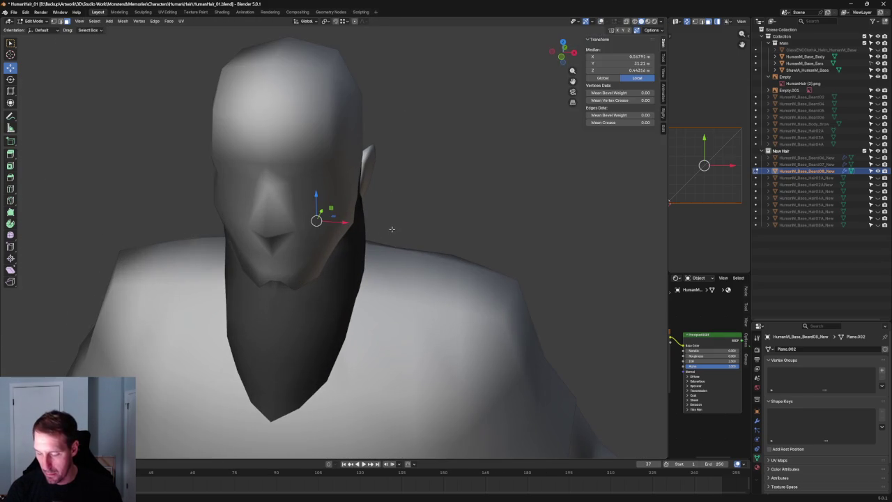
{"action": "key", "text": "alt+z"}
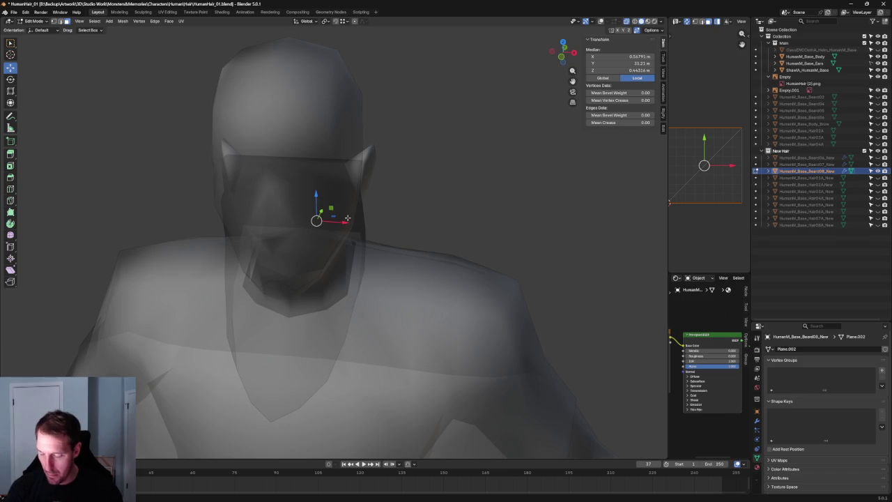
{"action": "key", "text": "alt+z"}
{"action": "left_click", "coordinate": [877, 43]}
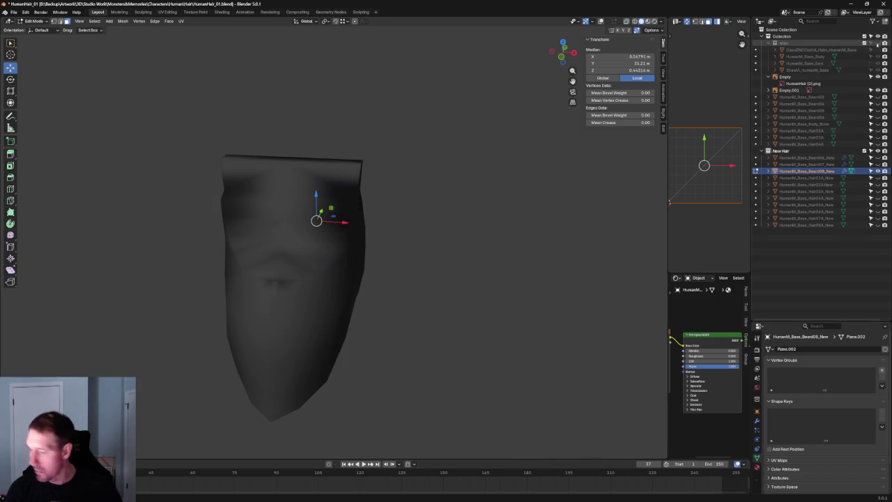
{"action": "middle_click_drag", "start_coordinate": [276, 270], "coordinate": [319, 274]}
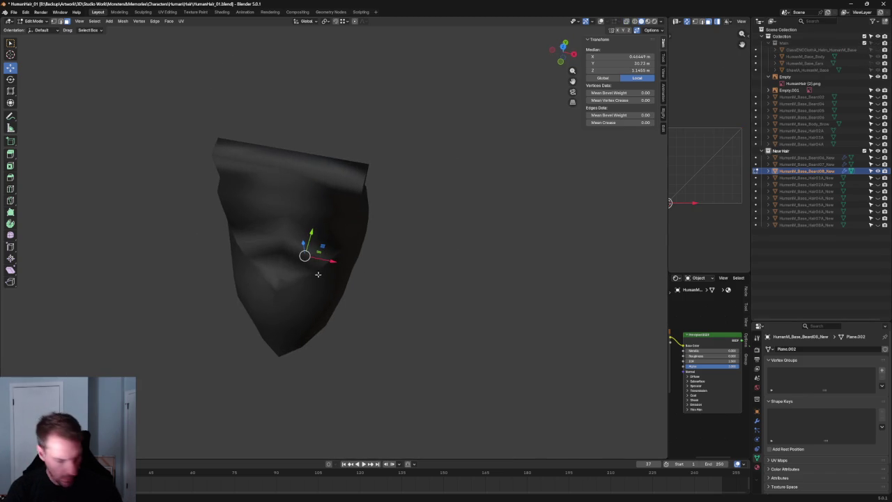
{"action": "left_click", "coordinate": [601, 21]}
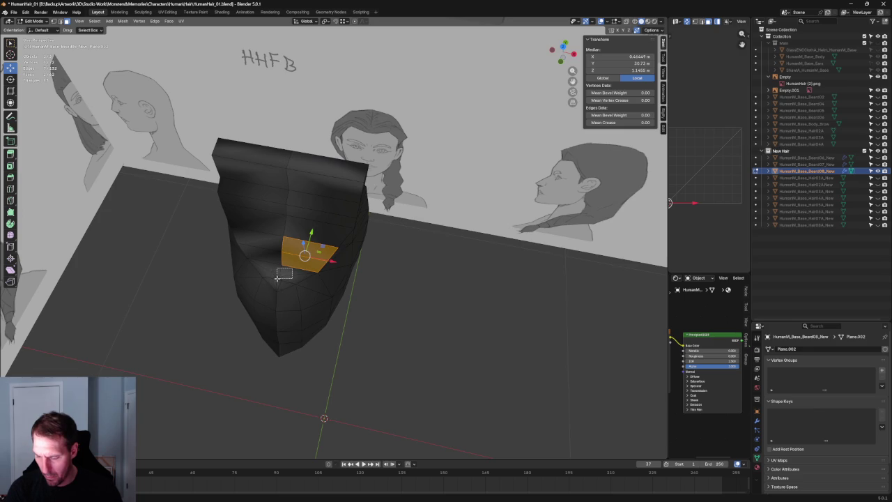
{"action": "middle_click_drag", "start_coordinate": [305, 246], "coordinate": [381, 207]}
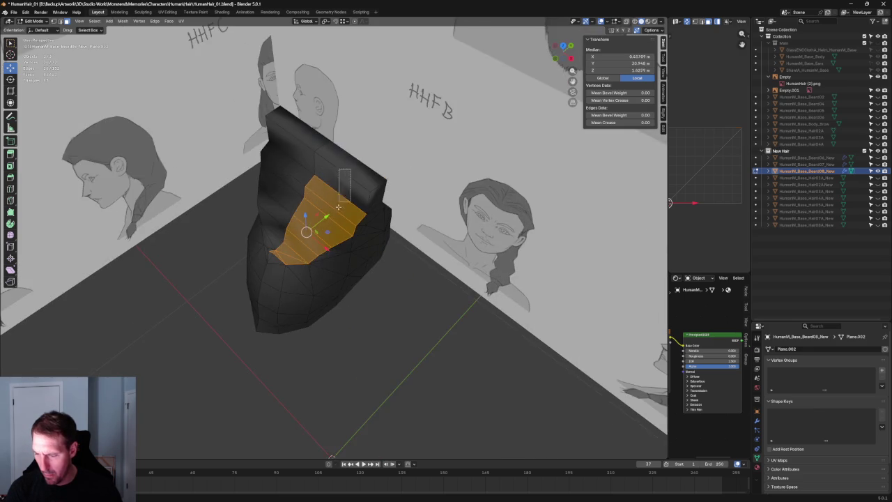
- Split off the left column of beard faces, leaving them unmoved, and deselect
{"action": "left_click_drag", "start_coordinate": [367, 270], "coordinate": [368, 266], "text": "shift"}
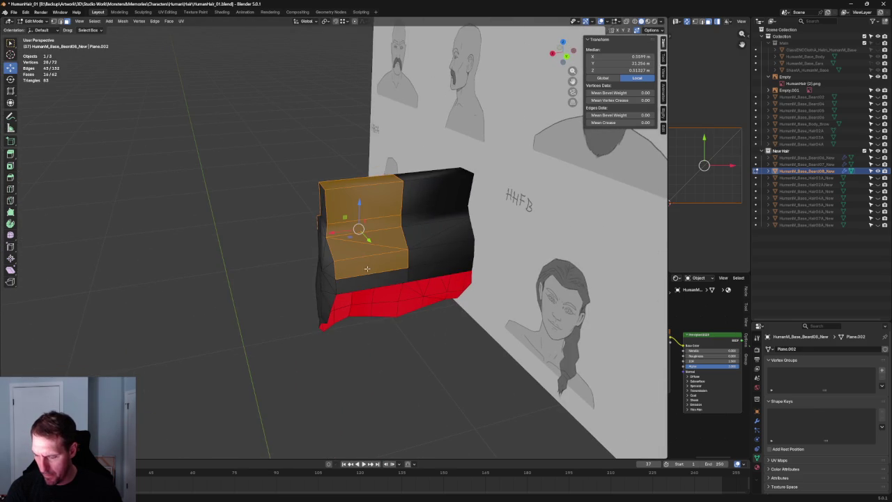
{"action": "right_click", "coordinate": [363, 270]}
{"action": "left_click", "coordinate": [360, 271]}
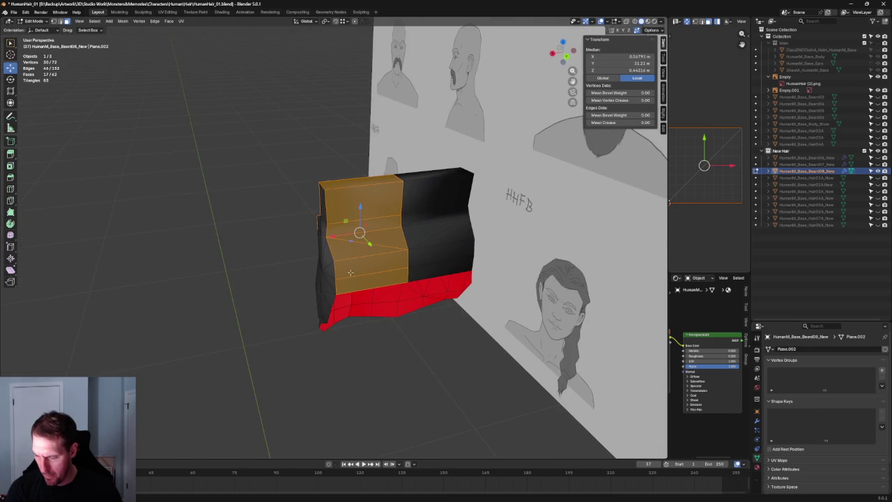
{"action": "middle_click_drag", "start_coordinate": [361, 270], "coordinate": [380, 222]}
{"action": "key", "text": "g"}
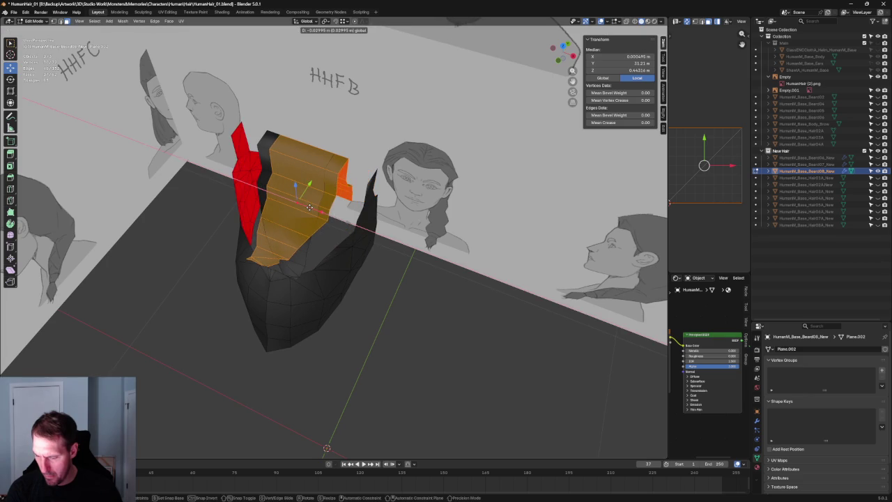
{"action": "key", "text": "Escape"}
{"action": "key", "text": "alt+a"}
- Try moving a beard vertex along X, cancel the move, and deselect it
{"action": "scroll", "coordinate": [300, 270], "scroll_direction": "up", "scroll_amount": 3}
{"action": "mouse_move", "coordinate": [300, 270]}
{"action": "middle_mouse_down"}
{"action": "mouse_move", "coordinate": [348, 261]}
{"action": "mouse_move", "coordinate": [340, 282]}
{"action": "middle_mouse_up"}
{"action": "left_click", "coordinate": [325, 310]}
{"action": "key", "text": "g"}
{"action": "key", "text": "x"}
{"action": "key", "text": "Escape"}
{"action": "key", "text": "alt+a"}
{"action": "scroll", "coordinate": [425, 356], "scroll_direction": "down", "scroll_amount": 3}
{"action": "mouse_move", "coordinate": [425, 356]}
{"action": "middle_mouse_down"}
{"action": "mouse_move", "coordinate": [232, 191]}
{"action": "mouse_move", "coordinate": [183, 270]}
{"action": "mouse_move", "coordinate": [237, 280]}
{"action": "mouse_move", "coordinate": [224, 281]}
{"action": "middle_mouse_up"}
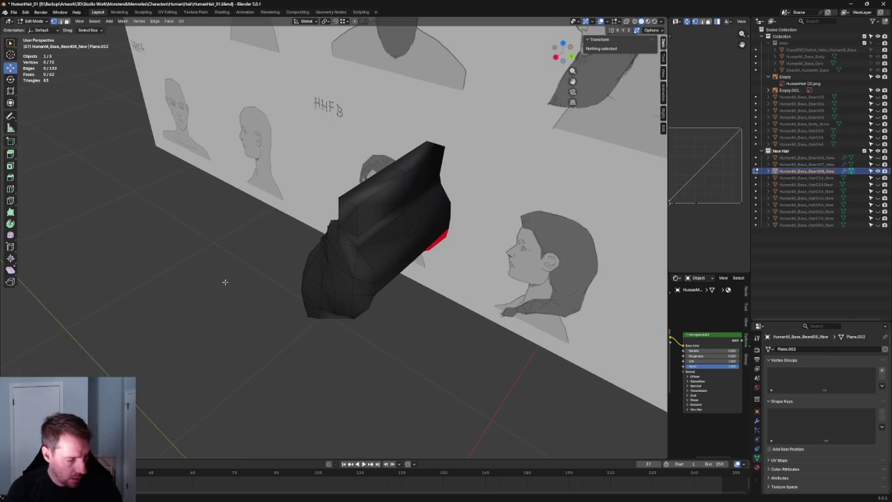
- Recalculate the beard's normals, view it from the front, and unhide the body
{"action": "key", "text": "a"}
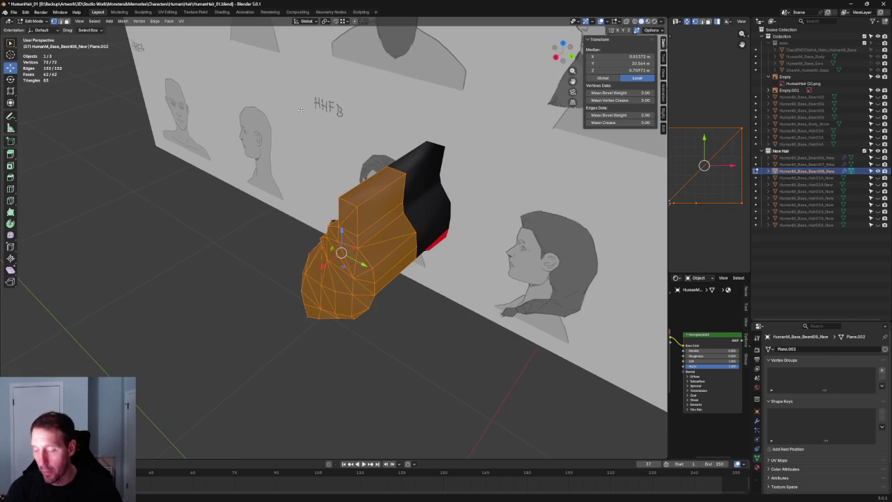
{"action": "left_click", "coordinate": [122, 22]}
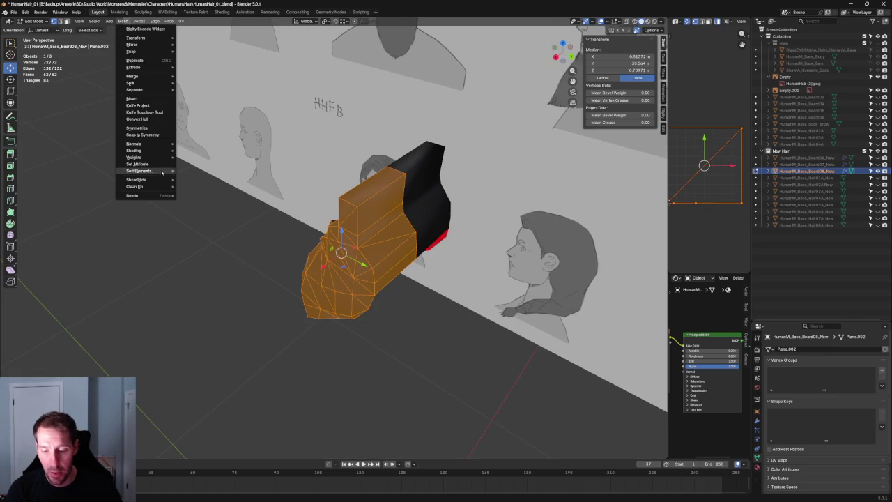
{"action": "mouse_move", "coordinate": [135, 143]}
{"action": "left_click", "coordinate": [211, 230]}
{"action": "key", "text": "alt+a"}
{"action": "mouse_move", "coordinate": [211, 233]}
{"action": "middle_mouse_down"}
{"action": "mouse_move", "coordinate": [253, 253]}
{"action": "mouse_move", "coordinate": [216, 177]}
{"action": "mouse_move", "coordinate": [250, 200]}
{"action": "mouse_move", "coordinate": [219, 209]}
{"action": "mouse_move", "coordinate": [232, 212]}
{"action": "middle_mouse_up"}
{"action": "middle_click_drag", "start_coordinate": [248, 249], "coordinate": [282, 195]}
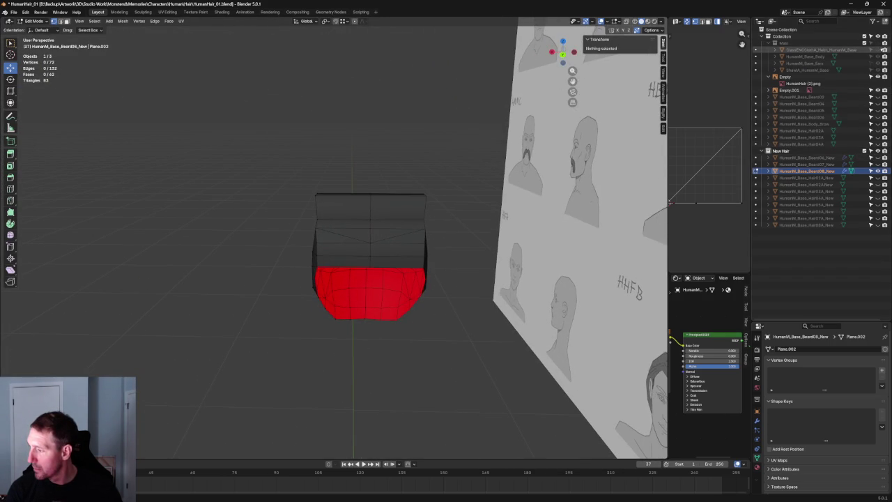
{"action": "left_click", "coordinate": [877, 43]}
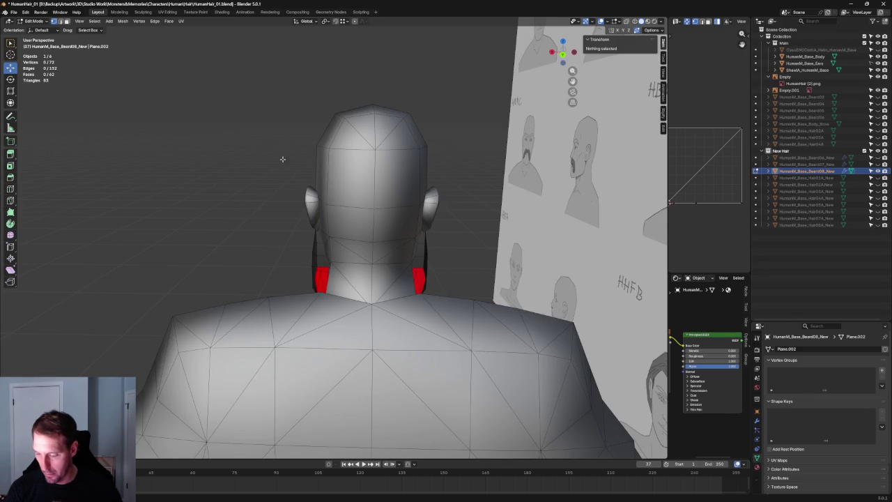
- Hide overlays, orbit around the figure to inspect the beard, and return to Object Mode
{"action": "left_click", "coordinate": [609, 22]}
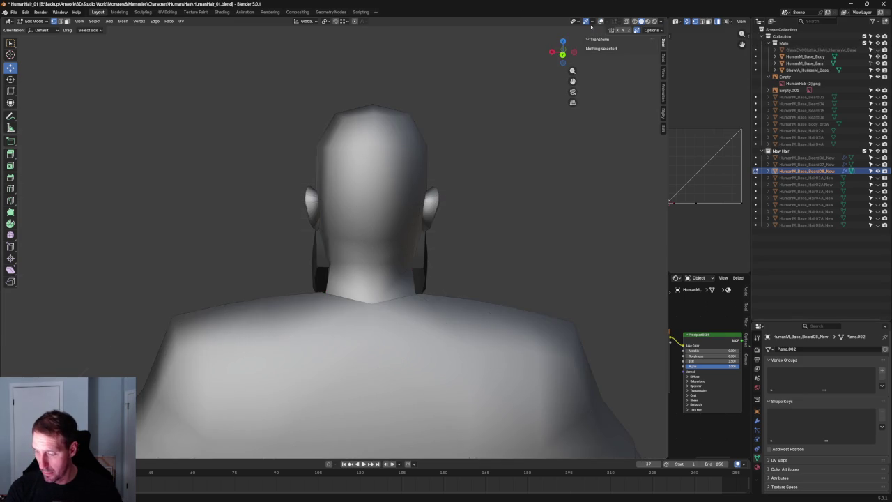
{"action": "scroll", "coordinate": [253, 155], "scroll_direction": "down", "scroll_amount": 4}
{"action": "scroll", "coordinate": [269, 163], "scroll_direction": "down", "scroll_amount": 2}
{"action": "mouse_move", "coordinate": [269, 163]}
{"action": "middle_mouse_down"}
{"action": "mouse_move", "coordinate": [286, 192]}
{"action": "mouse_move", "coordinate": [230, 149]}
{"action": "middle_mouse_up"}
{"action": "scroll", "coordinate": [326, 212], "scroll_direction": "up", "scroll_amount": 4}
{"action": "scroll", "coordinate": [326, 211], "scroll_direction": "up", "scroll_amount": 2}
{"action": "middle_click_drag", "start_coordinate": [326, 212], "coordinate": [328, 219]}
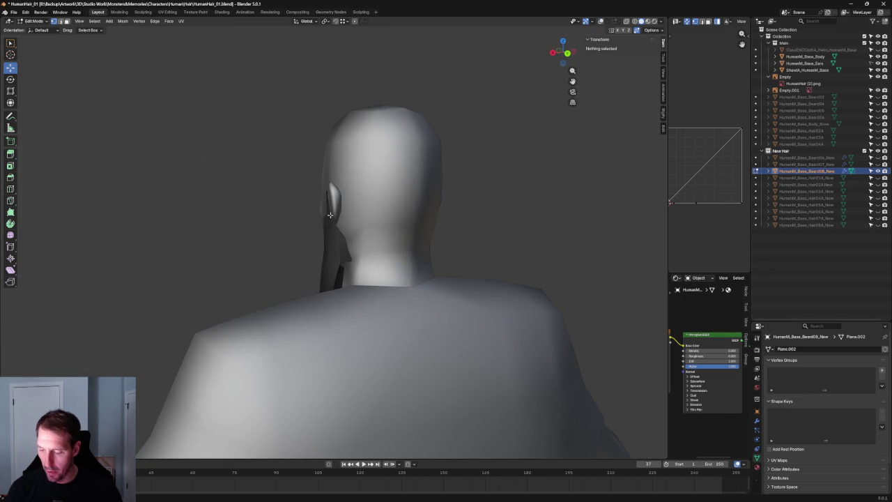
{"action": "scroll", "coordinate": [338, 253], "scroll_direction": "down", "scroll_amount": 3}
{"action": "mouse_move", "coordinate": [339, 253]}
{"action": "middle_mouse_down"}
{"action": "mouse_move", "coordinate": [430, 219]}
{"action": "mouse_move", "coordinate": [308, 218]}
{"action": "mouse_move", "coordinate": [426, 234]}
{"action": "mouse_move", "coordinate": [370, 243]}
{"action": "mouse_move", "coordinate": [353, 302]}
{"action": "mouse_move", "coordinate": [359, 273]}
{"action": "middle_mouse_up"}
{"action": "scroll", "coordinate": [366, 225], "scroll_direction": "up", "scroll_amount": 3}
{"action": "scroll", "coordinate": [426, 234], "scroll_direction": "down", "scroll_amount": 2}
{"action": "scroll", "coordinate": [424, 219], "scroll_direction": "down", "scroll_amount": 2}
{"action": "scroll", "coordinate": [359, 273], "scroll_direction": "up", "scroll_amount": 3}
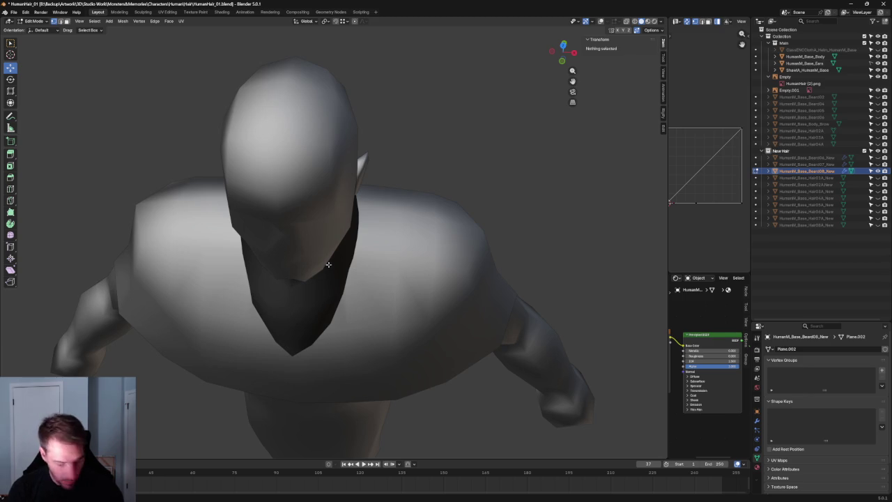
{"action": "key", "text": "Tab"}
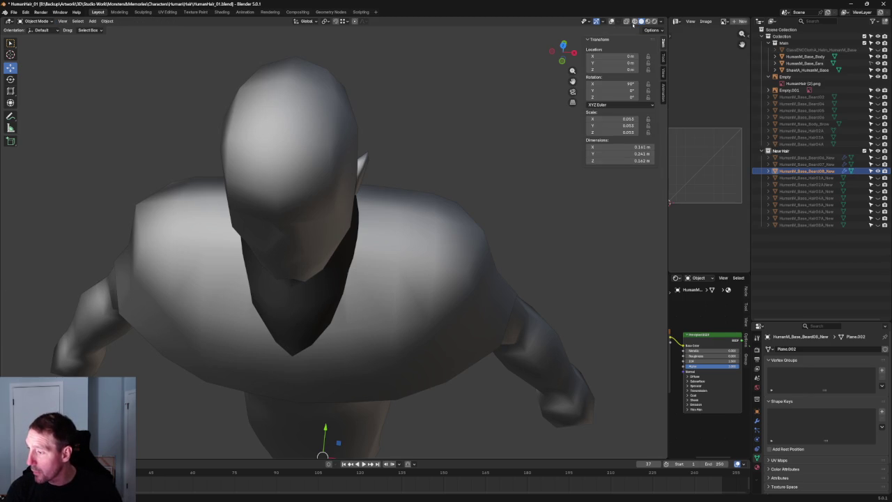
- With overlays back on, push a side vertex of the beard outward in Edit Mode
{"action": "left_click", "coordinate": [611, 21]}
{"action": "middle_click_drag", "start_coordinate": [397, 242], "coordinate": [367, 213]}
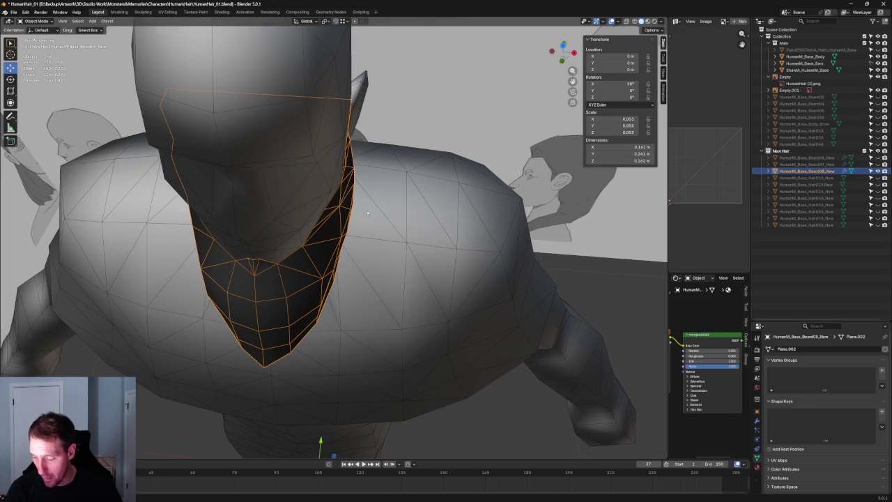
{"action": "key", "text": "Tab"}
{"action": "left_click", "coordinate": [345, 271]}
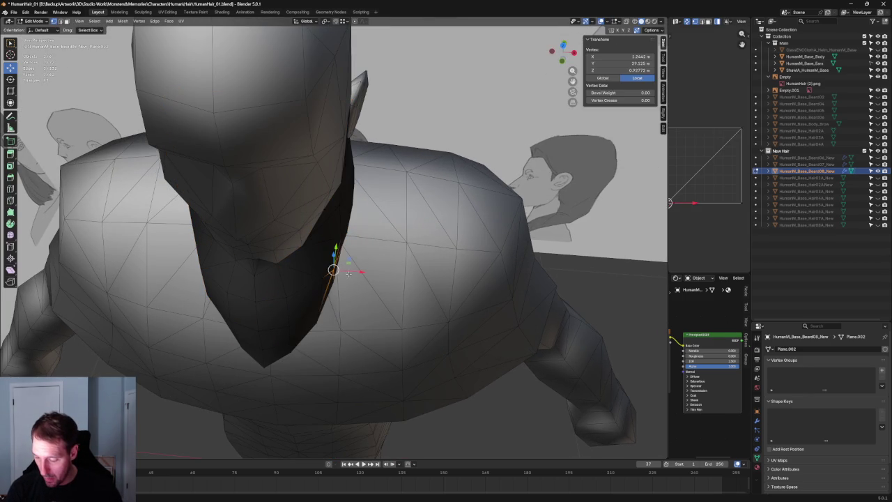
{"action": "left_click_drag", "start_coordinate": [345, 275], "coordinate": [356, 272]}
{"action": "mouse_move", "coordinate": [356, 272]}
{"action": "middle_mouse_down"}
{"action": "mouse_move", "coordinate": [362, 215]}
{"action": "mouse_move", "coordinate": [348, 324]}
{"action": "middle_mouse_up"}
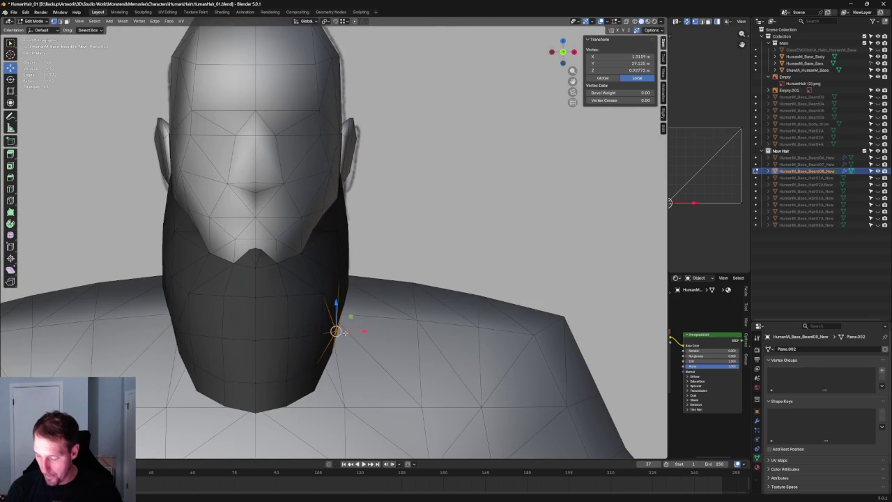
{"action": "left_click_drag", "start_coordinate": [352, 335], "coordinate": [357, 331]}
{"action": "left_click", "coordinate": [356, 331]}
- Compare the mesh to the sketch in X-ray and move the vertex along Y
{"action": "key", "text": "alt+z"}
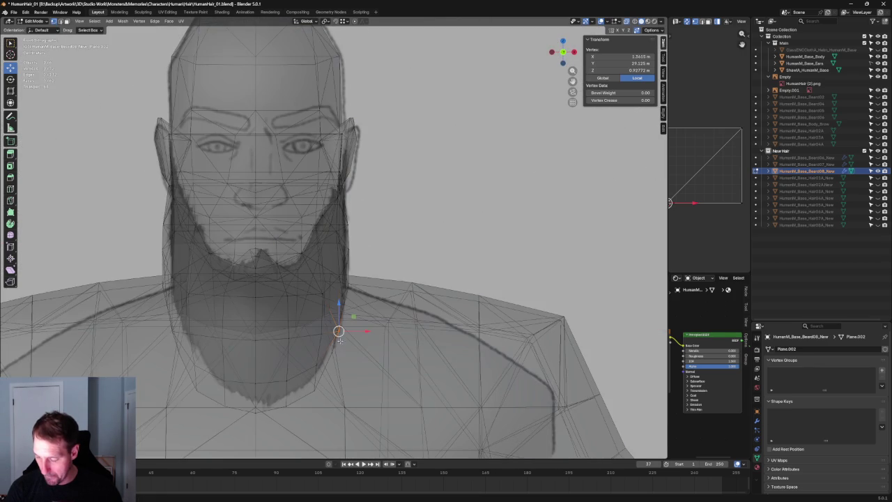
{"action": "key", "text": "alt+z"}
{"action": "key", "text": "alt+z"}
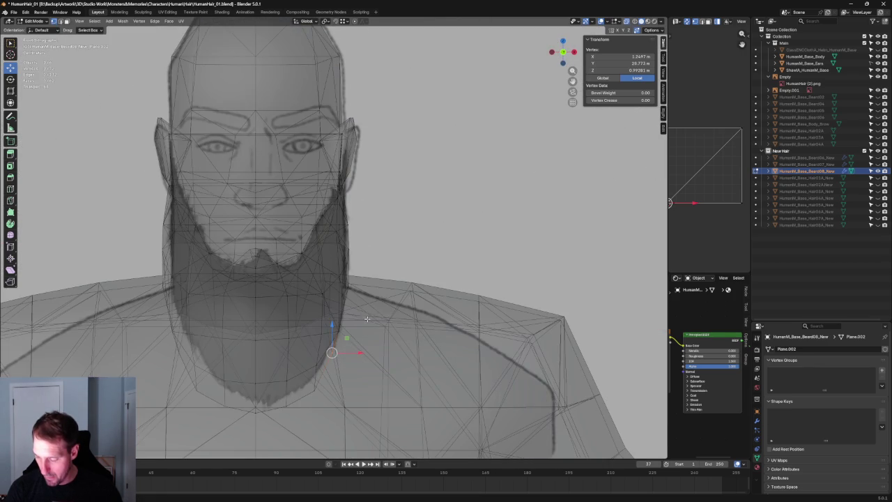
{"action": "key", "text": "alt+z"}
{"action": "mouse_move", "coordinate": [356, 305]}
{"action": "middle_mouse_down"}
{"action": "mouse_move", "coordinate": [361, 267]}
{"action": "mouse_move", "coordinate": [356, 279]}
{"action": "middle_mouse_up"}
{"action": "key", "text": "g"}
{"action": "key", "text": "y"}
{"action": "left_click", "coordinate": [310, 368]}
- Nudge the vertex sideways along X twice, first inward, then outward
{"action": "key", "text": "g"}
{"action": "key", "text": "x"}
{"action": "left_click", "coordinate": [331, 359]}
{"action": "key", "text": "g"}
{"action": "key", "text": "x"}
{"action": "left_click", "coordinate": [329, 304]}
- Switch to a straight front view and clear the vertex selection
{"action": "key", "text": "KP_1"}
{"action": "scroll", "coordinate": [418, 362], "scroll_direction": "down", "scroll_amount": 3}
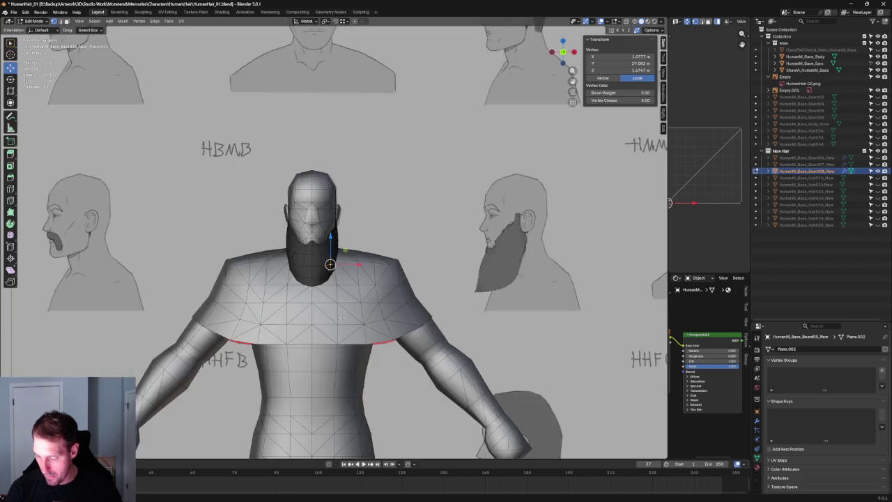
{"action": "scroll", "coordinate": [432, 376], "scroll_direction": "down", "scroll_amount": 3}
{"action": "scroll", "coordinate": [446, 385], "scroll_direction": "down", "scroll_amount": 2}
{"action": "left_click", "coordinate": [445, 384]}
{"action": "scroll", "coordinate": [445, 384], "scroll_direction": "up", "scroll_amount": 3}
{"action": "scroll", "coordinate": [446, 385], "scroll_direction": "up", "scroll_amount": 3}
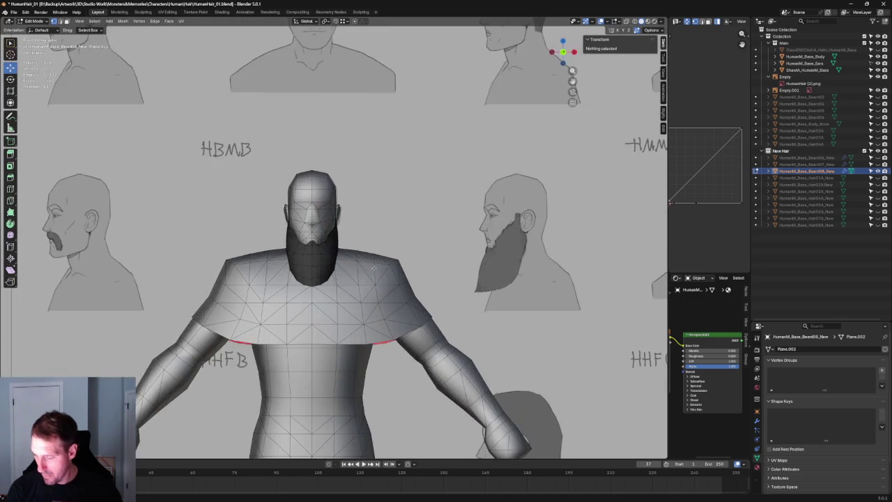
- Select the edge loop along the beard's side and shift it sideways in front view
{"action": "mouse_move", "coordinate": [432, 335]}
{"action": "middle_mouse_down"}
{"action": "mouse_move", "coordinate": [293, 300]}
{"action": "mouse_move", "coordinate": [241, 302]}
{"action": "mouse_move", "coordinate": [352, 271]}
{"action": "middle_mouse_up"}
{"action": "scroll", "coordinate": [240, 302], "scroll_direction": "up", "scroll_amount": 4}
{"action": "left_click", "coordinate": [344, 273]}
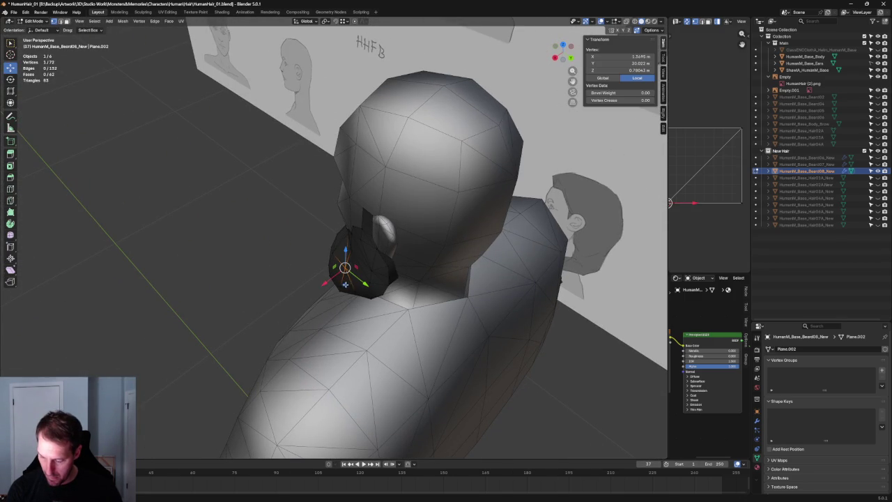
{"action": "left_click", "coordinate": [346, 283], "text": "alt"}
{"action": "key", "text": "KP_1"}
{"action": "left_click_drag", "start_coordinate": [354, 308], "coordinate": [361, 282]}
- Shift a beard vertex beside the neck along X against the shoulder, checking in X-ray
{"action": "left_click", "coordinate": [355, 284]}
{"action": "key", "text": "alt+z"}
{"action": "key", "text": "alt+z"}
{"action": "scroll", "coordinate": [362, 282], "scroll_direction": "down", "scroll_amount": 4}
{"action": "mouse_move", "coordinate": [361, 282]}
{"action": "middle_mouse_down"}
{"action": "mouse_move", "coordinate": [278, 347]}
{"action": "mouse_move", "coordinate": [329, 275]}
{"action": "mouse_move", "coordinate": [309, 249]}
{"action": "mouse_move", "coordinate": [269, 265]}
{"action": "middle_mouse_up"}
{"action": "scroll", "coordinate": [329, 276], "scroll_direction": "up", "scroll_amount": 4}
- Clear the selection and switch to an orthographic top view of the character
{"action": "key", "text": "alt+a"}
{"action": "scroll", "coordinate": [309, 248], "scroll_direction": "down", "scroll_amount": 3}
{"action": "key", "text": "KP_5"}
{"action": "key", "text": "KP_1"}
{"action": "key", "text": "alt+z"}
{"action": "key", "text": "alt+z"}
{"action": "scroll", "coordinate": [282, 260], "scroll_direction": "down", "scroll_amount": 5}
{"action": "scroll", "coordinate": [418, 359], "scroll_direction": "down", "scroll_amount": 3}
{"action": "scroll", "coordinate": [423, 355], "scroll_direction": "up", "scroll_amount": 4}
{"action": "mouse_move", "coordinate": [423, 355]}
{"action": "middle_mouse_down"}
{"action": "mouse_move", "coordinate": [276, 323]}
{"action": "mouse_move", "coordinate": [299, 279]}
{"action": "middle_mouse_up"}
{"action": "key", "text": "grave"}
{"action": "left_click", "coordinate": [303, 221]}
{"action": "scroll", "coordinate": [303, 230], "scroll_direction": "up", "scroll_amount": 3}
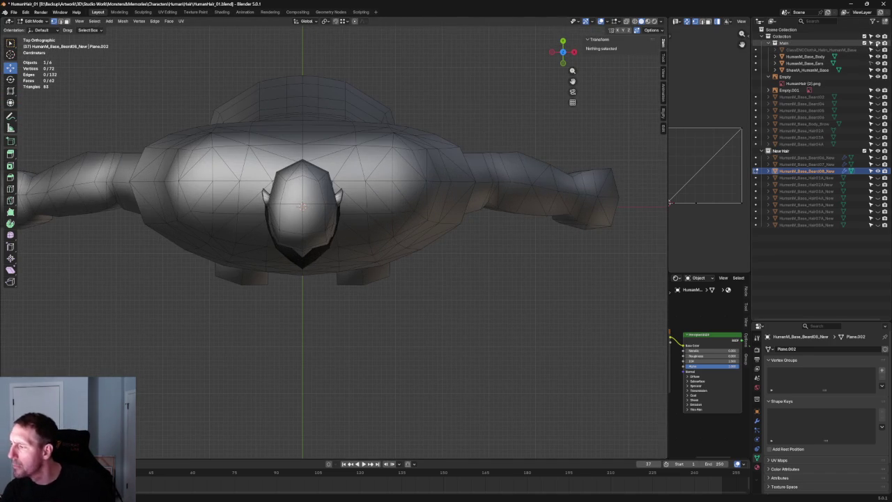
- Isolate the beard in local view and switch to edge-revealing solid shading
{"action": "key", "text": "KP_Divide"}
{"action": "key", "text": "alt+z"}
{"action": "left_click", "coordinate": [626, 21]}
{"action": "left_click", "coordinate": [647, 21]}
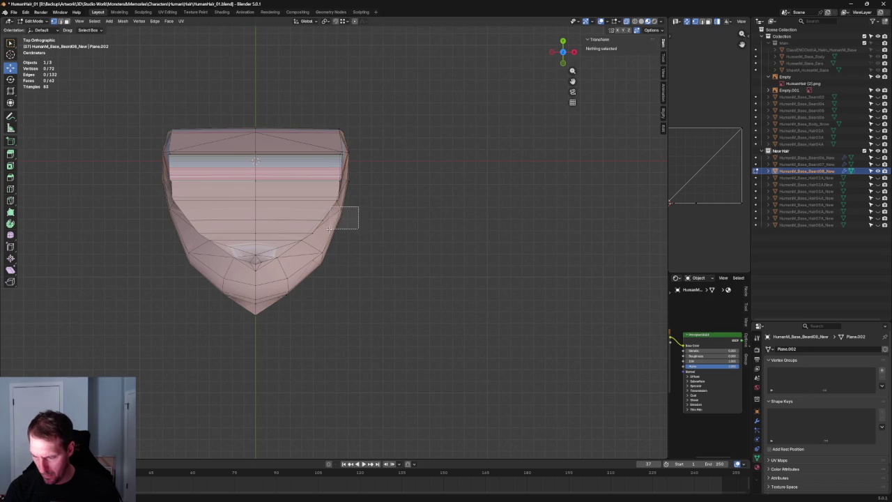
{"action": "scroll", "coordinate": [356, 255], "scroll_direction": "down", "scroll_amount": 3}
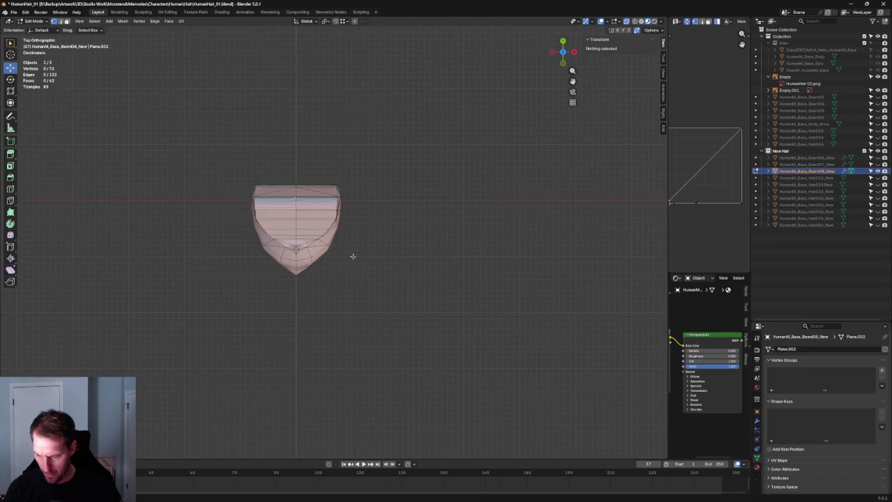
{"action": "scroll", "coordinate": [355, 254], "scroll_direction": "up", "scroll_amount": 4}
- Test sideways moves on two beard vertices, cancelling both and clearing the selection
{"action": "left_click", "coordinate": [322, 256]}
{"action": "key", "text": "g"}
{"action": "key", "text": "x"}
{"action": "key", "text": "Escape"}
{"action": "key", "text": "alt+a"}
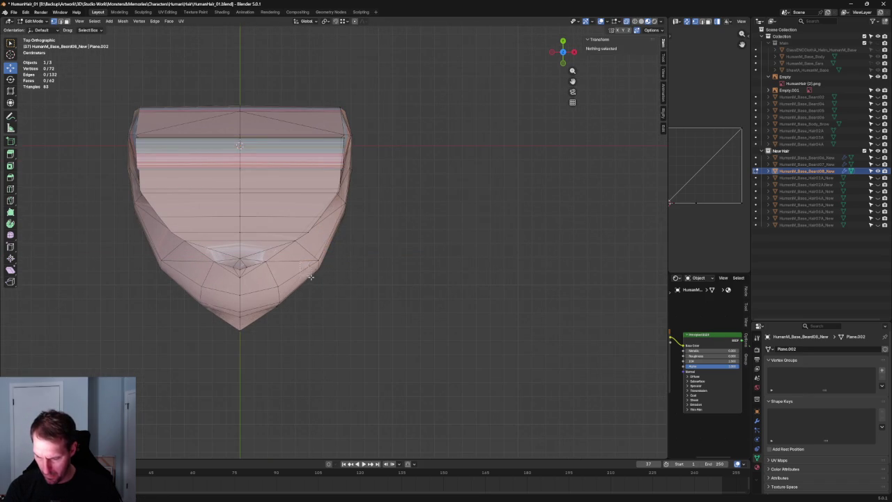
{"action": "left_click", "coordinate": [314, 278]}
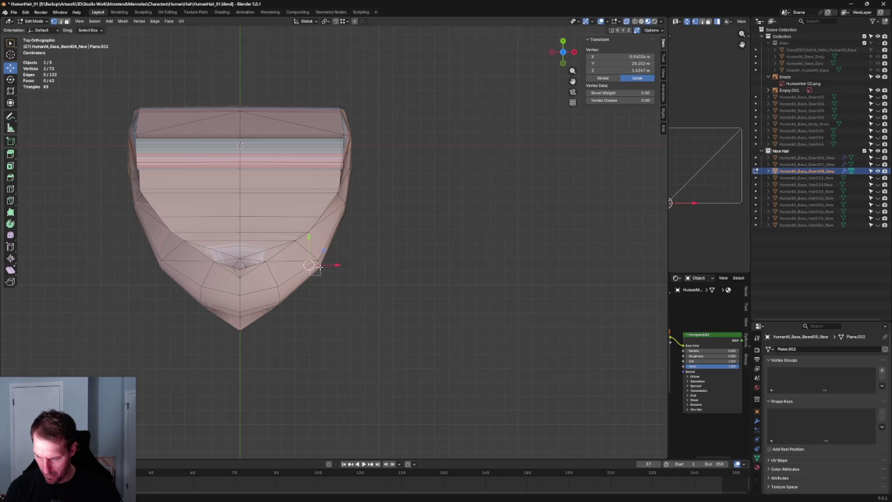
{"action": "key", "text": "g"}
{"action": "key", "text": "x"}
{"action": "key", "text": "Escape"}
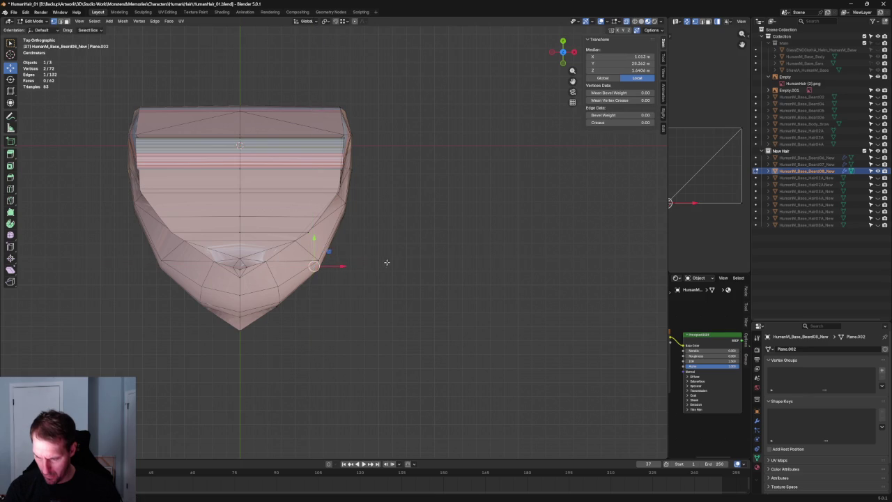
{"action": "key", "text": "alt+a"}
- Orbit around the isolated beard to bring the reference sheet into view
{"action": "scroll", "coordinate": [366, 280], "scroll_direction": "down", "scroll_amount": 3}
{"action": "scroll", "coordinate": [362, 282], "scroll_direction": "down", "scroll_amount": 2}
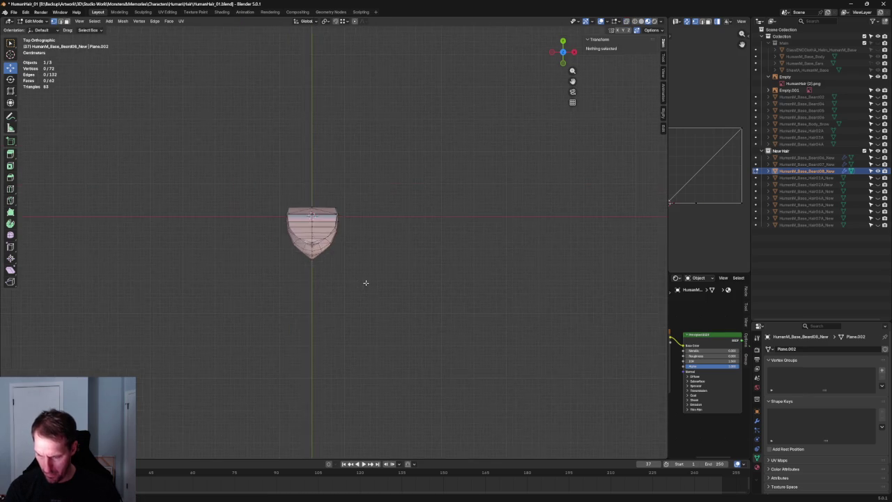
{"action": "middle_click_drag", "start_coordinate": [364, 281], "coordinate": [571, 137]}
{"action": "middle_click_drag", "start_coordinate": [416, 224], "coordinate": [374, 235]}
- Turn X-ray off and zoom in on the beard's chin in a straight right side view
{"action": "key", "text": "alt+z"}
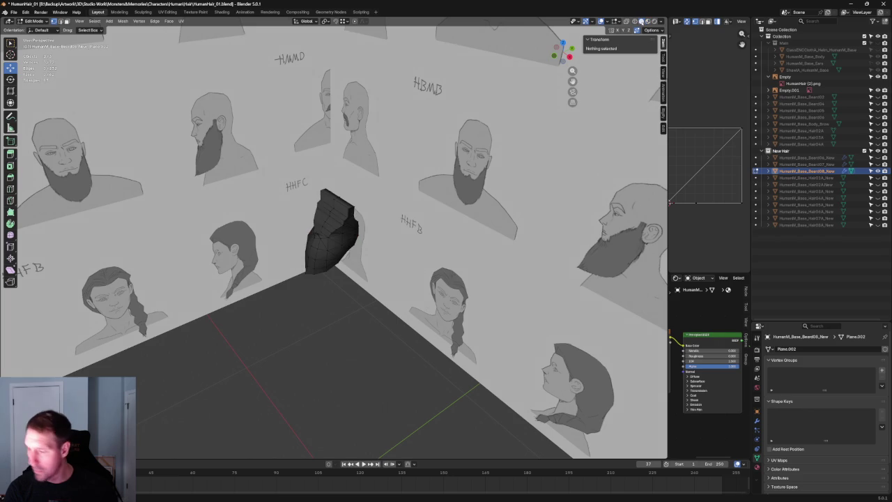
{"action": "mouse_move", "coordinate": [319, 304]}
{"action": "middle_mouse_down"}
{"action": "mouse_move", "coordinate": [264, 255]}
{"action": "mouse_move", "coordinate": [311, 304]}
{"action": "mouse_move", "coordinate": [328, 251]}
{"action": "mouse_move", "coordinate": [347, 238]}
{"action": "mouse_move", "coordinate": [294, 235]}
{"action": "mouse_move", "coordinate": [331, 232]}
{"action": "middle_mouse_up"}
{"action": "scroll", "coordinate": [366, 239], "scroll_direction": "up", "scroll_amount": 3}
{"action": "scroll", "coordinate": [341, 226], "scroll_direction": "up", "scroll_amount": 2}
{"action": "left_click", "coordinate": [357, 226]}
{"action": "key", "text": "KP_3"}
{"action": "scroll", "coordinate": [418, 278], "scroll_direction": "up", "scroll_amount": 3}
{"action": "scroll", "coordinate": [445, 300], "scroll_direction": "up", "scroll_amount": 2}
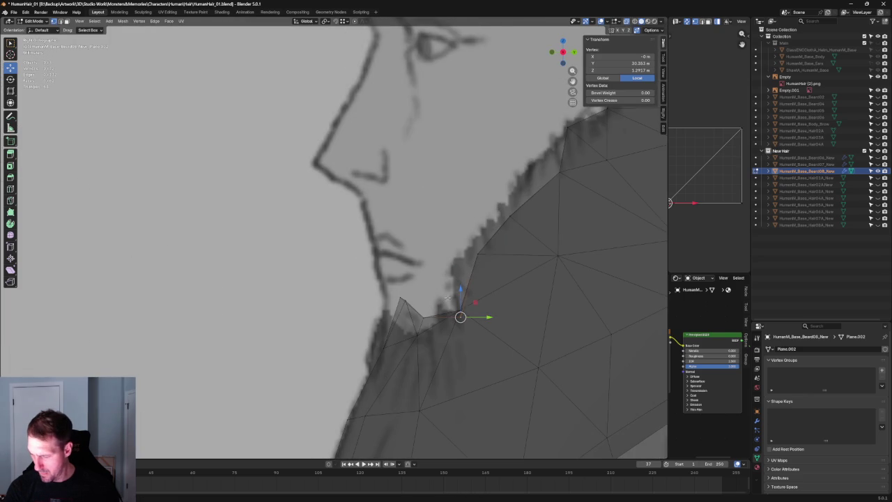
{"action": "left_click", "coordinate": [426, 305]}
{"action": "scroll", "coordinate": [426, 305], "scroll_direction": "up", "scroll_amount": 2}
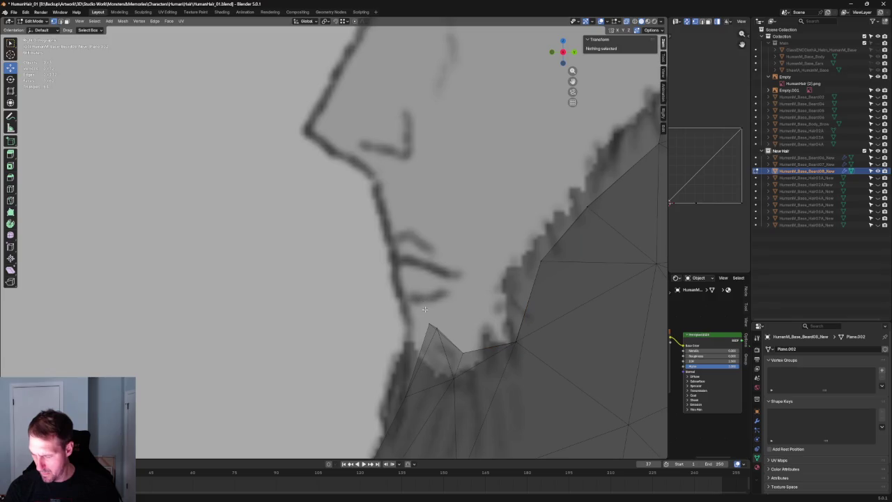
- Move the chin-tip vertex along Y to merge it into its neighbour, leaving 71 vertices
{"action": "left_click", "coordinate": [445, 324]}
{"action": "key", "text": "g"}
{"action": "key", "text": "y"}
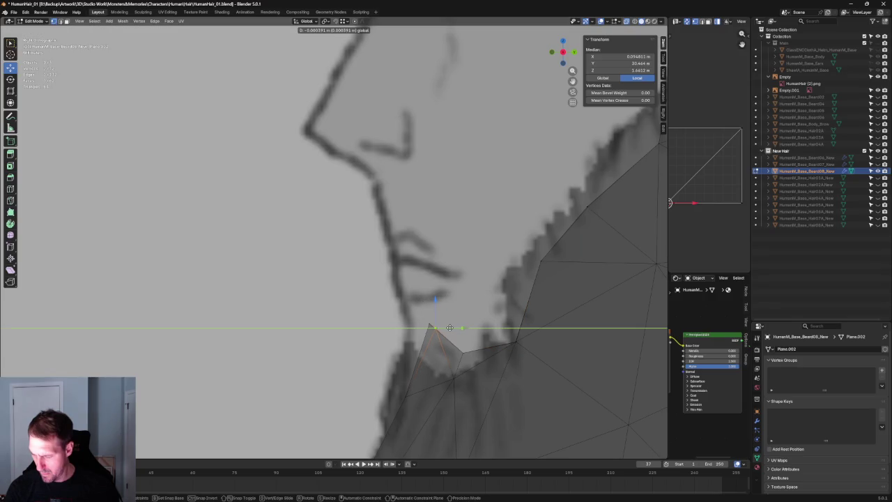
{"action": "left_click", "coordinate": [449, 327]}
{"action": "scroll", "coordinate": [449, 328], "scroll_direction": "down", "scroll_amount": 3}
{"action": "scroll", "coordinate": [418, 321], "scroll_direction": "down", "scroll_amount": 3}
{"action": "scroll", "coordinate": [353, 307], "scroll_direction": "down", "scroll_amount": 3}
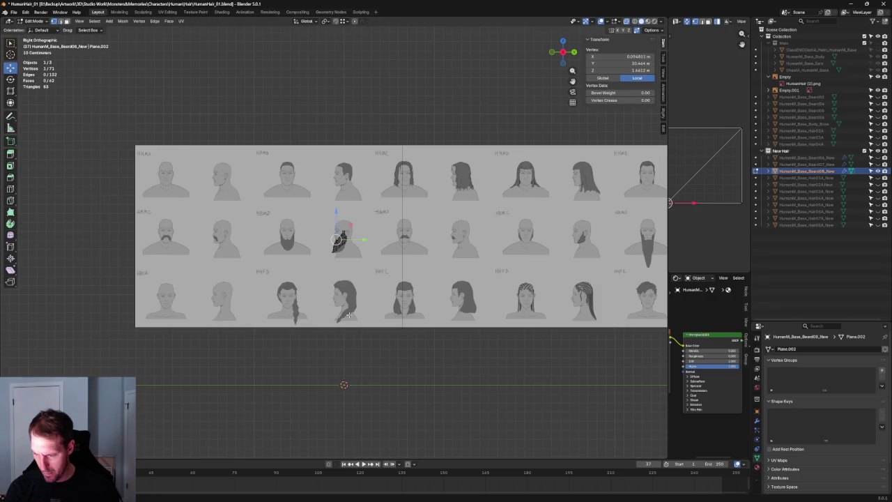
{"action": "left_click", "coordinate": [403, 319]}
- Exit local view to show the body, restore solid shading, and orbit to the head
{"action": "key", "text": "KP_Divide"}
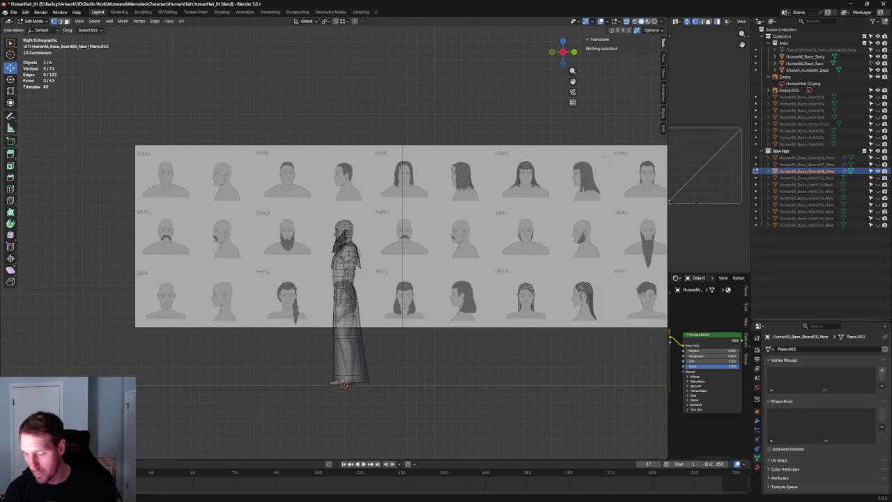
{"action": "scroll", "coordinate": [402, 293], "scroll_direction": "up", "scroll_amount": 5}
{"action": "key", "text": "alt+z"}
{"action": "mouse_move", "coordinate": [403, 292]}
{"action": "middle_mouse_down"}
{"action": "mouse_move", "coordinate": [409, 259]}
{"action": "mouse_move", "coordinate": [487, 230]}
{"action": "middle_mouse_up"}
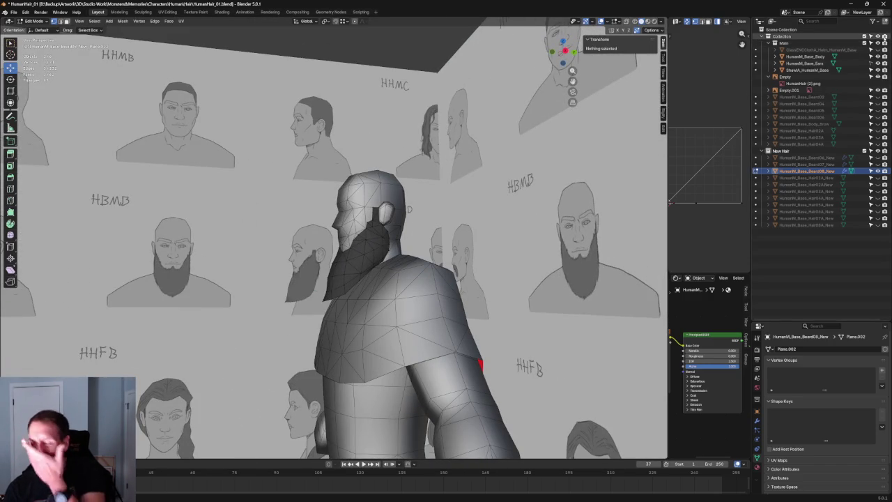
- Hide the body, ears and shawl, then move a beard vertex onto the sketch in X-ray side view
{"action": "left_click", "coordinate": [878, 43]}
{"action": "mouse_move", "coordinate": [335, 236]}
{"action": "middle_mouse_down"}
{"action": "mouse_move", "coordinate": [363, 223]}
{"action": "mouse_move", "coordinate": [379, 172]}
{"action": "mouse_move", "coordinate": [458, 243]}
{"action": "middle_mouse_up"}
{"action": "left_click", "coordinate": [385, 164]}
{"action": "key", "text": "alt+z"}
{"action": "scroll", "coordinate": [446, 223], "scroll_direction": "up", "scroll_amount": 5}
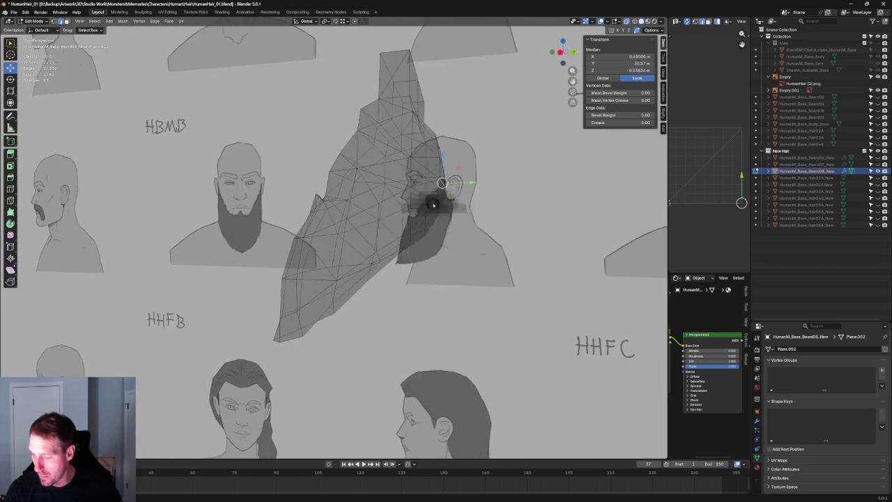
{"action": "middle_click_drag", "start_coordinate": [434, 199], "coordinate": [432, 203]}
{"action": "key", "text": "g"}
{"action": "left_click", "coordinate": [447, 192]}
- Pull successive lower-edge vertices down along the sketched beard outline toward a pointed tip
{"action": "key", "text": "g"}
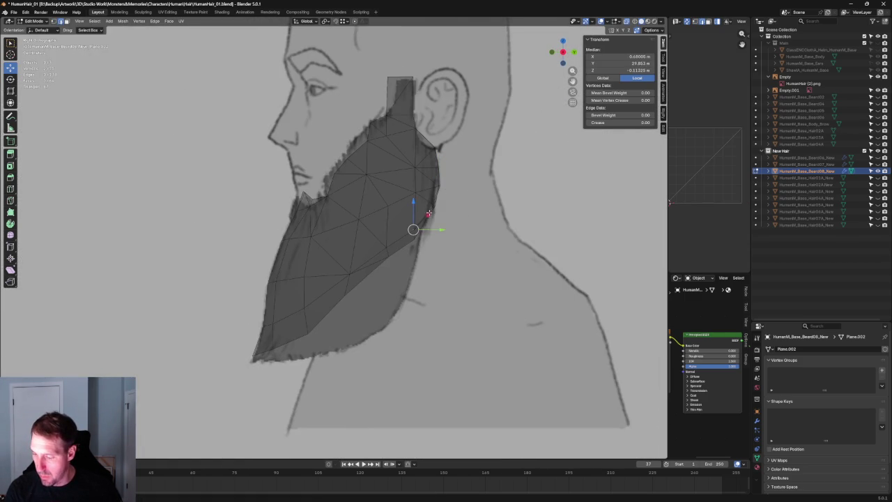
{"action": "left_click", "coordinate": [396, 231]}
{"action": "key", "text": "g"}
{"action": "left_click", "coordinate": [364, 255]}
{"action": "key", "text": "g"}
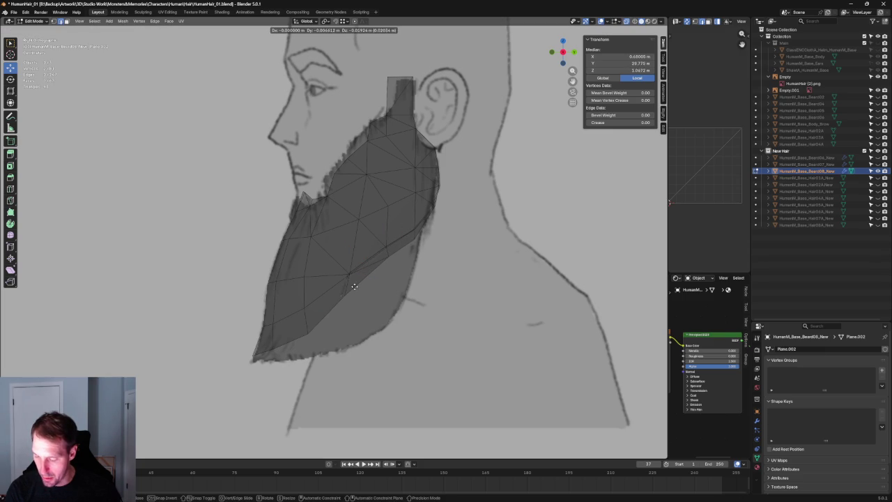
{"action": "left_click", "coordinate": [321, 289]}
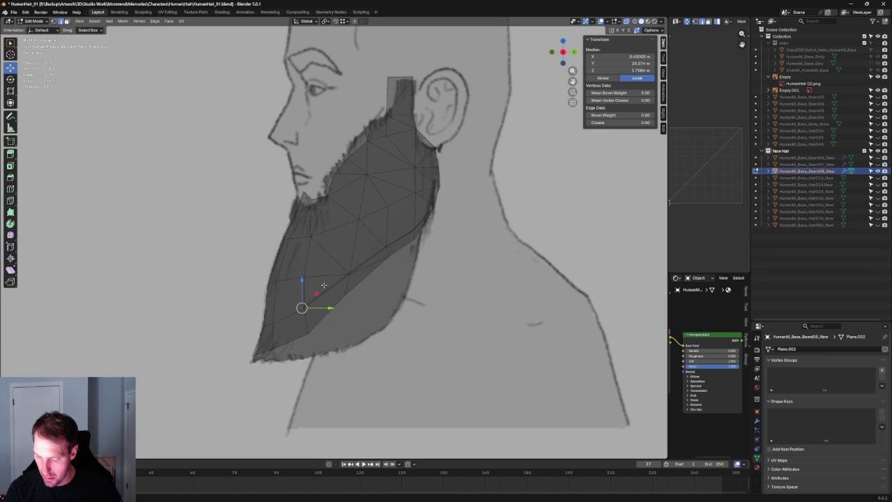
{"action": "key", "text": "g"}
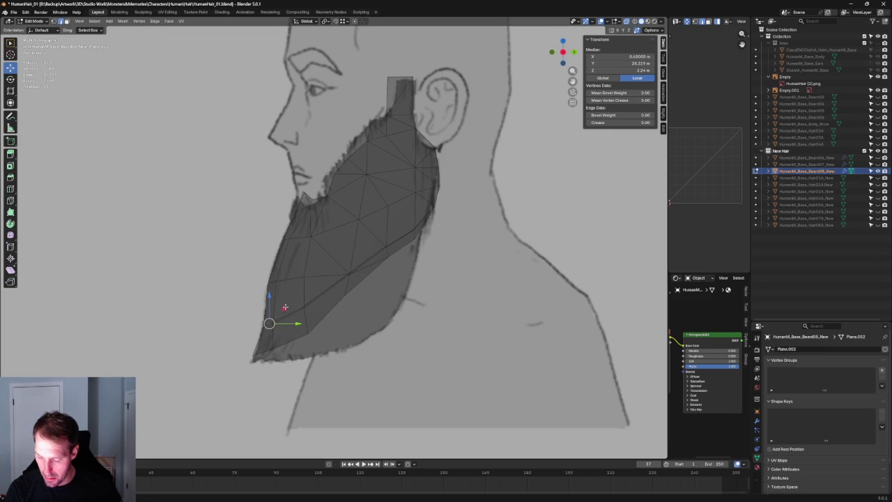
{"action": "left_click", "coordinate": [285, 306]}
- Nudge one more vertex vertically, then orbit to view the beard from the front
{"action": "scroll", "coordinate": [449, 253], "scroll_direction": "up", "scroll_amount": 3}
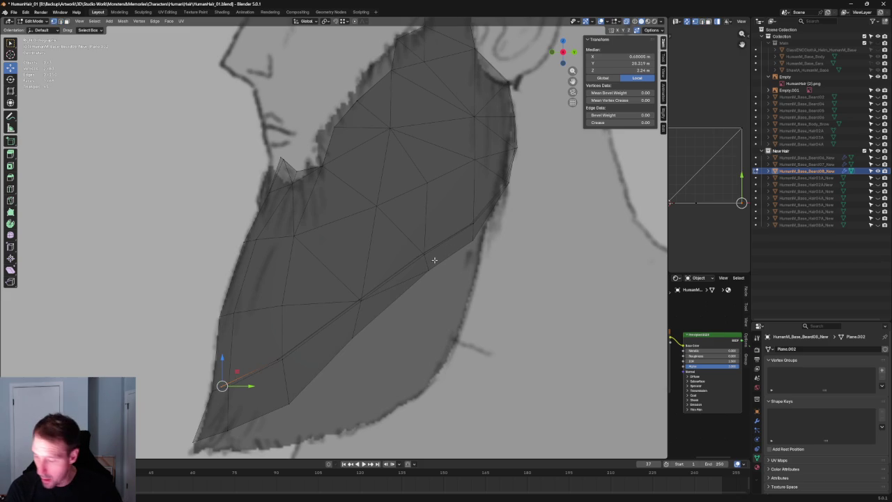
{"action": "left_click_drag", "start_coordinate": [423, 245], "coordinate": [424, 247]}
{"action": "scroll", "coordinate": [476, 223], "scroll_direction": "down", "scroll_amount": 3}
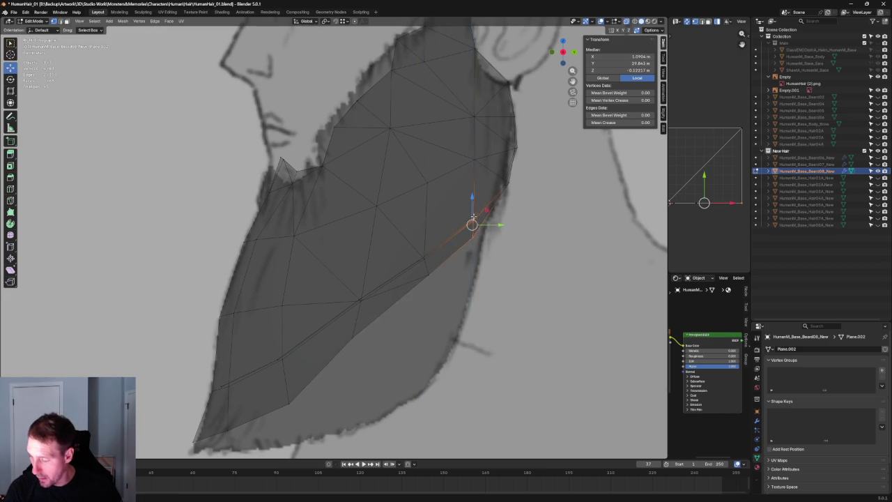
{"action": "scroll", "coordinate": [476, 223], "scroll_direction": "down", "scroll_amount": 4}
{"action": "mouse_move", "coordinate": [475, 223]}
{"action": "middle_mouse_down"}
{"action": "mouse_move", "coordinate": [440, 255]}
{"action": "mouse_move", "coordinate": [392, 182]}
{"action": "middle_mouse_up"}
{"action": "scroll", "coordinate": [439, 254], "scroll_direction": "up", "scroll_amount": 3}
{"action": "scroll", "coordinate": [439, 254], "scroll_direction": "down", "scroll_amount": 3}
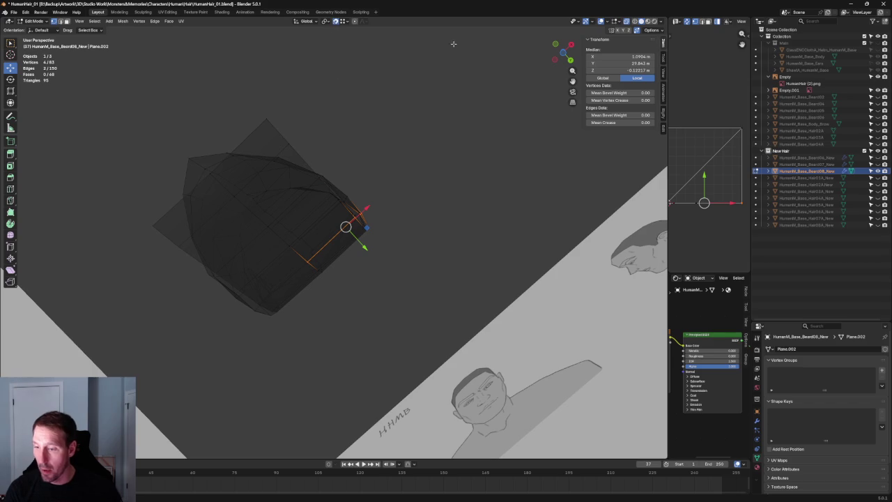
- With X-ray off, shift a beard edge vertex inward to start closing the underside
{"action": "key", "text": "alt+z"}
{"action": "left_click", "coordinate": [384, 171]}
{"action": "mouse_move", "coordinate": [384, 171]}
{"action": "middle_mouse_down"}
{"action": "mouse_move", "coordinate": [231, 219]}
{"action": "mouse_move", "coordinate": [305, 215]}
{"action": "mouse_move", "coordinate": [309, 231]}
{"action": "mouse_move", "coordinate": [283, 249]}
{"action": "mouse_move", "coordinate": [278, 209]}
{"action": "mouse_move", "coordinate": [324, 211]}
{"action": "mouse_move", "coordinate": [295, 193]}
{"action": "mouse_move", "coordinate": [271, 235]}
{"action": "middle_mouse_up"}
{"action": "left_click", "coordinate": [285, 188]}
{"action": "key", "text": "g"}
{"action": "left_click", "coordinate": [279, 183]}
{"action": "key", "text": "l"}
{"action": "key", "text": "ctrl+z"}
{"action": "key", "text": "g"}
{"action": "left_click", "coordinate": [292, 232]}
- From below, move further underside vertices to tighten the beard's gaps
{"action": "middle_click_drag", "start_coordinate": [337, 267], "coordinate": [338, 251]}
{"action": "key", "text": "g"}
{"action": "left_click", "coordinate": [309, 289]}
{"action": "mouse_move", "coordinate": [309, 288]}
{"action": "middle_mouse_down"}
{"action": "mouse_move", "coordinate": [378, 245]}
{"action": "mouse_move", "coordinate": [361, 292]}
{"action": "middle_mouse_up"}
{"action": "key", "text": "g"}
{"action": "left_click", "coordinate": [349, 295]}
- Raise a vertex to the underside and move the dark triangle's tip into the red strip
{"action": "mouse_move", "coordinate": [434, 313]}
{"action": "middle_mouse_down"}
{"action": "mouse_move", "coordinate": [384, 159]}
{"action": "mouse_move", "coordinate": [362, 189]}
{"action": "middle_mouse_up"}
{"action": "key", "text": "g"}
{"action": "left_click", "coordinate": [363, 167]}
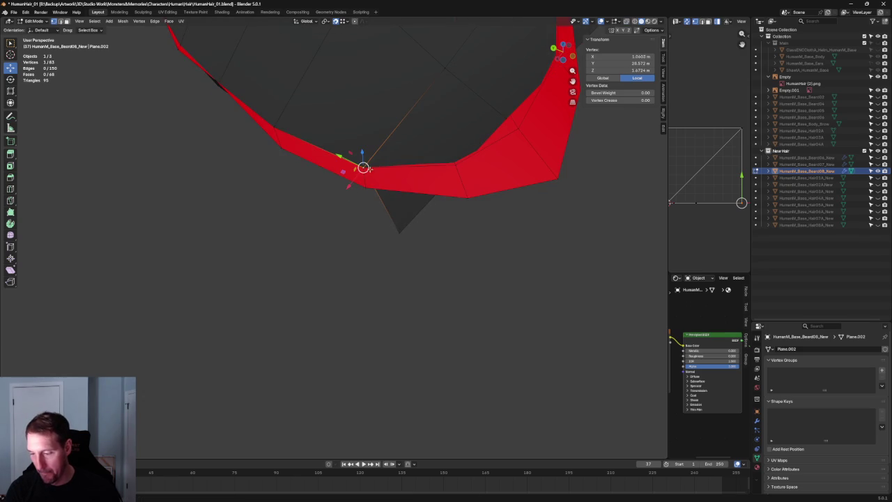
{"action": "left_click", "coordinate": [400, 231]}
{"action": "key", "text": "g"}
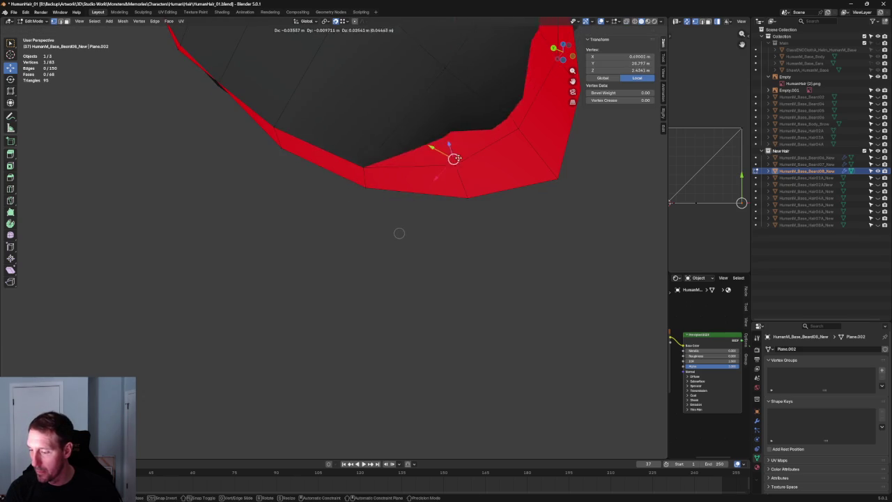
{"action": "left_click", "coordinate": [473, 153]}
{"action": "middle_click_drag", "start_coordinate": [473, 153], "coordinate": [426, 197]}
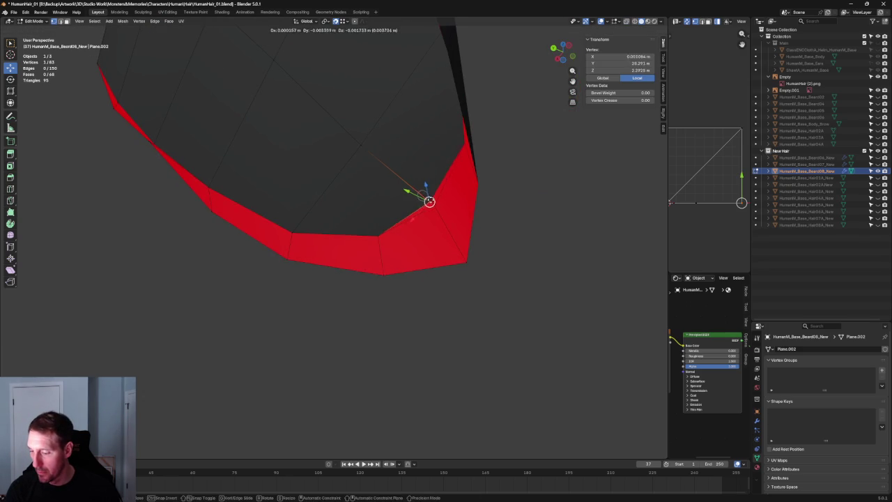
- Join two underside vertices with Connect Vertex Pairs, giving 151 edges and 69 faces
{"action": "key", "text": "alt+a"}
{"action": "scroll", "coordinate": [464, 216], "scroll_direction": "down", "scroll_amount": 2}
{"action": "scroll", "coordinate": [502, 229], "scroll_direction": "down", "scroll_amount": 4}
{"action": "mouse_move", "coordinate": [446, 190]}
{"action": "middle_mouse_down"}
{"action": "mouse_move", "coordinate": [473, 193]}
{"action": "mouse_move", "coordinate": [334, 262]}
{"action": "middle_mouse_up"}
{"action": "scroll", "coordinate": [407, 185], "scroll_direction": "up", "scroll_amount": 5}
{"action": "left_click", "coordinate": [404, 195]}
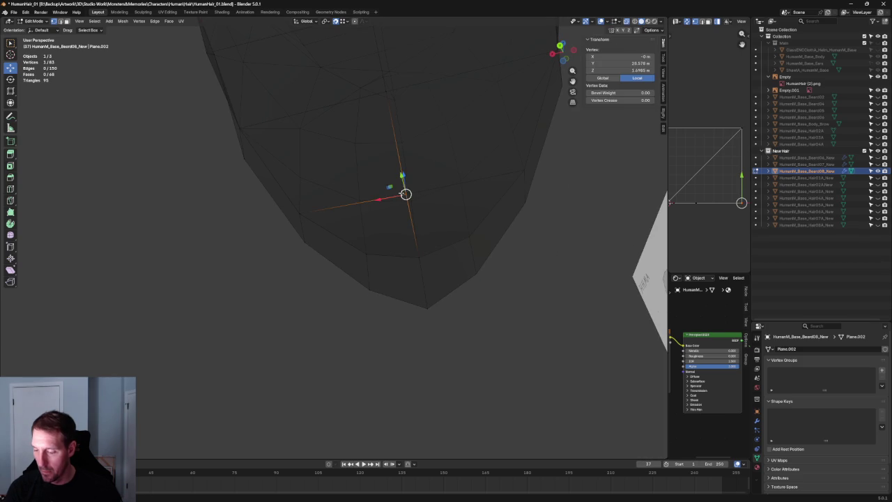
{"action": "left_click_drag", "start_coordinate": [341, 262], "coordinate": [347, 259], "text": "shift"}
{"action": "right_click", "coordinate": [356, 259]}
{"action": "left_click", "coordinate": [340, 304]}
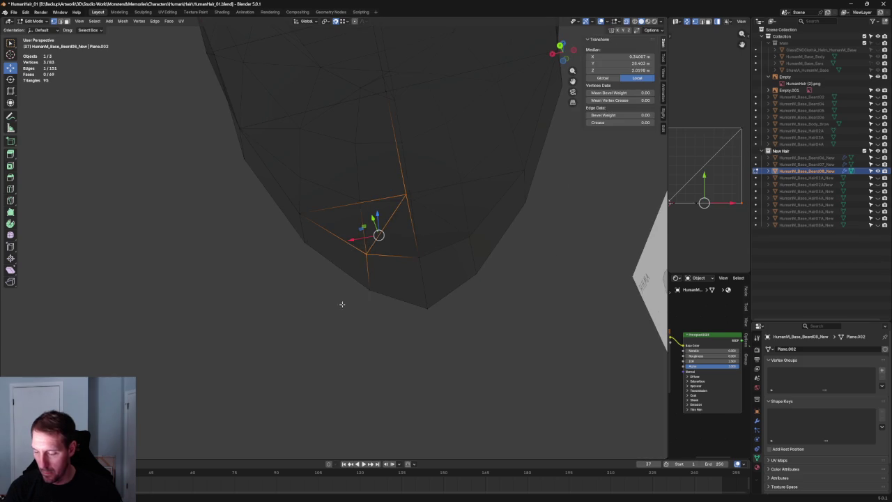
- Orbit around the beard and turn X-ray back on to compare with the reference sketch
{"action": "scroll", "coordinate": [444, 339], "scroll_direction": "down", "scroll_amount": 5}
{"action": "mouse_move", "coordinate": [418, 277]}
{"action": "middle_mouse_down"}
{"action": "mouse_move", "coordinate": [356, 209]}
{"action": "mouse_move", "coordinate": [415, 228]}
{"action": "mouse_move", "coordinate": [476, 201]}
{"action": "mouse_move", "coordinate": [386, 245]}
{"action": "middle_mouse_up"}
{"action": "scroll", "coordinate": [476, 201], "scroll_direction": "up", "scroll_amount": 3}
{"action": "scroll", "coordinate": [386, 246], "scroll_direction": "up", "scroll_amount": 5}
{"action": "mouse_move", "coordinate": [385, 220]}
{"action": "left_mouse_down"}
{"action": "mouse_move", "coordinate": [434, 197]}
{"action": "mouse_move", "coordinate": [454, 200]}
{"action": "left_mouse_up"}
{"action": "key", "text": "alt+z"}
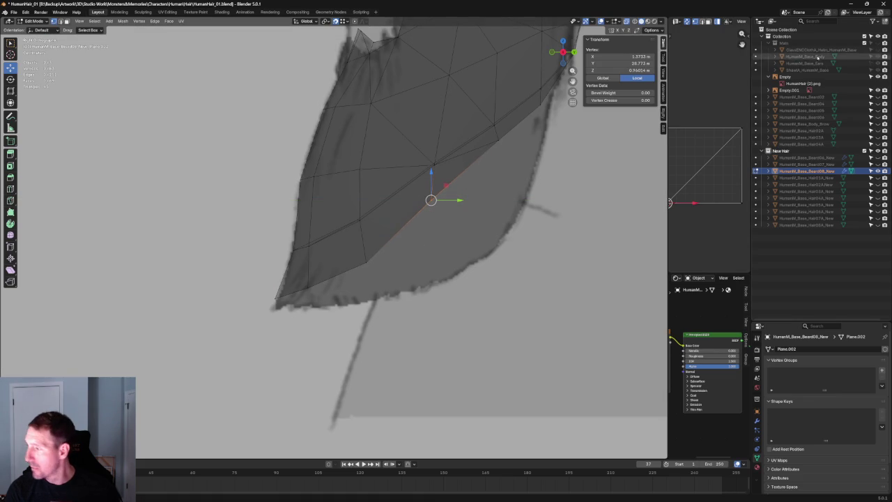
- Reveal the hidden body, ears and shawl, and check the beard's fit near the chest
{"action": "key", "text": "alt+h"}
{"action": "key", "text": "alt+z"}
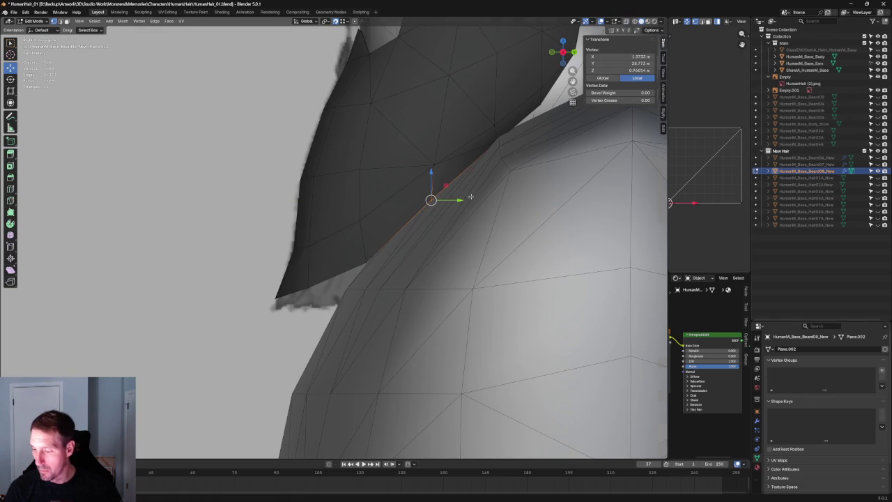
{"action": "left_click_drag", "start_coordinate": [431, 184], "coordinate": [439, 180]}
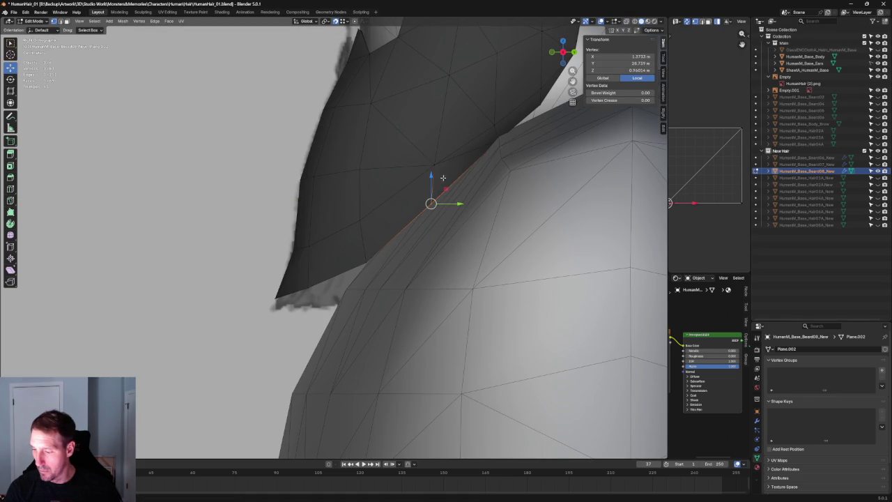
{"action": "key", "text": "alt+z"}
{"action": "left_click_drag", "start_coordinate": [414, 153], "coordinate": [451, 179]}
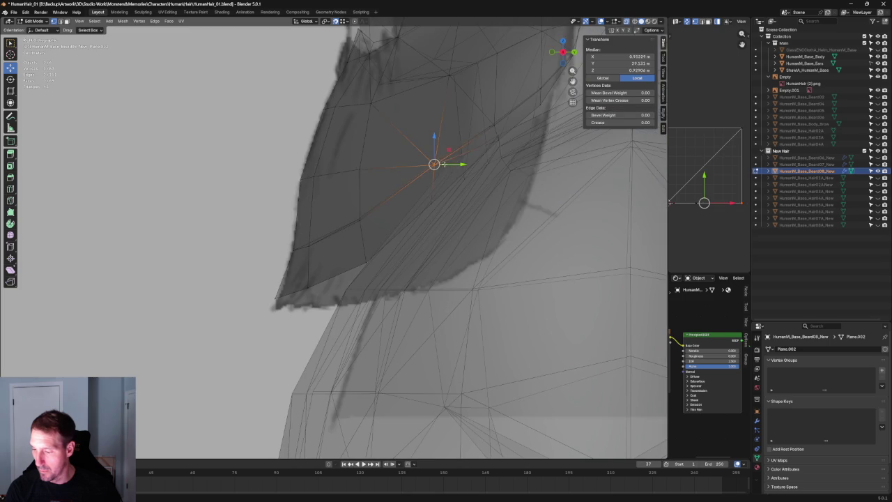
{"action": "key", "text": "alt+z"}
{"action": "middle_click_drag", "start_coordinate": [437, 152], "coordinate": [376, 209]}
{"action": "scroll", "coordinate": [322, 281], "scroll_direction": "up", "scroll_amount": 5}
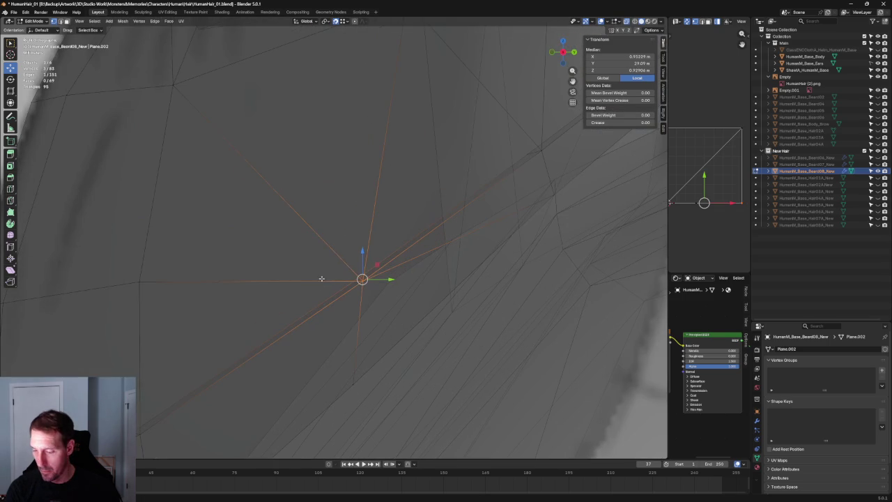
- Move the beard vertex at the chest edge along the Y axis
{"action": "left_click_drag", "start_coordinate": [306, 238], "coordinate": [365, 273]}
{"action": "key", "text": "g"}
{"action": "key", "text": "y"}
{"action": "left_click", "coordinate": [376, 286]}
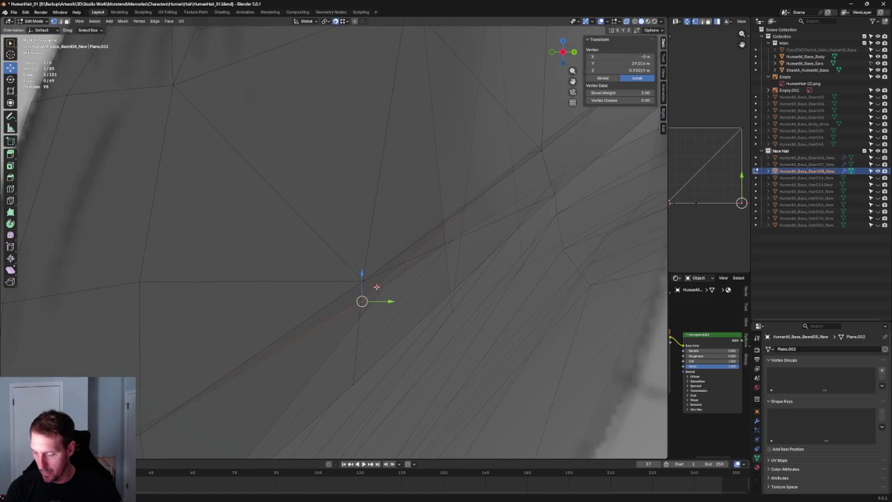
{"action": "left_click", "coordinate": [304, 22]}
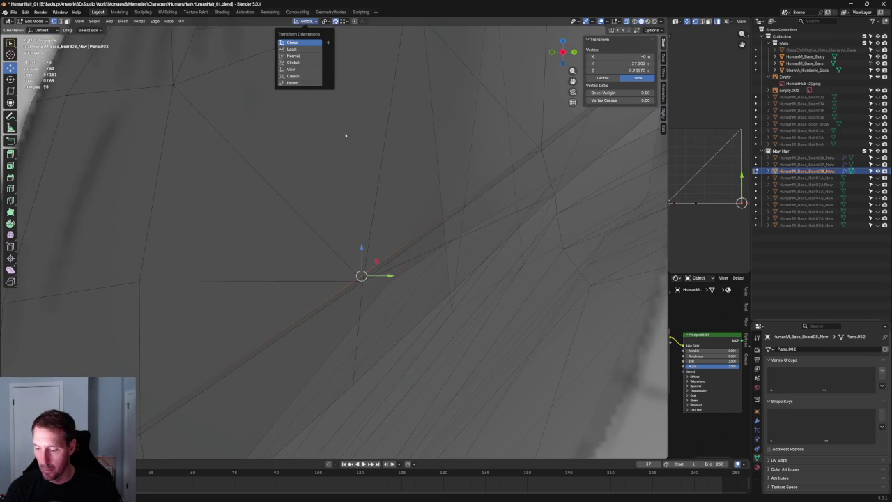
{"action": "key", "text": "Escape"}
{"action": "scroll", "coordinate": [431, 236], "scroll_direction": "down", "scroll_amount": 5}
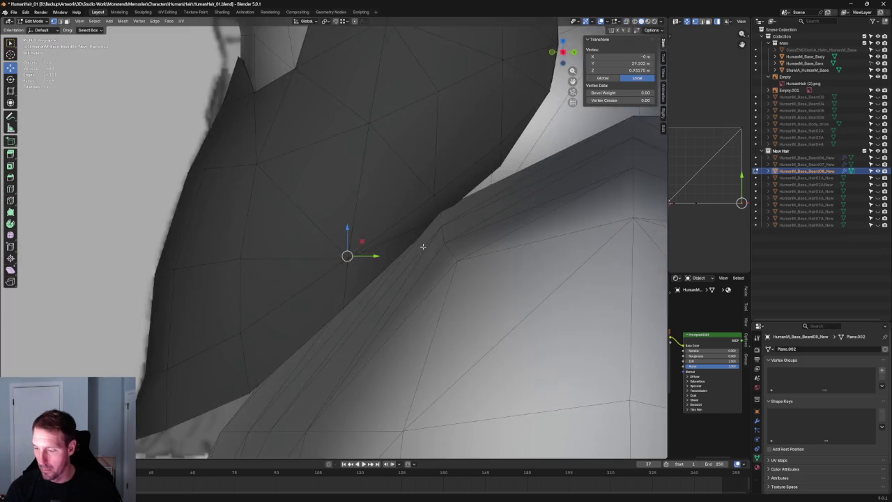
{"action": "scroll", "coordinate": [431, 237], "scroll_direction": "down", "scroll_amount": 3}
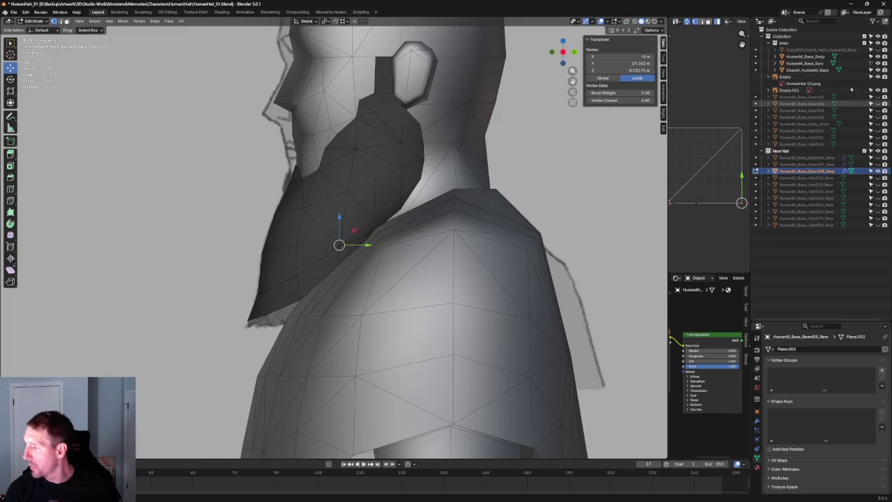
- Isolate the beard in local view and adjust a vertex from the right side view
{"action": "left_click", "coordinate": [888, 38]}
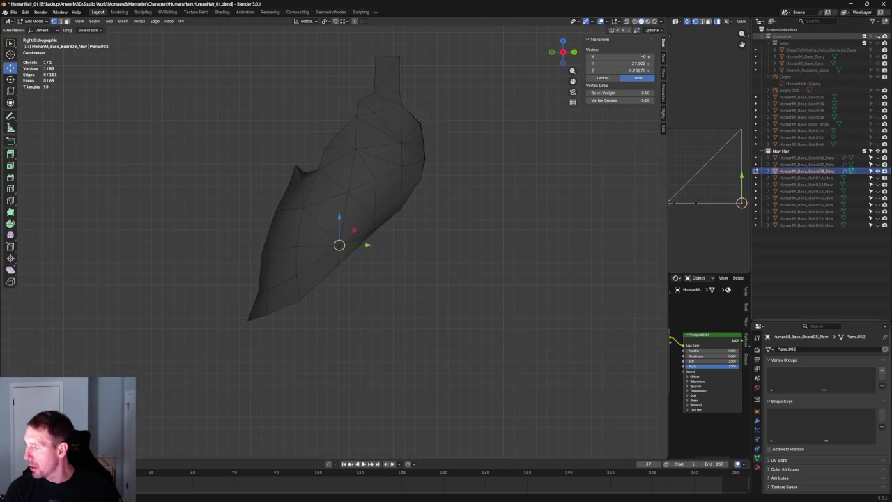
{"action": "middle_click_drag", "start_coordinate": [362, 209], "coordinate": [381, 190]}
{"action": "key", "text": "alt+z"}
{"action": "key", "text": "grave"}
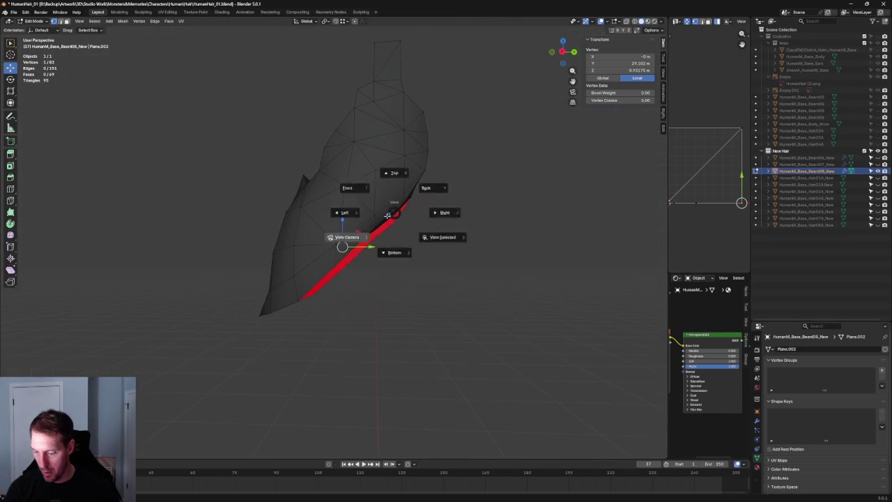
{"action": "left_click", "coordinate": [439, 220]}
{"action": "scroll", "coordinate": [358, 202], "scroll_direction": "up", "scroll_amount": 3}
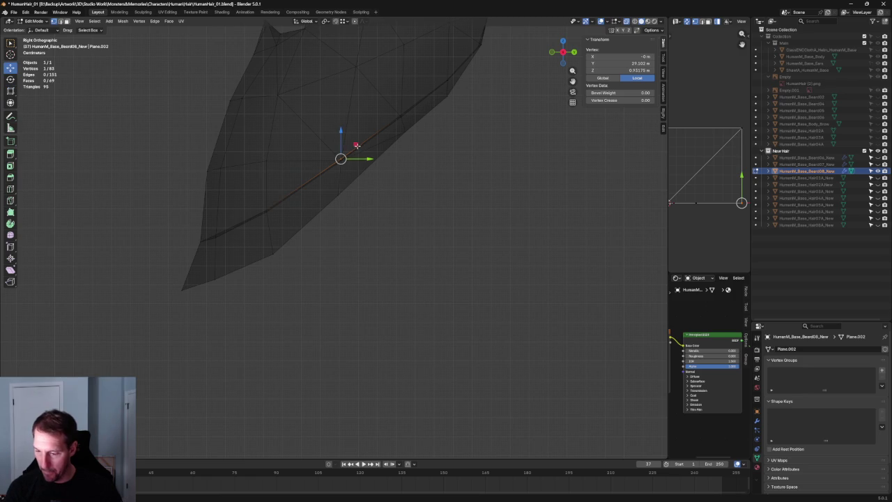
{"action": "key", "text": "g"}
{"action": "left_click", "coordinate": [355, 173]}
{"action": "mouse_move", "coordinate": [354, 173]}
{"action": "middle_mouse_down"}
{"action": "mouse_move", "coordinate": [335, 189]}
{"action": "mouse_move", "coordinate": [266, 207]}
{"action": "middle_mouse_up"}
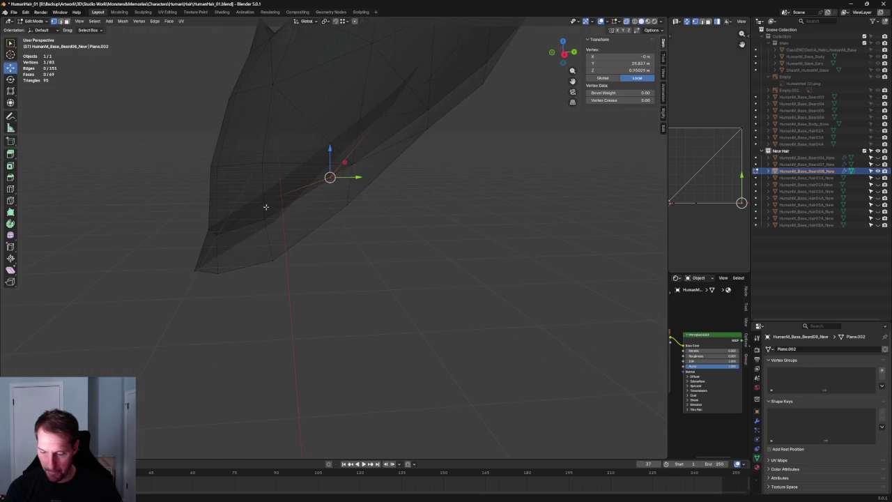
{"action": "left_click", "coordinate": [296, 199]}
- Lower the rear edge vertex within the side-view plane, excluding X
{"action": "key", "text": "g"}
{"action": "key", "text": "shift+x"}
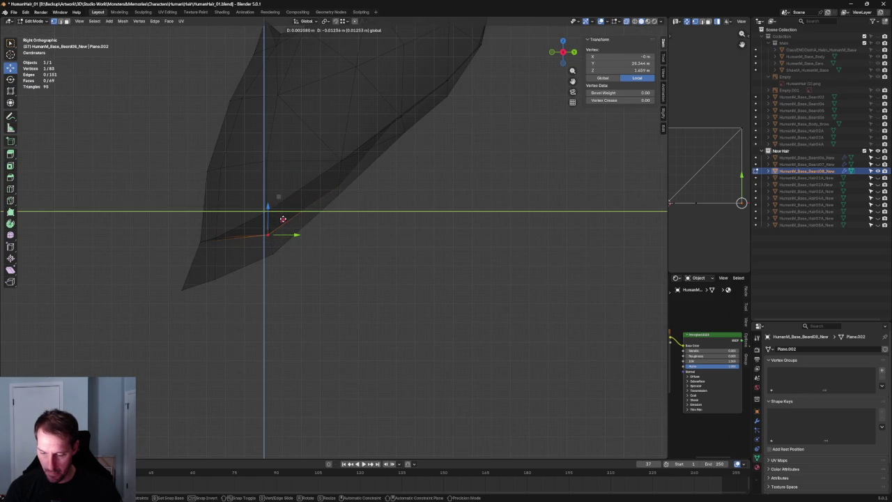
{"action": "left_click", "coordinate": [283, 219]}
{"action": "key", "text": "g"}
{"action": "key", "text": "shift+x"}
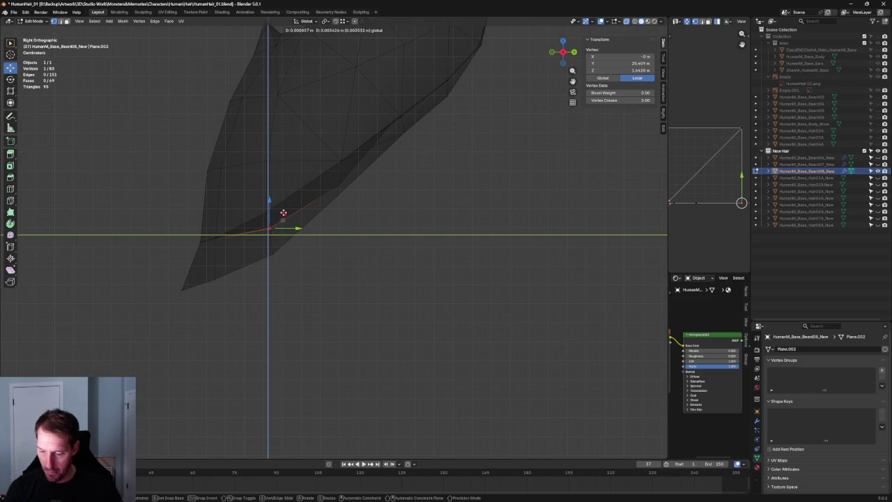
{"action": "left_click", "coordinate": [283, 212]}
{"action": "middle_click_drag", "start_coordinate": [468, 133], "coordinate": [327, 198]}
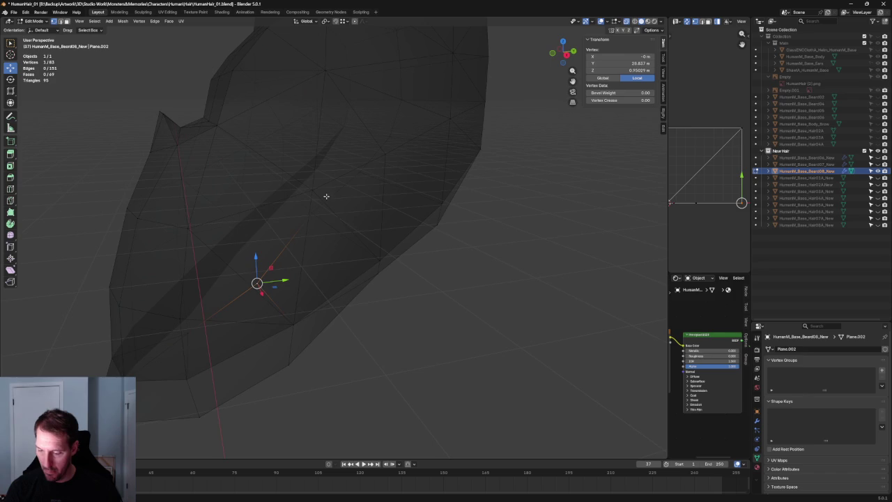
{"action": "key", "text": "KP_3"}
- Push the vertex further down onto the chest, reaching Z 0.54041 m
{"action": "key", "text": "g"}
{"action": "key", "text": "shift+x"}
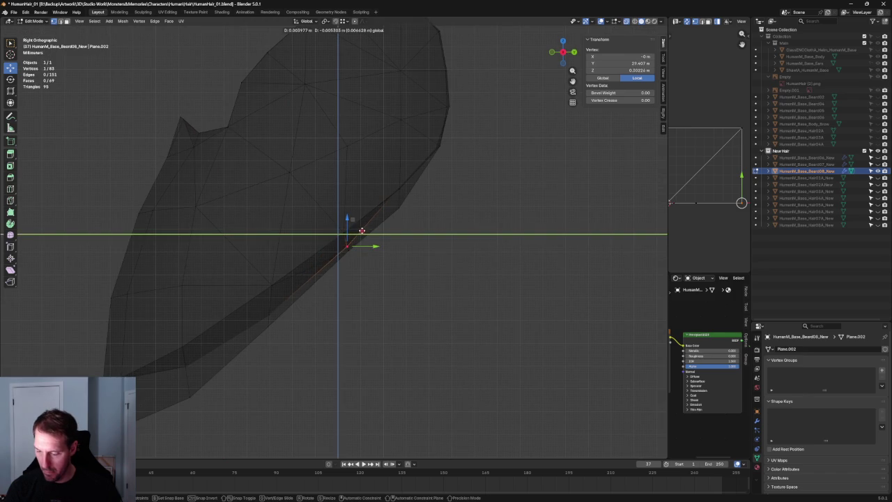
{"action": "left_click", "coordinate": [362, 230]}
{"action": "middle_click_drag", "start_coordinate": [414, 179], "coordinate": [376, 204]}
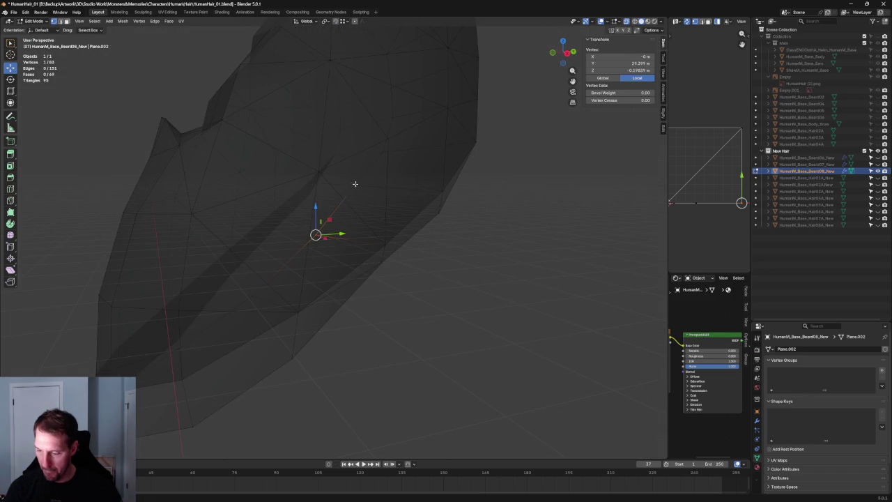
{"action": "key", "text": "KP_3"}
{"action": "key", "text": "g"}
{"action": "key", "text": "shift+x"}
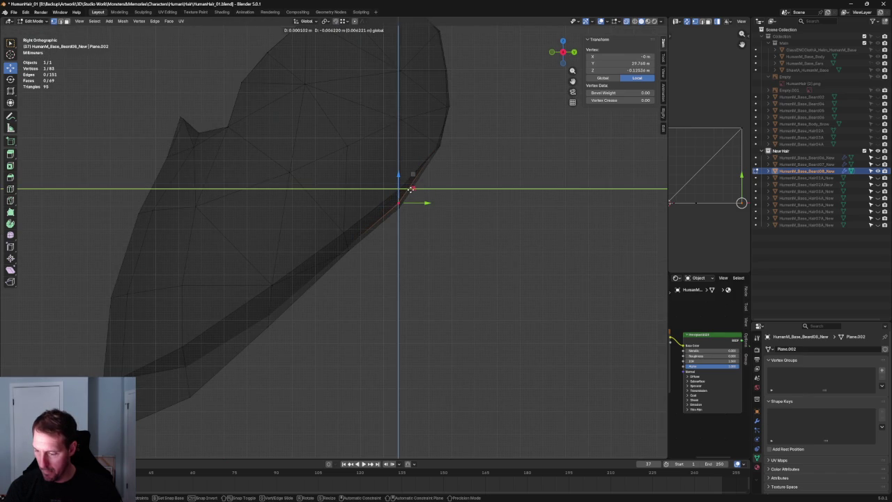
{"action": "left_click", "coordinate": [400, 199]}
{"action": "left_click", "coordinate": [478, 201]}
{"action": "mouse_move", "coordinate": [478, 201]}
{"action": "middle_mouse_down"}
{"action": "mouse_move", "coordinate": [418, 207]}
{"action": "mouse_move", "coordinate": [430, 225]}
{"action": "mouse_move", "coordinate": [523, 202]}
{"action": "mouse_move", "coordinate": [649, 137]}
{"action": "middle_mouse_up"}
{"action": "scroll", "coordinate": [424, 210], "scroll_direction": "down", "scroll_amount": 4}
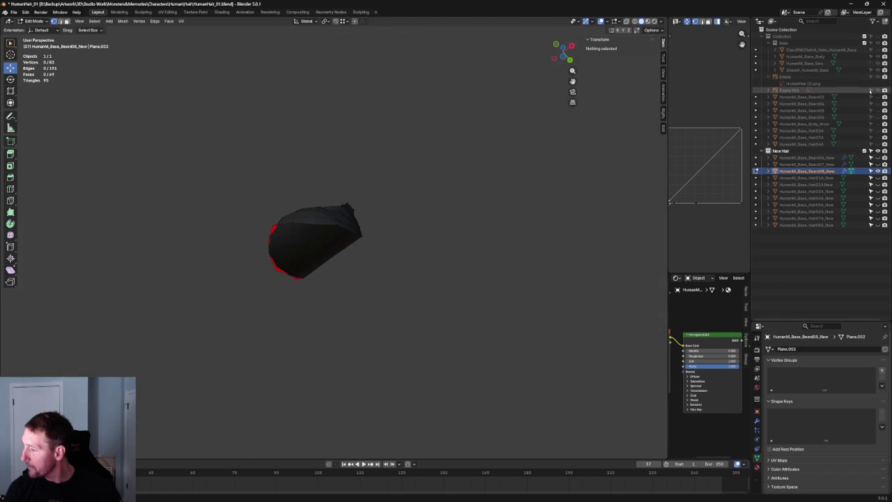
- Bring back the body and reference images and inspect the beard's lower edge from behind
{"action": "key", "text": "KP_Divide"}
{"action": "mouse_move", "coordinate": [182, 183]}
{"action": "middle_mouse_down"}
{"action": "mouse_move", "coordinate": [275, 209]}
{"action": "mouse_move", "coordinate": [306, 240]}
{"action": "mouse_move", "coordinate": [198, 225]}
{"action": "mouse_move", "coordinate": [352, 262]}
{"action": "mouse_move", "coordinate": [396, 241]}
{"action": "middle_mouse_up"}
{"action": "scroll", "coordinate": [370, 251], "scroll_direction": "up", "scroll_amount": 5}
{"action": "scroll", "coordinate": [389, 240], "scroll_direction": "up", "scroll_amount": 2}
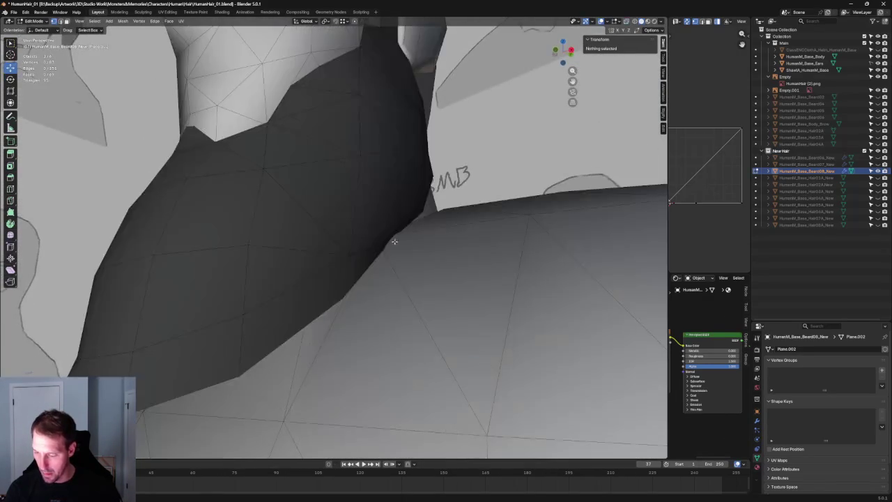
{"action": "left_click", "coordinate": [374, 246]}
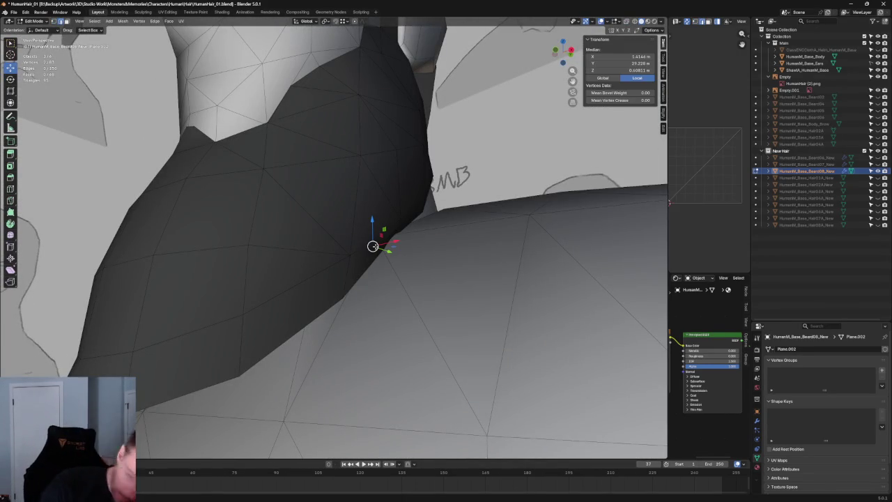
{"action": "middle_click_drag", "start_coordinate": [419, 240], "coordinate": [390, 231]}
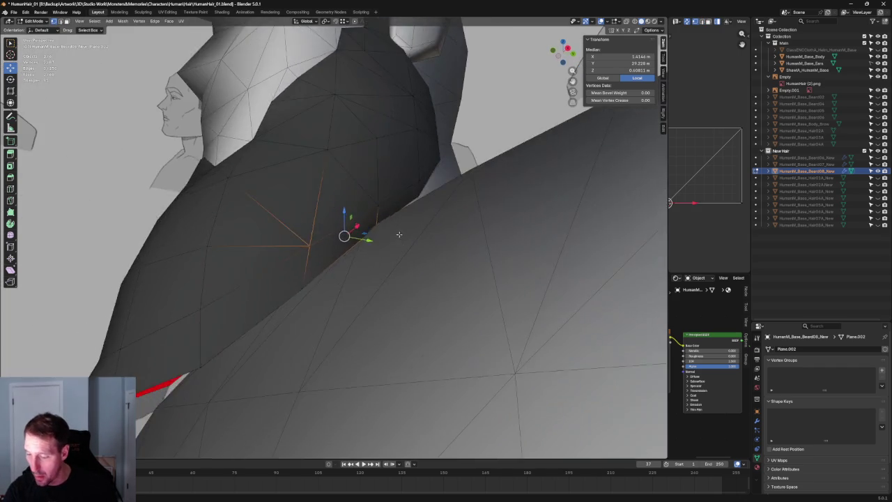
{"action": "key", "text": "alt+z"}
- Check more vertices and edges along the beard's lower border from the front
{"action": "left_click", "coordinate": [376, 208]}
{"action": "key", "text": "alt+z"}
{"action": "scroll", "coordinate": [376, 209], "scroll_direction": "up", "scroll_amount": 4}
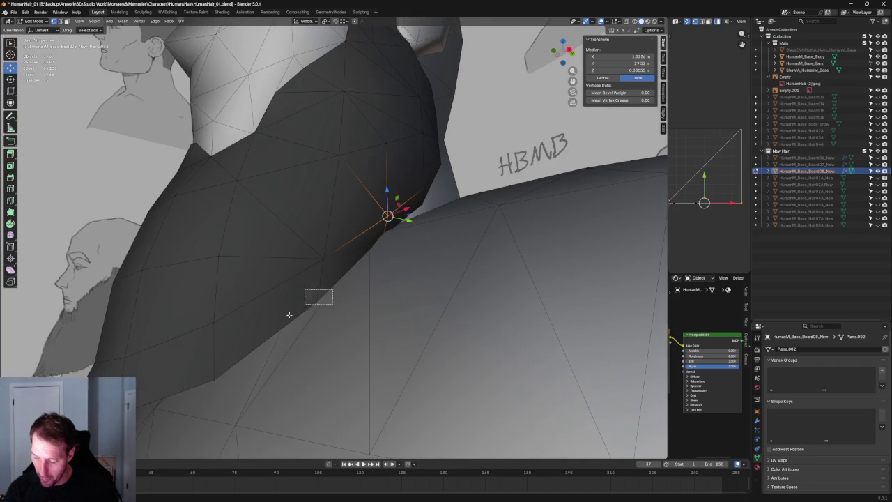
{"action": "left_click", "coordinate": [291, 304]}
{"action": "scroll", "coordinate": [291, 305], "scroll_direction": "down", "scroll_amount": 3}
{"action": "mouse_move", "coordinate": [291, 304]}
{"action": "middle_mouse_down"}
{"action": "mouse_move", "coordinate": [381, 266]}
{"action": "mouse_move", "coordinate": [219, 304]}
{"action": "middle_mouse_up"}
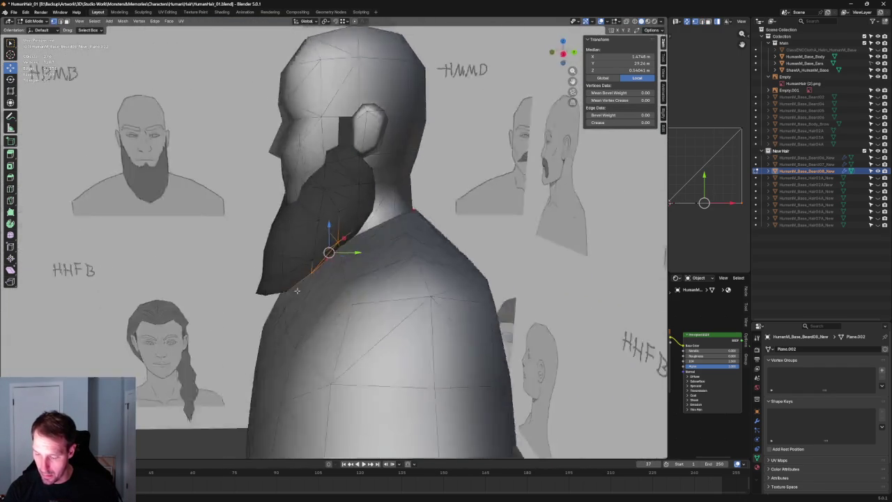
{"action": "scroll", "coordinate": [219, 303], "scroll_direction": "up", "scroll_amount": 4}
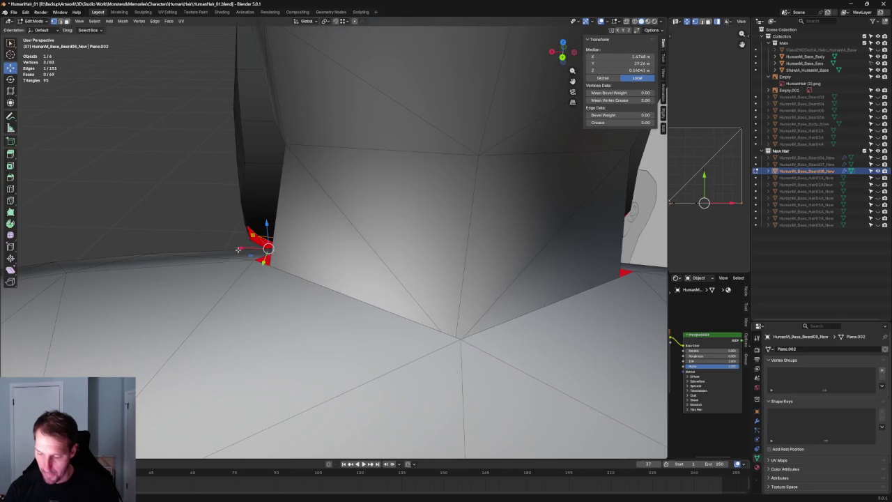
- Try an X-axis move on a beard vertex beside the neck, then cancel it
{"action": "left_click", "coordinate": [241, 243]}
{"action": "key", "text": "g"}
{"action": "key", "text": "x"}
{"action": "key", "text": "Escape"}
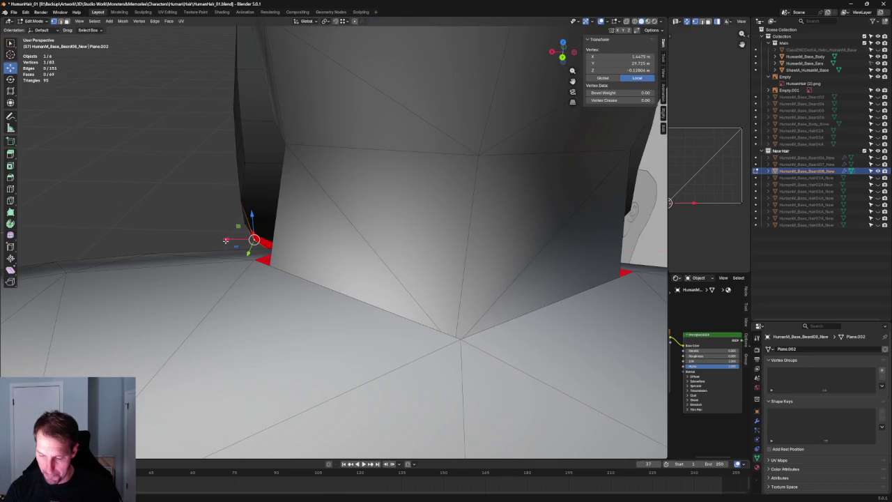
{"action": "key", "text": "alt+a"}
{"action": "scroll", "coordinate": [217, 242], "scroll_direction": "down", "scroll_amount": 5}
{"action": "mouse_move", "coordinate": [218, 242]}
{"action": "middle_mouse_down"}
{"action": "mouse_move", "coordinate": [376, 209]}
{"action": "mouse_move", "coordinate": [232, 250]}
{"action": "middle_mouse_up"}
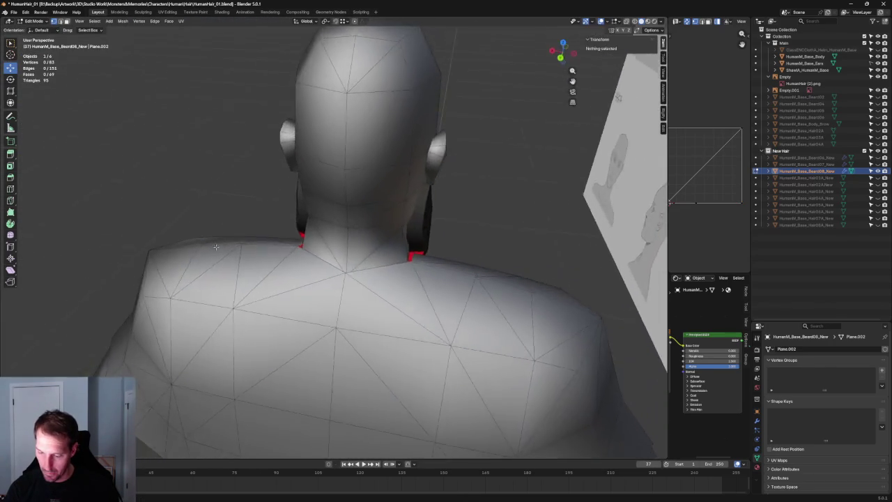
{"action": "scroll", "coordinate": [232, 251], "scroll_direction": "up", "scroll_amount": 2}
{"action": "scroll", "coordinate": [237, 247], "scroll_direction": "up", "scroll_amount": 4}
{"action": "scroll", "coordinate": [257, 243], "scroll_direction": "up", "scroll_amount": 1}
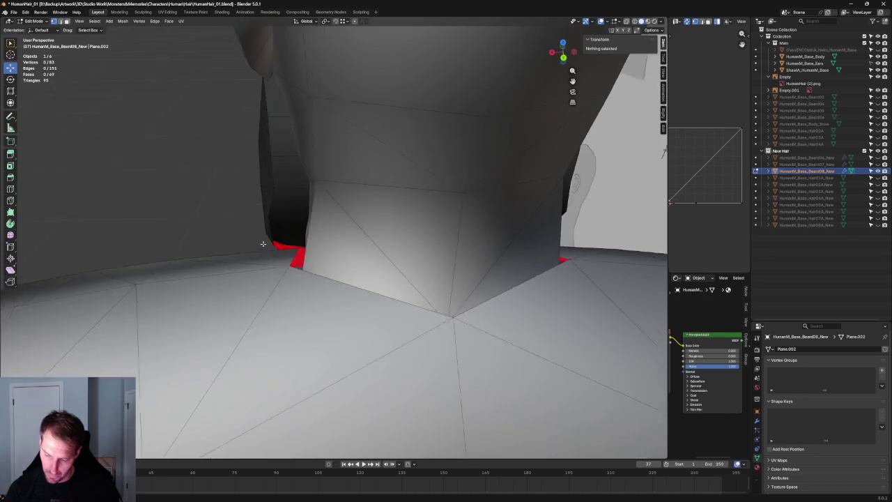
{"action": "scroll", "coordinate": [267, 239], "scroll_direction": "up", "scroll_amount": 1}
- Slide a rear beard vertex behind the neck inward along X
{"action": "middle_click_drag", "start_coordinate": [262, 239], "coordinate": [264, 169]}
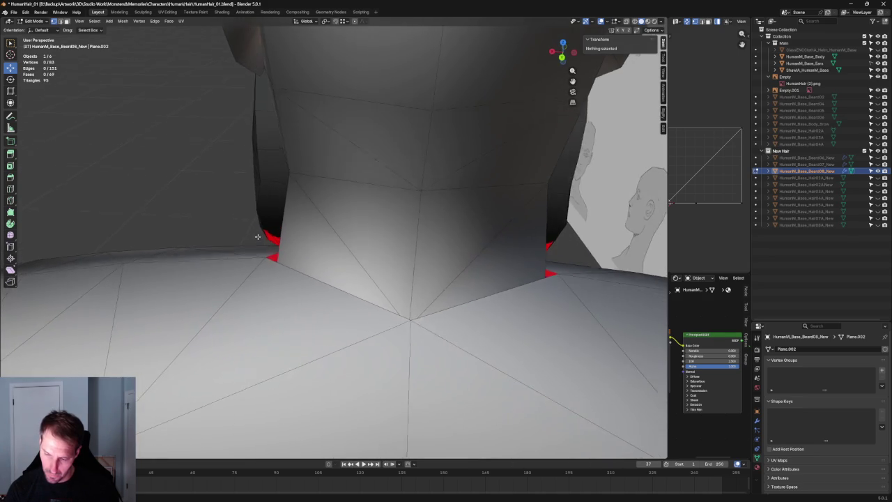
{"action": "left_click", "coordinate": [257, 174]}
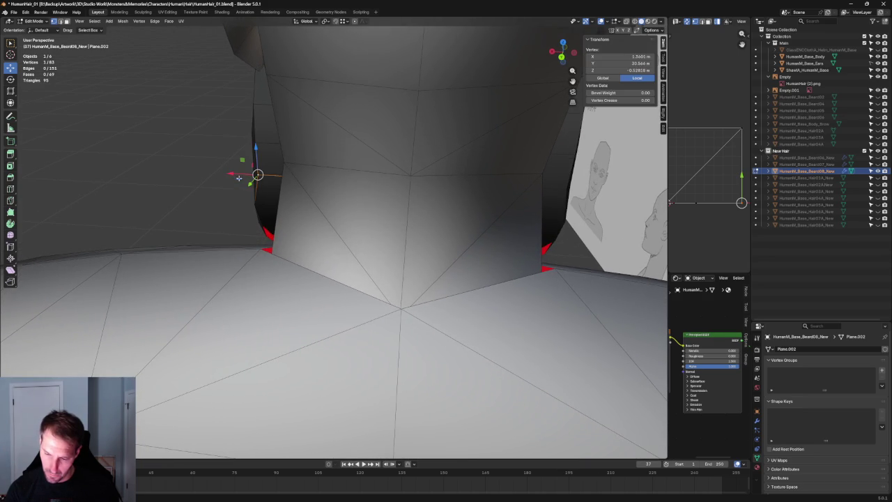
{"action": "key", "text": "alt+z"}
{"action": "key", "text": "alt+a"}
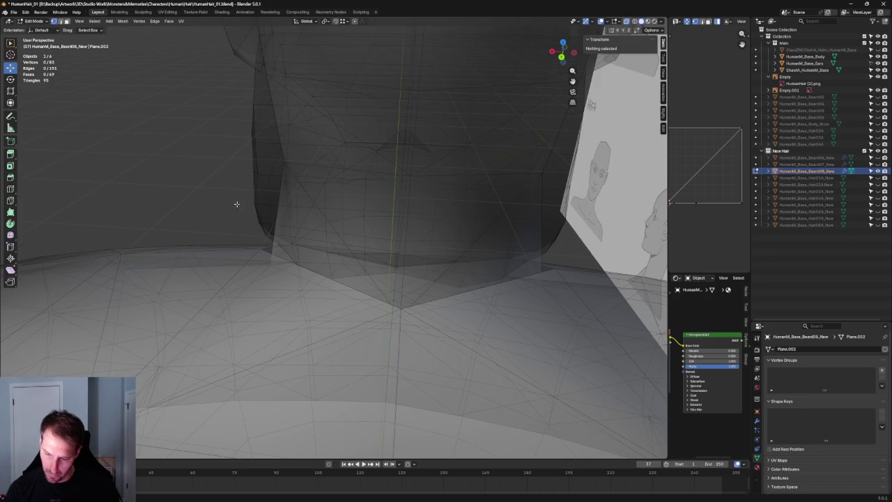
{"action": "left_click", "coordinate": [257, 174]}
{"action": "key", "text": "alt+z"}
{"action": "key", "text": "g"}
{"action": "key", "text": "x"}
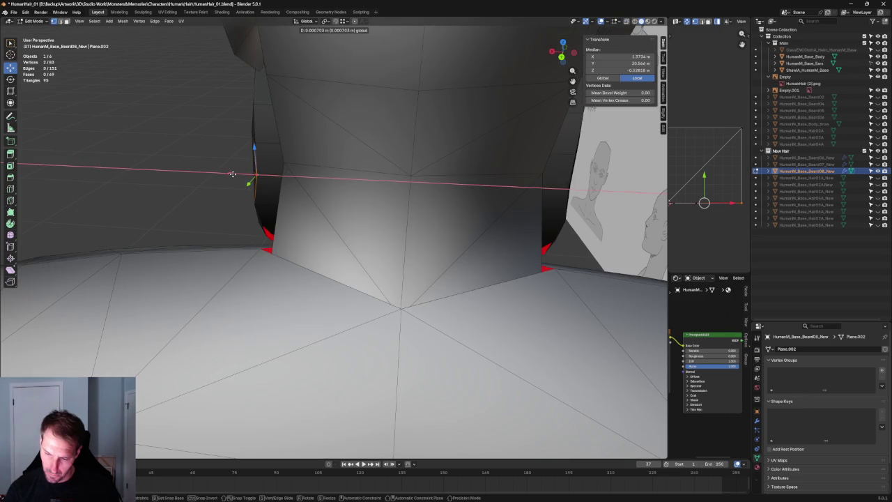
{"action": "left_click", "coordinate": [231, 173]}
{"action": "key", "text": "alt+a"}
{"action": "scroll", "coordinate": [219, 209], "scroll_direction": "down", "scroll_amount": 2}
{"action": "scroll", "coordinate": [244, 235], "scroll_direction": "down", "scroll_amount": 2}
{"action": "scroll", "coordinate": [281, 185], "scroll_direction": "up", "scroll_amount": 4}
- Box-select the beard's edge vertices by the neck and slide them inward against it
{"action": "mouse_move", "coordinate": [275, 179]}
{"action": "middle_mouse_down"}
{"action": "mouse_move", "coordinate": [223, 172]}
{"action": "mouse_move", "coordinate": [230, 159]}
{"action": "mouse_move", "coordinate": [221, 169]}
{"action": "mouse_move", "coordinate": [254, 169]}
{"action": "middle_mouse_up"}
{"action": "scroll", "coordinate": [253, 170], "scroll_direction": "down", "scroll_amount": 3}
{"action": "mouse_move", "coordinate": [441, 123]}
{"action": "middle_mouse_down"}
{"action": "mouse_move", "coordinate": [453, 108]}
{"action": "mouse_move", "coordinate": [420, 134]}
{"action": "middle_mouse_up"}
{"action": "left_click_drag", "start_coordinate": [421, 135], "coordinate": [374, 177]}
{"action": "scroll", "coordinate": [375, 178], "scroll_direction": "up", "scroll_amount": 5}
{"action": "middle_click_drag", "start_coordinate": [300, 189], "coordinate": [262, 182]}
{"action": "left_click_drag", "start_coordinate": [250, 151], "coordinate": [259, 150]}
{"action": "mouse_move", "coordinate": [276, 149]}
{"action": "middle_mouse_down"}
{"action": "mouse_move", "coordinate": [275, 164]}
{"action": "mouse_move", "coordinate": [303, 164]}
{"action": "middle_mouse_up"}
- Move four back-edge vertices along X so they hug the neck
{"action": "key", "text": "alt+z"}
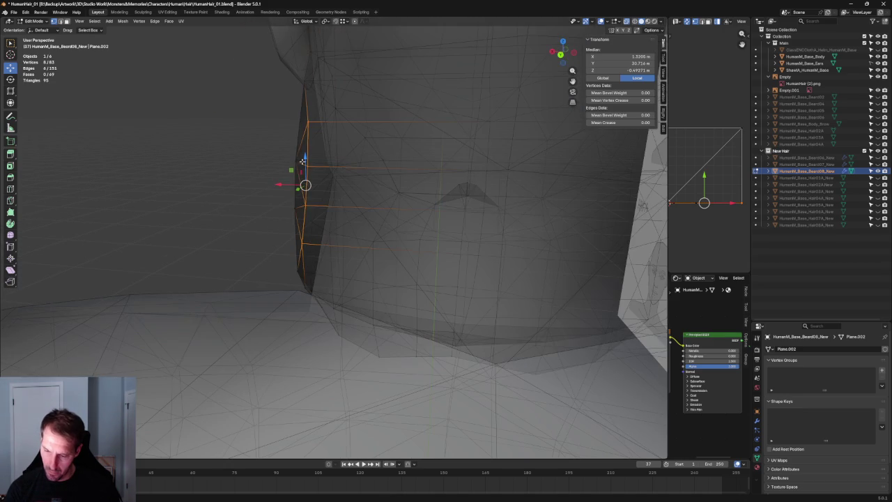
{"action": "left_click", "coordinate": [306, 167]}
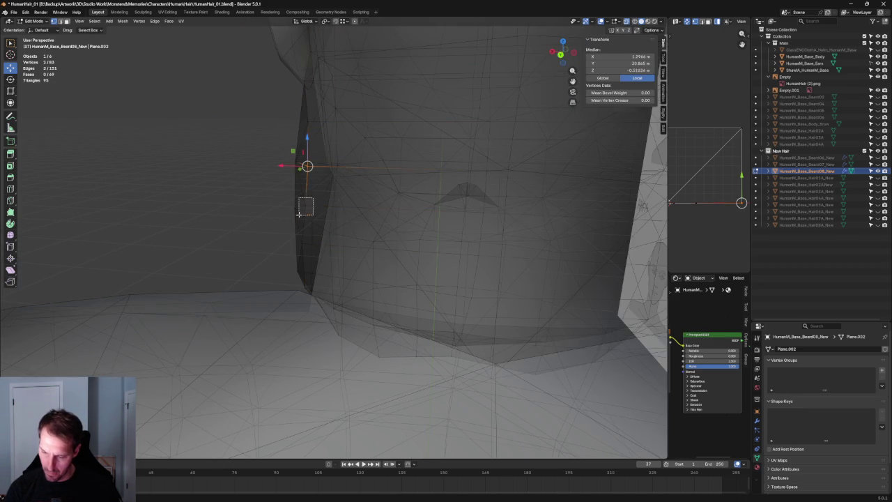
{"action": "left_click_drag", "start_coordinate": [298, 214], "coordinate": [298, 214]}
{"action": "key", "text": "alt+z"}
{"action": "key", "text": "g"}
{"action": "key", "text": "x"}
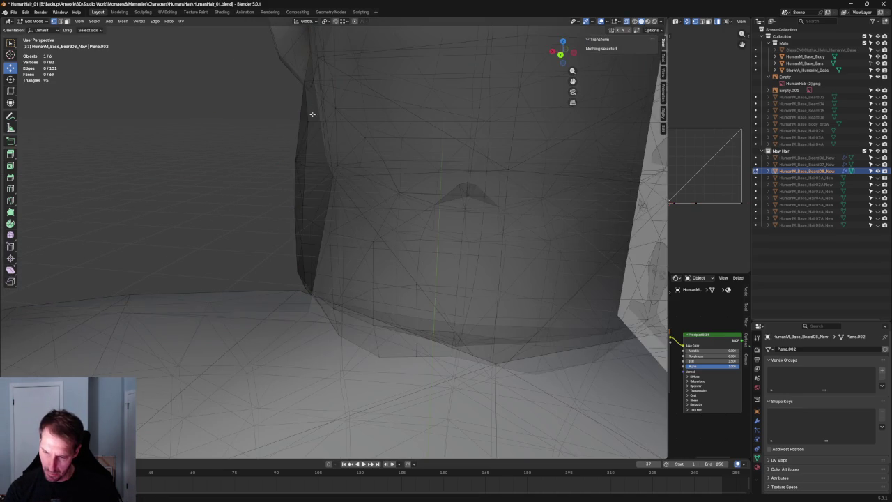
{"action": "left_click", "coordinate": [305, 122]}
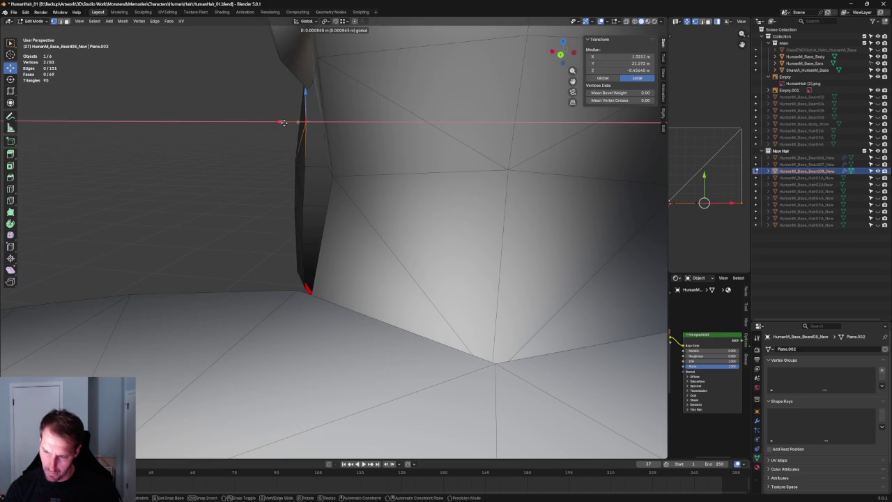
{"action": "scroll", "coordinate": [282, 125], "scroll_direction": "down", "scroll_amount": 5}
{"action": "mouse_move", "coordinate": [251, 223]}
{"action": "middle_mouse_down"}
{"action": "mouse_move", "coordinate": [260, 214]}
{"action": "mouse_move", "coordinate": [307, 224]}
{"action": "mouse_move", "coordinate": [243, 221]}
{"action": "mouse_move", "coordinate": [285, 195]}
{"action": "mouse_move", "coordinate": [403, 230]}
{"action": "mouse_move", "coordinate": [390, 209]}
{"action": "mouse_move", "coordinate": [401, 214]}
{"action": "mouse_move", "coordinate": [289, 267]}
{"action": "mouse_move", "coordinate": [253, 255]}
{"action": "mouse_move", "coordinate": [313, 220]}
{"action": "middle_mouse_up"}
{"action": "scroll", "coordinate": [278, 202], "scroll_direction": "down", "scroll_amount": 3}
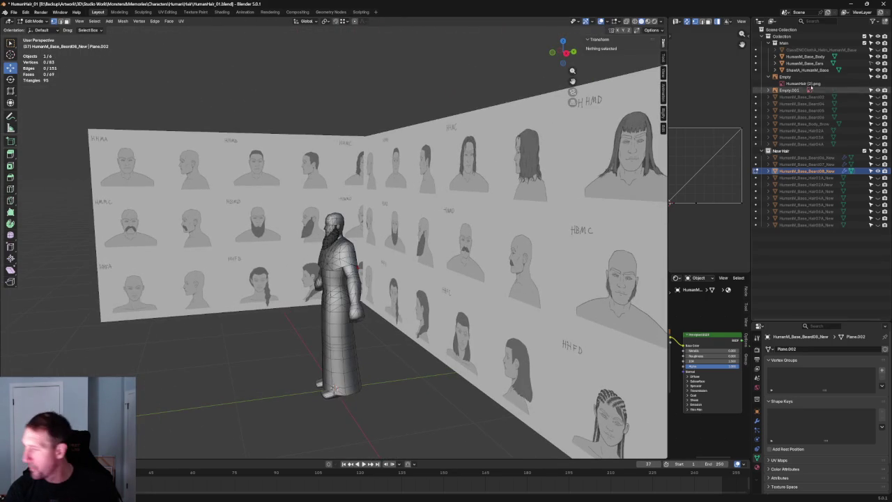
{"action": "scroll", "coordinate": [334, 186], "scroll_direction": "up", "scroll_amount": 6}
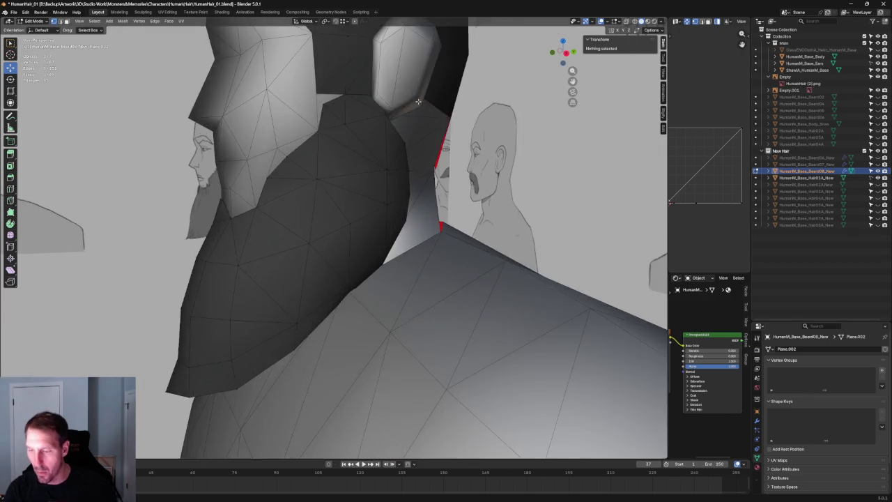
{"action": "mouse_move", "coordinate": [641, 145]}
{"action": "middle_mouse_down"}
{"action": "mouse_move", "coordinate": [339, 185]}
{"action": "mouse_move", "coordinate": [349, 155]}
{"action": "mouse_move", "coordinate": [319, 145]}
{"action": "mouse_move", "coordinate": [322, 163]}
{"action": "mouse_move", "coordinate": [376, 195]}
{"action": "mouse_move", "coordinate": [340, 213]}
{"action": "mouse_move", "coordinate": [406, 197]}
{"action": "mouse_move", "coordinate": [390, 205]}
{"action": "mouse_move", "coordinate": [321, 176]}
{"action": "mouse_move", "coordinate": [355, 212]}
{"action": "middle_mouse_up"}
{"action": "scroll", "coordinate": [339, 185], "scroll_direction": "up", "scroll_amount": 3}
{"action": "scroll", "coordinate": [338, 190], "scroll_direction": "up", "scroll_amount": 2}
{"action": "scroll", "coordinate": [337, 215], "scroll_direction": "up", "scroll_amount": 5}
{"action": "scroll", "coordinate": [322, 175], "scroll_direction": "down", "scroll_amount": 6}
{"action": "scroll", "coordinate": [360, 230], "scroll_direction": "up", "scroll_amount": 5}
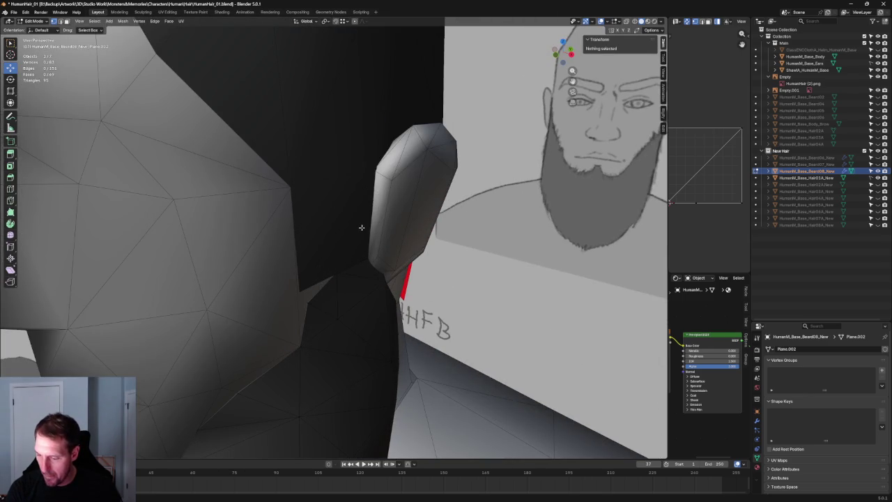
- Leave the beard's Edit Mode and check a body vertex near the ear in Edit Mode
{"action": "key", "text": "Tab"}
{"action": "left_click", "coordinate": [330, 209]}
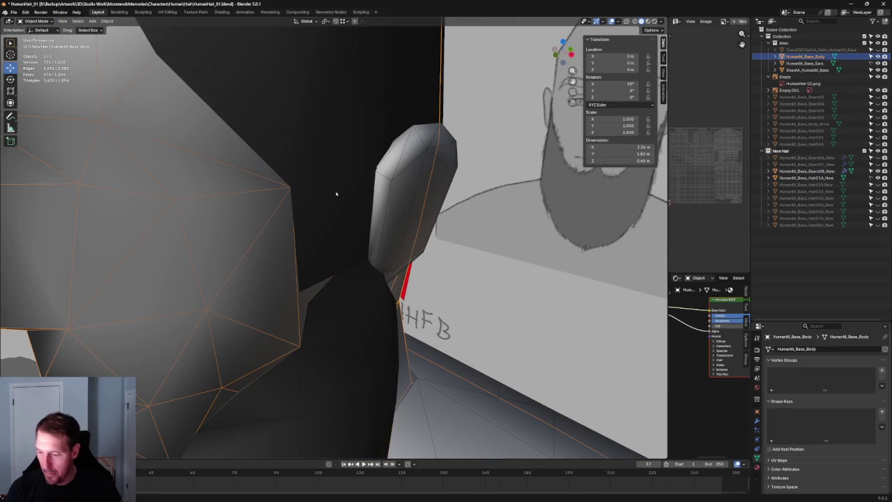
{"action": "key", "text": "Tab"}
{"action": "left_click", "coordinate": [347, 234]}
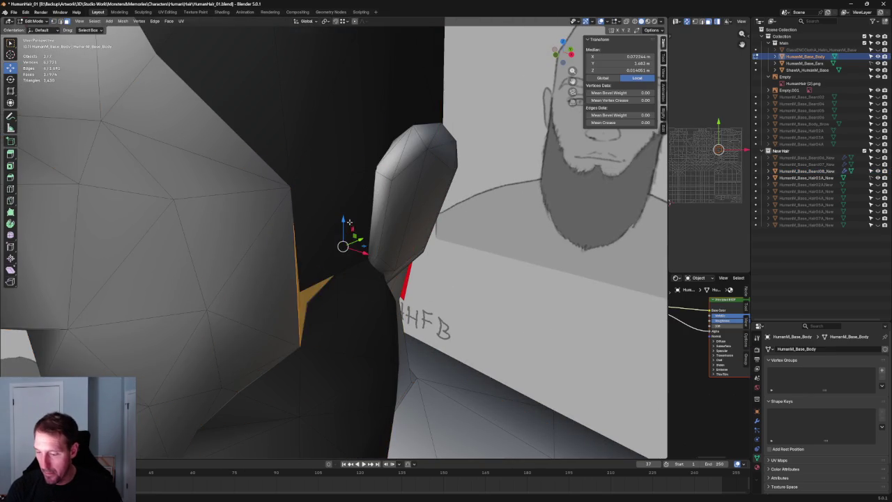
{"action": "scroll", "coordinate": [346, 222], "scroll_direction": "down", "scroll_amount": 2}
{"action": "key", "text": "Tab"}
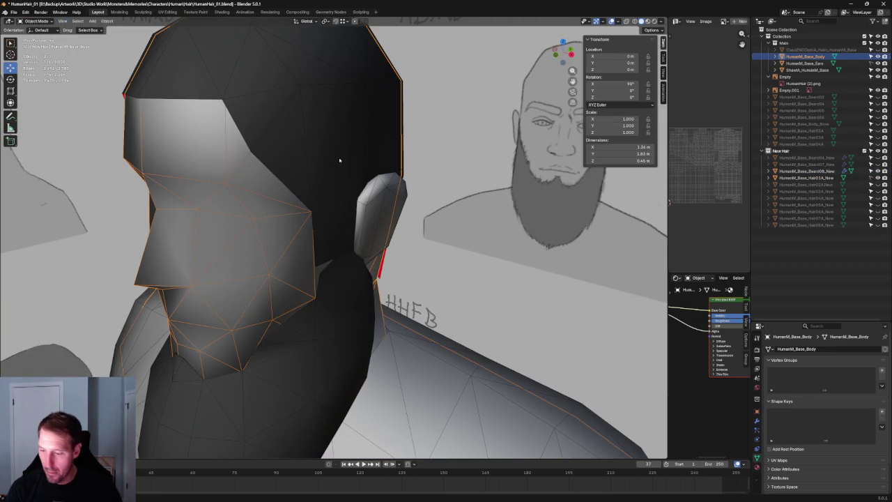
- Zoom out to the whole scene and make HumanM_Base_Hair01A the active object
{"action": "middle_click_drag", "start_coordinate": [346, 184], "coordinate": [341, 202]}
{"action": "scroll", "coordinate": [341, 202], "scroll_direction": "down", "scroll_amount": 3}
{"action": "scroll", "coordinate": [341, 209], "scroll_direction": "down", "scroll_amount": 3}
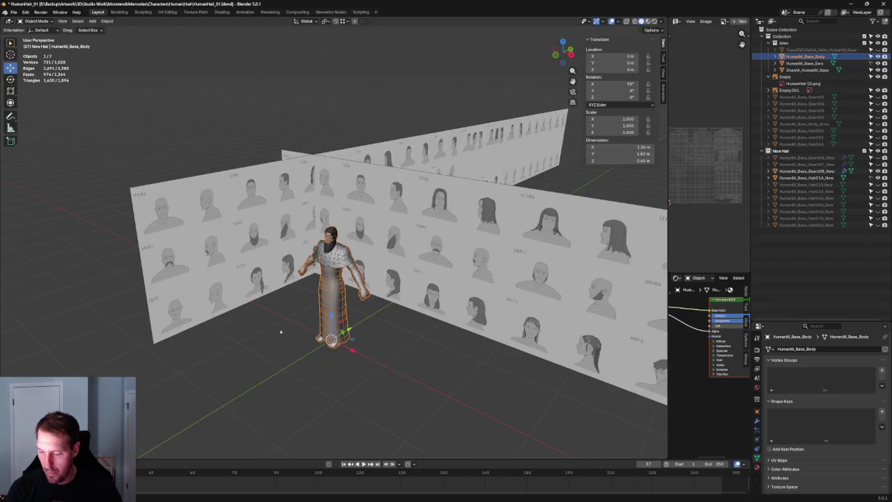
{"action": "scroll", "coordinate": [339, 220], "scroll_direction": "up", "scroll_amount": 5}
{"action": "scroll", "coordinate": [338, 219], "scroll_direction": "up", "scroll_amount": 3}
{"action": "left_click", "coordinate": [338, 193]}
{"action": "scroll", "coordinate": [337, 193], "scroll_direction": "up", "scroll_amount": 3}
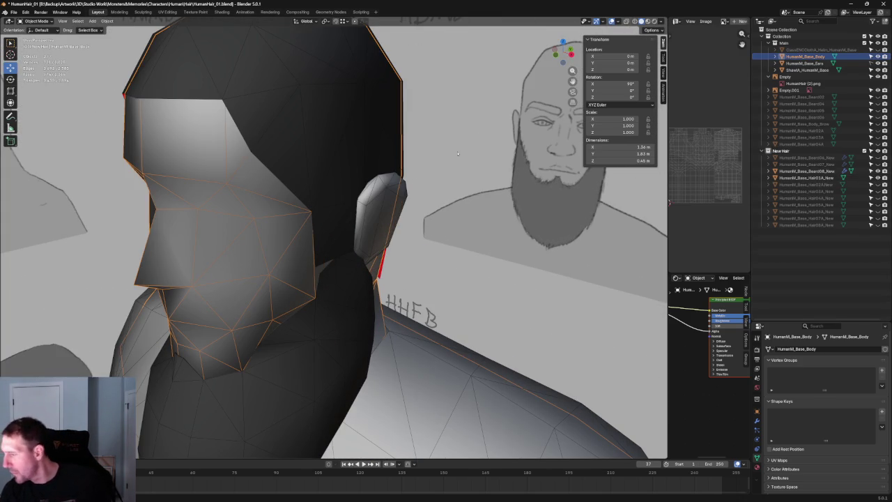
{"action": "left_click", "coordinate": [333, 131]}
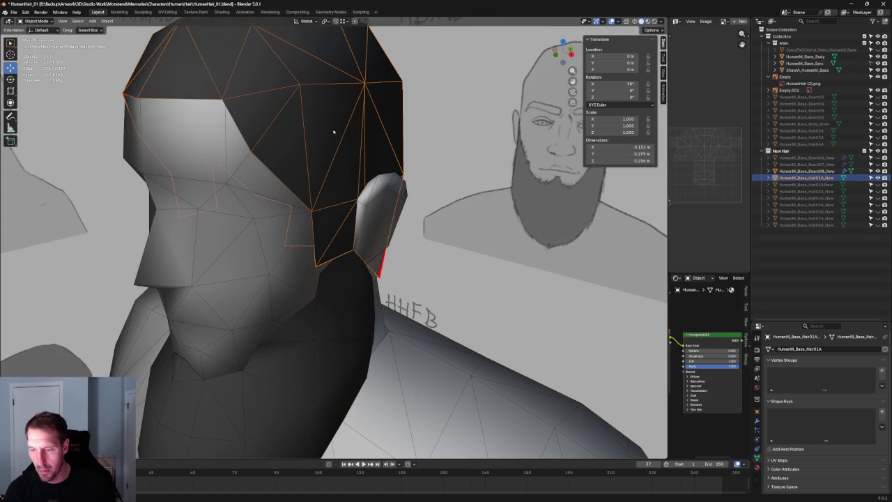
- Edit the hair mesh and inspect its edges close around the ear
{"action": "key", "text": "Tab"}
{"action": "left_click", "coordinate": [341, 218]}
{"action": "mouse_move", "coordinate": [341, 218]}
{"action": "middle_mouse_down"}
{"action": "mouse_move", "coordinate": [370, 227]}
{"action": "mouse_move", "coordinate": [625, 35]}
{"action": "middle_mouse_up"}
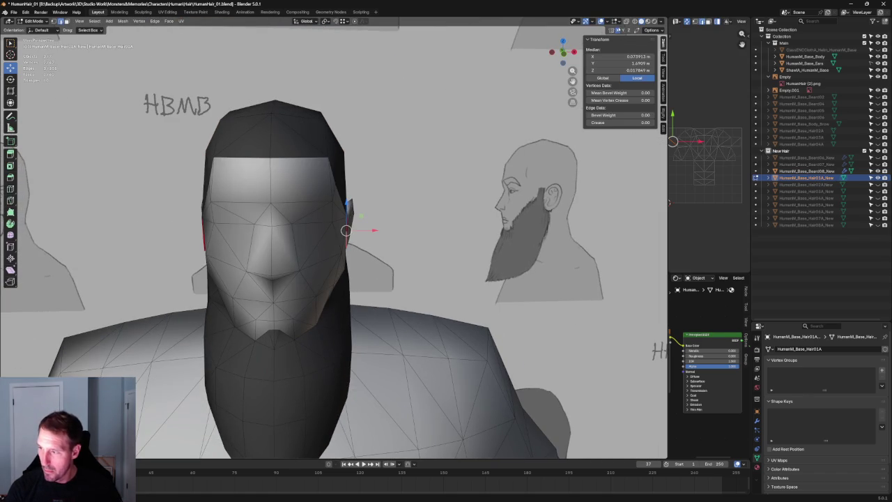
{"action": "left_click", "coordinate": [368, 230]}
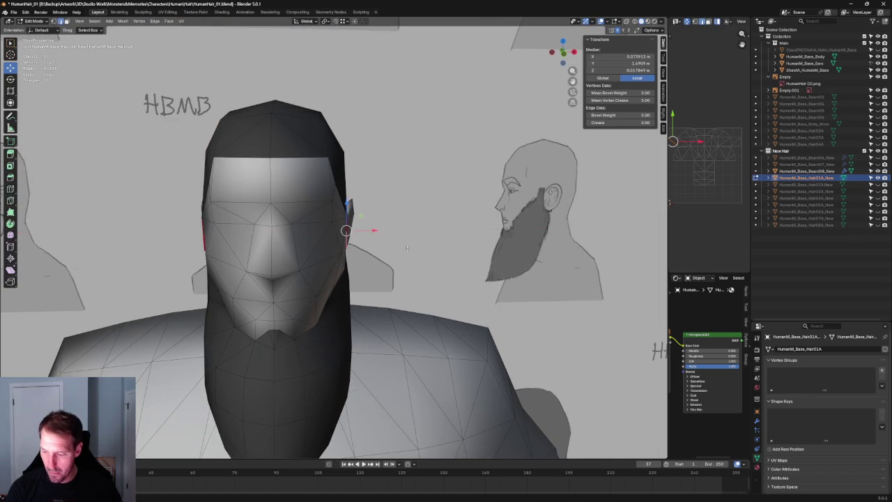
{"action": "scroll", "coordinate": [367, 230], "scroll_direction": "up", "scroll_amount": 3}
{"action": "mouse_move", "coordinate": [367, 231]}
{"action": "middle_mouse_down"}
{"action": "mouse_move", "coordinate": [382, 226]}
{"action": "mouse_move", "coordinate": [367, 271]}
{"action": "mouse_move", "coordinate": [381, 187]}
{"action": "mouse_move", "coordinate": [366, 202]}
{"action": "middle_mouse_up"}
{"action": "scroll", "coordinate": [367, 271], "scroll_direction": "up", "scroll_amount": 2}
{"action": "scroll", "coordinate": [366, 201], "scroll_direction": "down", "scroll_amount": 5}
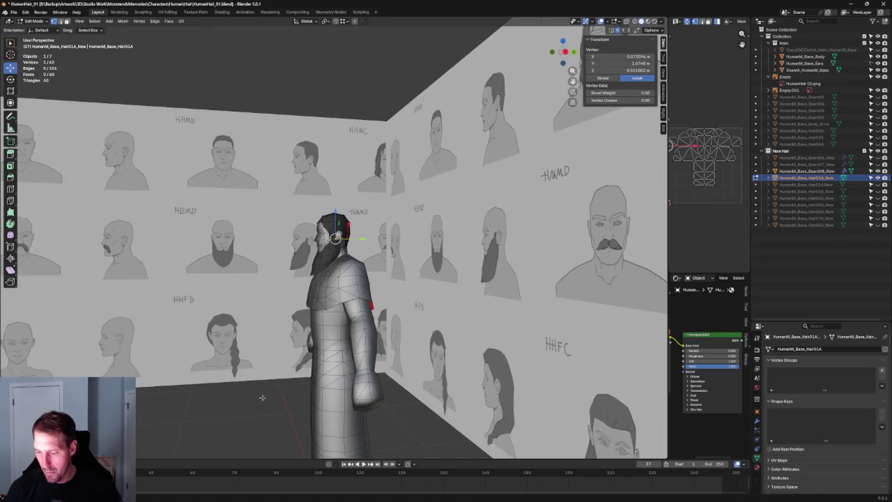
- Clear the hair selection and orbit to a close front view of the head
{"action": "left_click", "coordinate": [268, 383]}
{"action": "scroll", "coordinate": [268, 382], "scroll_direction": "up", "scroll_amount": 5}
{"action": "mouse_move", "coordinate": [268, 382]}
{"action": "middle_mouse_down"}
{"action": "mouse_move", "coordinate": [414, 245]}
{"action": "mouse_move", "coordinate": [350, 219]}
{"action": "mouse_move", "coordinate": [502, 206]}
{"action": "middle_mouse_up"}
{"action": "scroll", "coordinate": [350, 218], "scroll_direction": "up", "scroll_amount": 2}
{"action": "scroll", "coordinate": [350, 218], "scroll_direction": "down", "scroll_amount": 5}
{"action": "scroll", "coordinate": [502, 206], "scroll_direction": "up", "scroll_amount": 4}
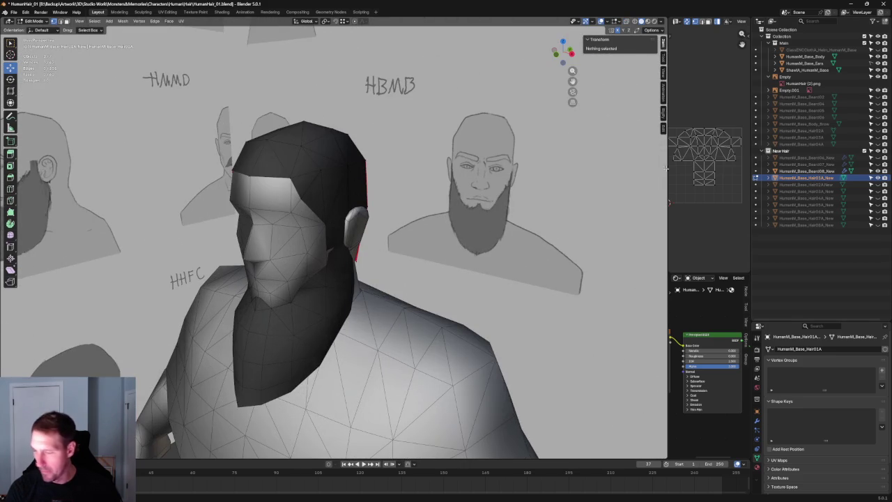
- Hide the short hair mesh and preview the longer Hair02A, then Hair03A meshes
{"action": "left_click", "coordinate": [877, 178]}
{"action": "left_click", "coordinate": [877, 184]}
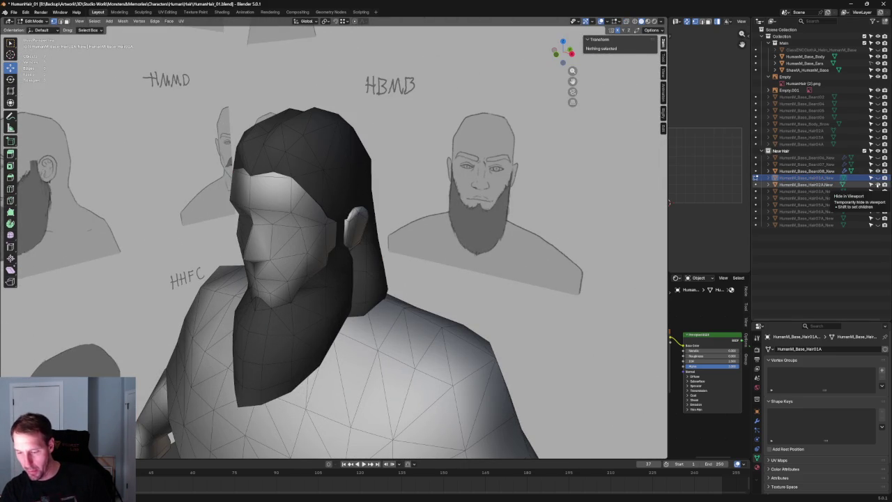
{"action": "middle_click_drag", "start_coordinate": [457, 246], "coordinate": [423, 233]}
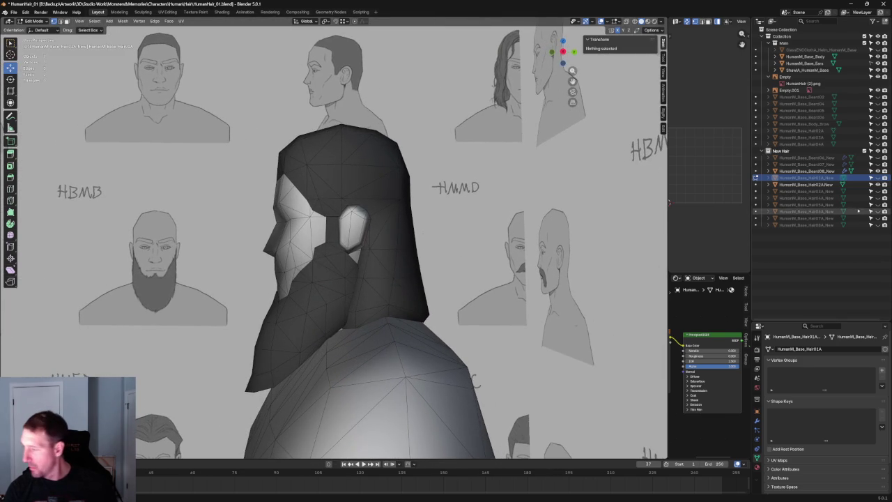
{"action": "left_click", "coordinate": [878, 184]}
{"action": "left_click", "coordinate": [877, 191]}
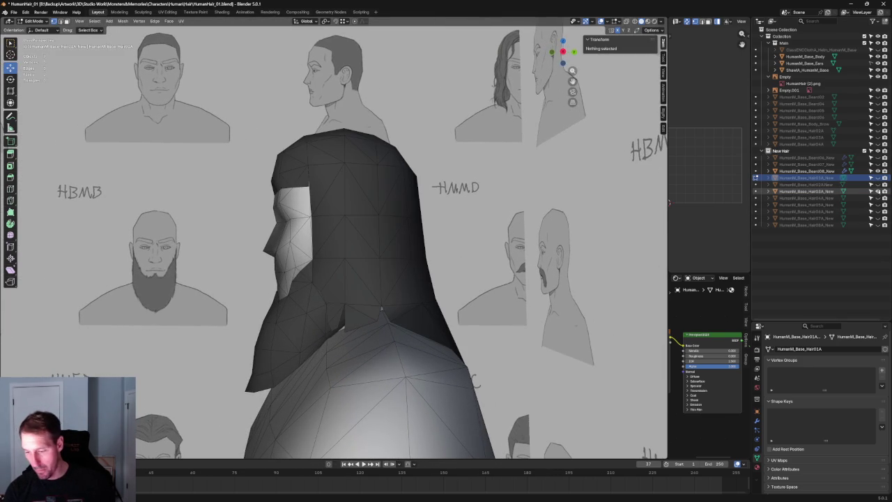
- View the head and torso from the front, then hide the hood-shaped hair meshes
{"action": "mouse_move", "coordinate": [319, 317]}
{"action": "middle_mouse_down"}
{"action": "mouse_move", "coordinate": [409, 280]}
{"action": "mouse_move", "coordinate": [377, 239]}
{"action": "mouse_move", "coordinate": [355, 243]}
{"action": "mouse_move", "coordinate": [462, 231]}
{"action": "mouse_move", "coordinate": [427, 230]}
{"action": "middle_mouse_up"}
{"action": "scroll", "coordinate": [409, 280], "scroll_direction": "down", "scroll_amount": 3}
{"action": "scroll", "coordinate": [393, 259], "scroll_direction": "up", "scroll_amount": 3}
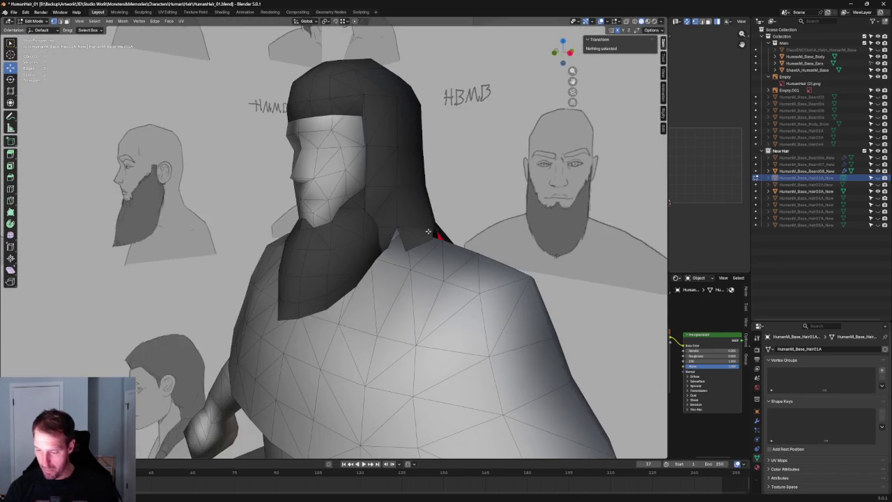
{"action": "left_click", "coordinate": [878, 178]}
{"action": "left_click", "coordinate": [877, 198]}
{"action": "mouse_move", "coordinate": [431, 187]}
{"action": "middle_mouse_down"}
{"action": "mouse_move", "coordinate": [404, 185]}
{"action": "mouse_move", "coordinate": [522, 201]}
{"action": "middle_mouse_up"}
{"action": "left_click", "coordinate": [877, 198]}
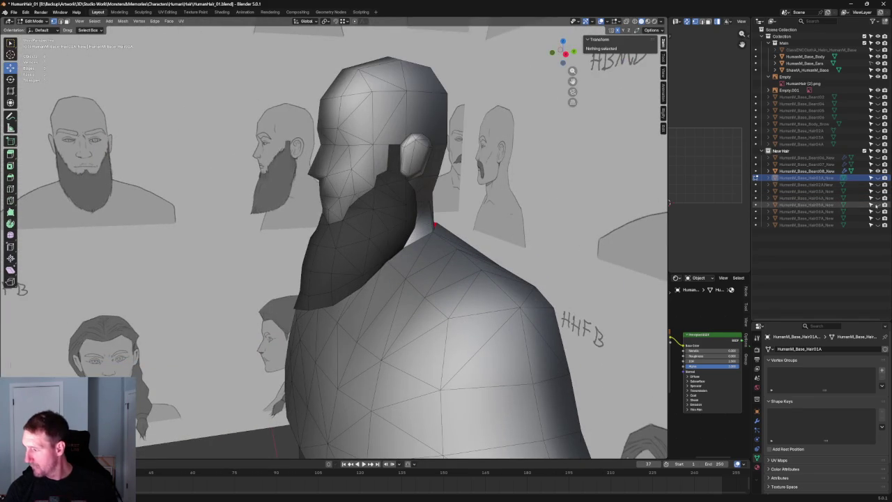
- Show the short dark hair cap and orbit to the front of the character
{"action": "left_click", "coordinate": [877, 204]}
{"action": "mouse_move", "coordinate": [697, 202]}
{"action": "middle_mouse_down"}
{"action": "mouse_move", "coordinate": [308, 190]}
{"action": "mouse_move", "coordinate": [363, 183]}
{"action": "mouse_move", "coordinate": [209, 198]}
{"action": "mouse_move", "coordinate": [395, 214]}
{"action": "mouse_move", "coordinate": [332, 236]}
{"action": "mouse_move", "coordinate": [620, 230]}
{"action": "middle_mouse_up"}
{"action": "scroll", "coordinate": [328, 184], "scroll_direction": "up", "scroll_amount": 3}
{"action": "scroll", "coordinate": [317, 184], "scroll_direction": "up", "scroll_amount": 2}
{"action": "scroll", "coordinate": [389, 212], "scroll_direction": "down", "scroll_amount": 5}
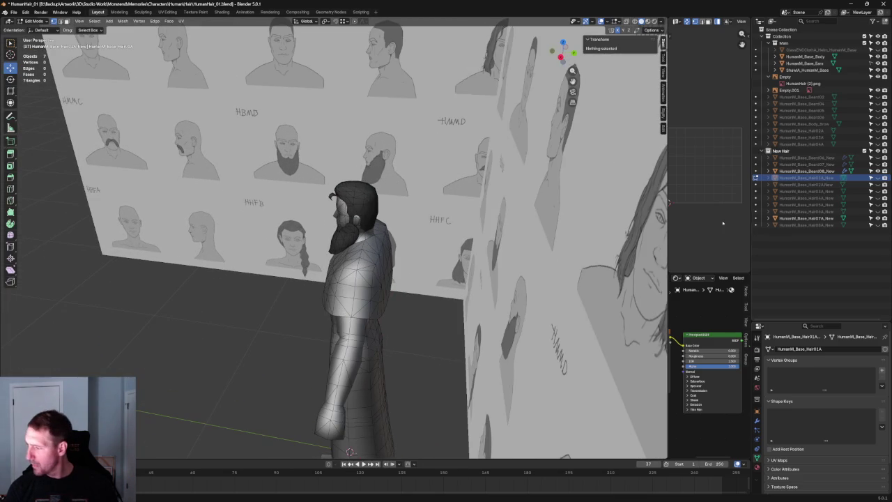
- Orbit and zoom around the front of the beard to inspect the hair cap
{"action": "mouse_move", "coordinate": [412, 265]}
{"action": "middle_mouse_down"}
{"action": "mouse_move", "coordinate": [393, 241]}
{"action": "mouse_move", "coordinate": [342, 239]}
{"action": "mouse_move", "coordinate": [364, 181]}
{"action": "mouse_move", "coordinate": [510, 363]}
{"action": "middle_mouse_up"}
{"action": "scroll", "coordinate": [405, 259], "scroll_direction": "up", "scroll_amount": 3}
{"action": "scroll", "coordinate": [363, 163], "scroll_direction": "up", "scroll_amount": 3}
{"action": "scroll", "coordinate": [364, 163], "scroll_direction": "down", "scroll_amount": 2}
{"action": "scroll", "coordinate": [363, 163], "scroll_direction": "down", "scroll_amount": 4}
{"action": "scroll", "coordinate": [312, 218], "scroll_direction": "up", "scroll_amount": 4}
{"action": "scroll", "coordinate": [319, 216], "scroll_direction": "down", "scroll_amount": 3}
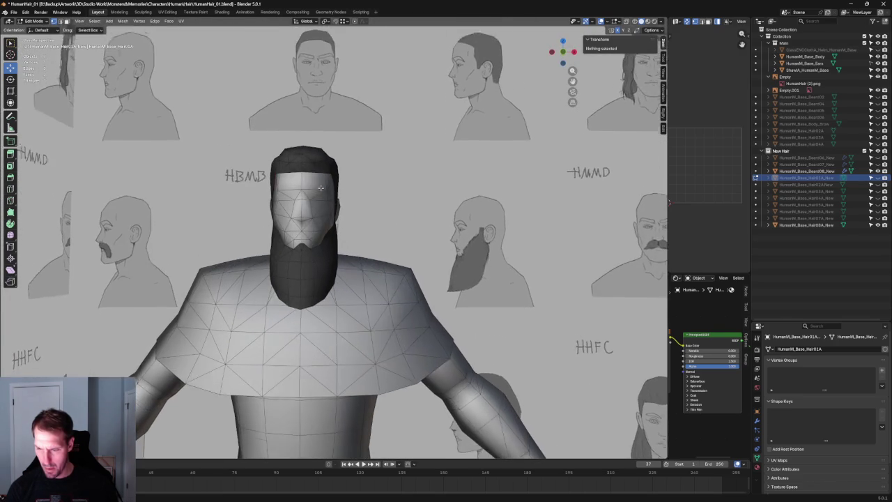
{"action": "middle_click_drag", "start_coordinate": [320, 216], "coordinate": [330, 192]}
{"action": "scroll", "coordinate": [330, 192], "scroll_direction": "up", "scroll_amount": 1}
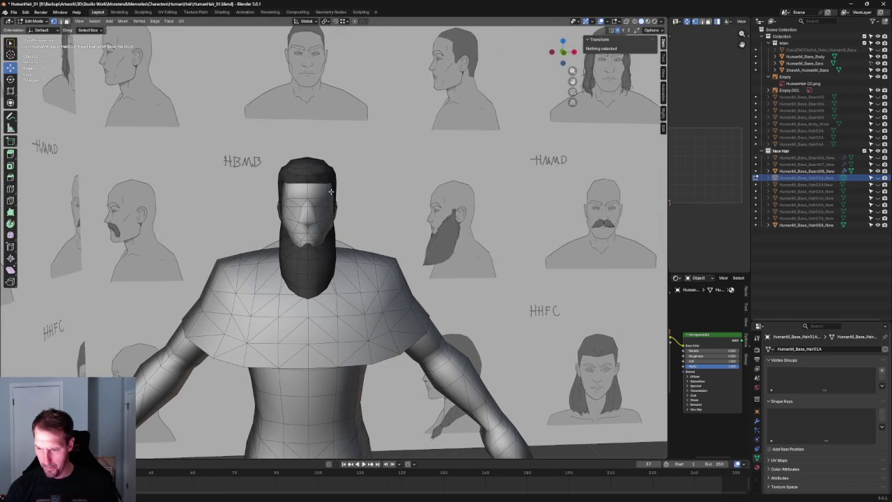
- Return to Object Mode and select the hair cap on the head
{"action": "key", "text": "Tab"}
{"action": "scroll", "coordinate": [335, 202], "scroll_direction": "up", "scroll_amount": 1}
{"action": "scroll", "coordinate": [337, 207], "scroll_direction": "up", "scroll_amount": 2}
{"action": "left_click", "coordinate": [339, 209]}
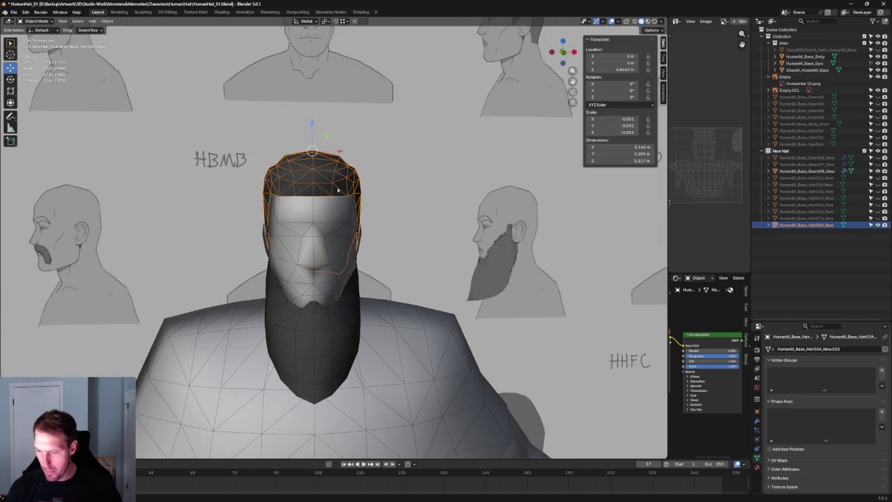
- Nudge the hair cap's vertices slightly along X in Edit Mode
{"action": "scroll", "coordinate": [334, 164], "scroll_direction": "up", "scroll_amount": 2}
{"action": "key", "text": "Tab"}
{"action": "mouse_move", "coordinate": [344, 141]}
{"action": "left_mouse_down"}
{"action": "mouse_move", "coordinate": [333, 143]}
{"action": "mouse_move", "coordinate": [360, 141]}
{"action": "mouse_move", "coordinate": [357, 119]}
{"action": "left_mouse_up"}
{"action": "scroll", "coordinate": [390, 209], "scroll_direction": "down", "scroll_amount": 4}
{"action": "scroll", "coordinate": [428, 291], "scroll_direction": "down", "scroll_amount": 3}
{"action": "scroll", "coordinate": [447, 326], "scroll_direction": "up", "scroll_amount": 5}
- Orbit around the head to check the result, ending in front orthographic view
{"action": "middle_click_drag", "start_coordinate": [447, 326], "coordinate": [377, 291]}
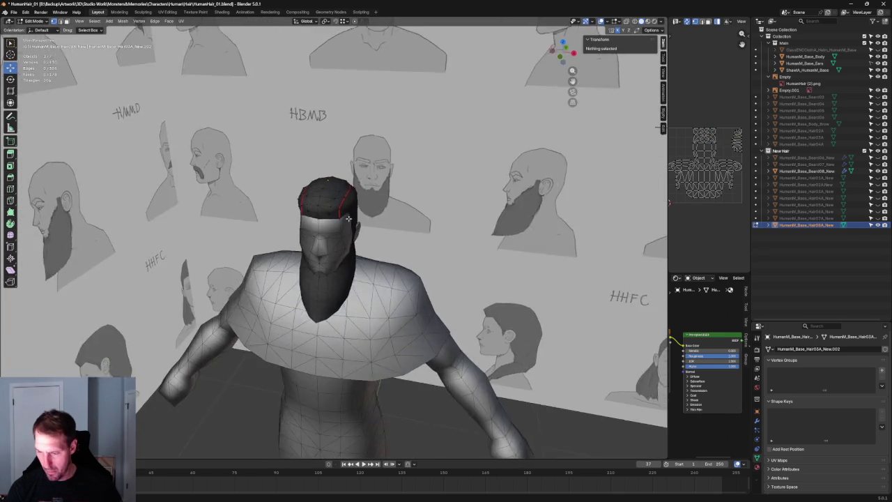
{"action": "scroll", "coordinate": [376, 291], "scroll_direction": "down", "scroll_amount": 5}
{"action": "scroll", "coordinate": [330, 225], "scroll_direction": "up", "scroll_amount": 6}
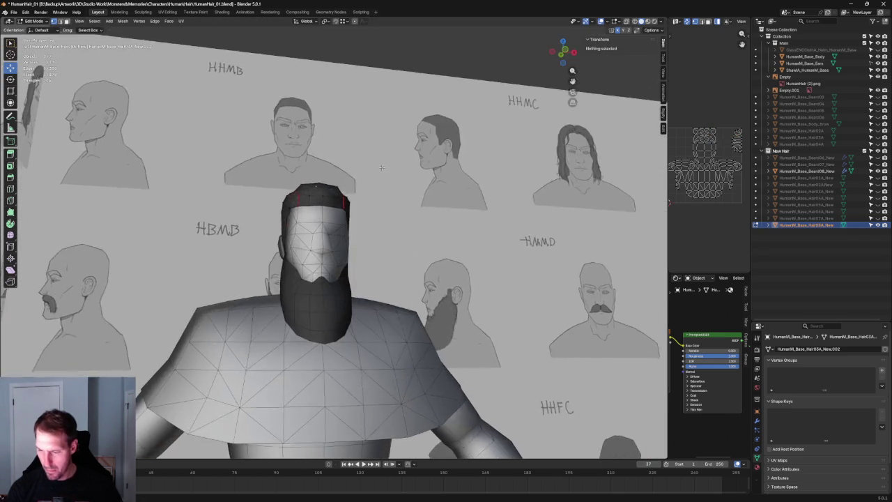
{"action": "middle_click_drag", "start_coordinate": [330, 225], "coordinate": [346, 186]}
{"action": "scroll", "coordinate": [346, 186], "scroll_direction": "down", "scroll_amount": 1}
{"action": "scroll", "coordinate": [346, 186], "scroll_direction": "down", "scroll_amount": 4}
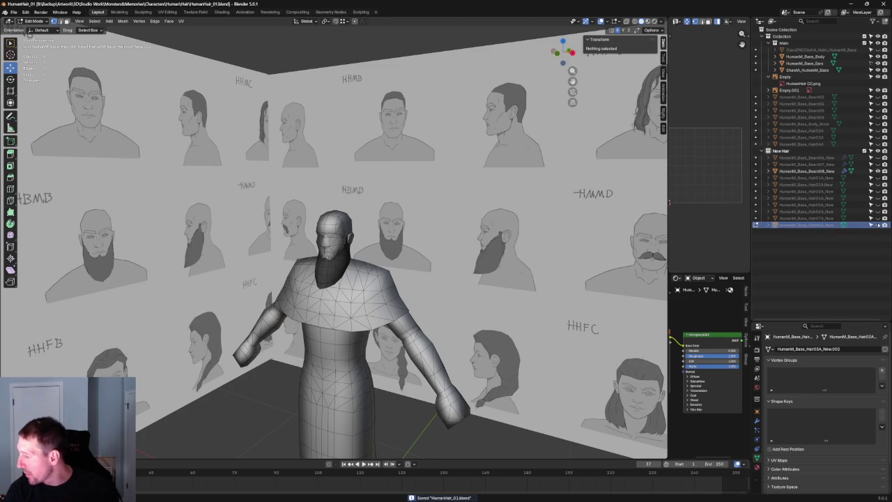
{"action": "scroll", "coordinate": [391, 182], "scroll_direction": "down", "scroll_amount": 5}
{"action": "key", "text": "KP_1"}
- Select the front reference image sheet in Object Mode and slide it left along X
{"action": "scroll", "coordinate": [524, 356], "scroll_direction": "down", "scroll_amount": 5}
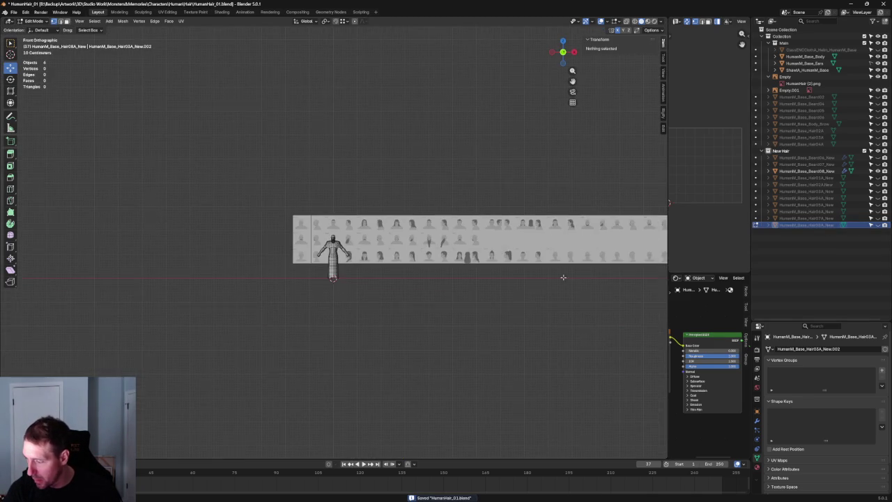
{"action": "middle_click_drag", "start_coordinate": [551, 283], "coordinate": [460, 265], "text": "shift"}
{"action": "scroll", "coordinate": [335, 285], "scroll_direction": "up", "scroll_amount": 1}
{"action": "key", "text": "Tab"}
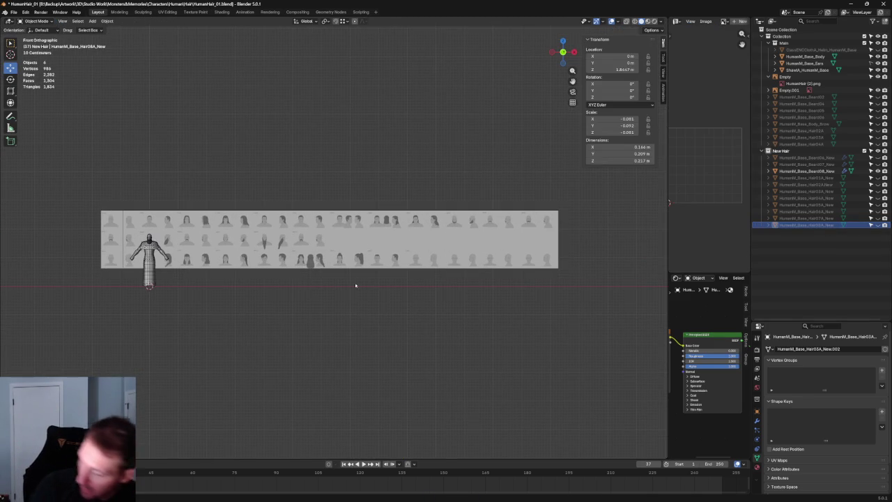
{"action": "left_click", "coordinate": [346, 258]}
{"action": "middle_click_drag", "start_coordinate": [307, 250], "coordinate": [439, 254], "text": "shift"}
{"action": "scroll", "coordinate": [438, 254], "scroll_direction": "up", "scroll_amount": 2}
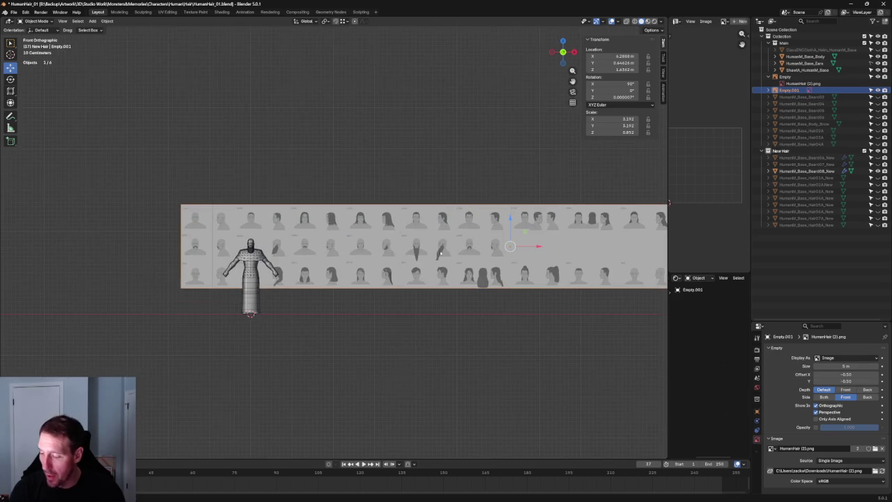
{"action": "key", "text": "g"}
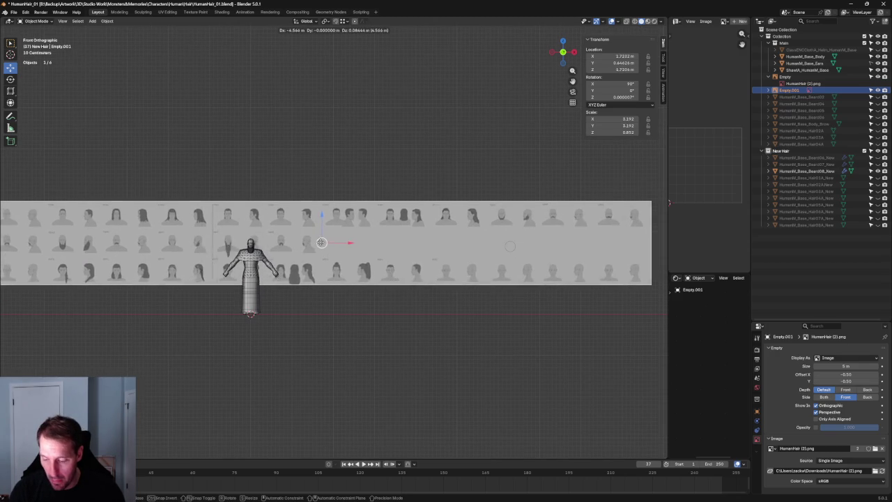
{"action": "key", "text": "Escape"}
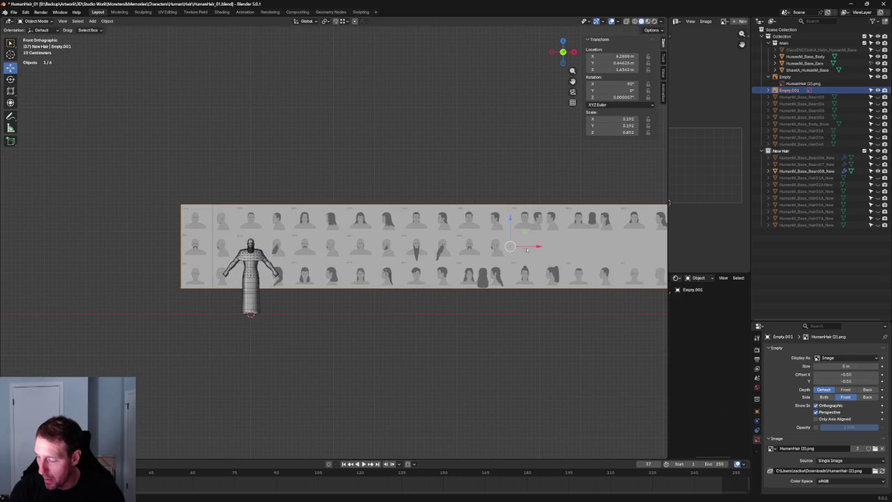
{"action": "left_click_drag", "start_coordinate": [538, 247], "coordinate": [374, 240]}
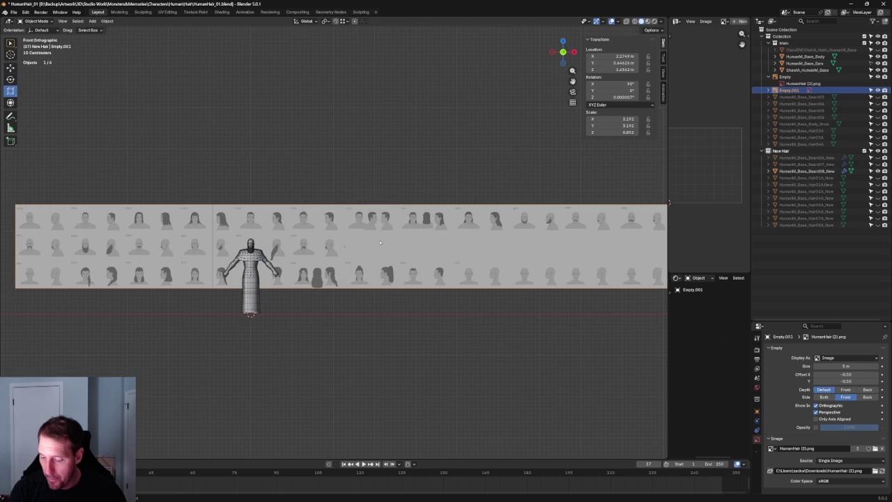
- In right-side view, select the side reference sheet and move it along Y
{"action": "key", "text": "KP_3"}
{"action": "left_click", "coordinate": [610, 246]}
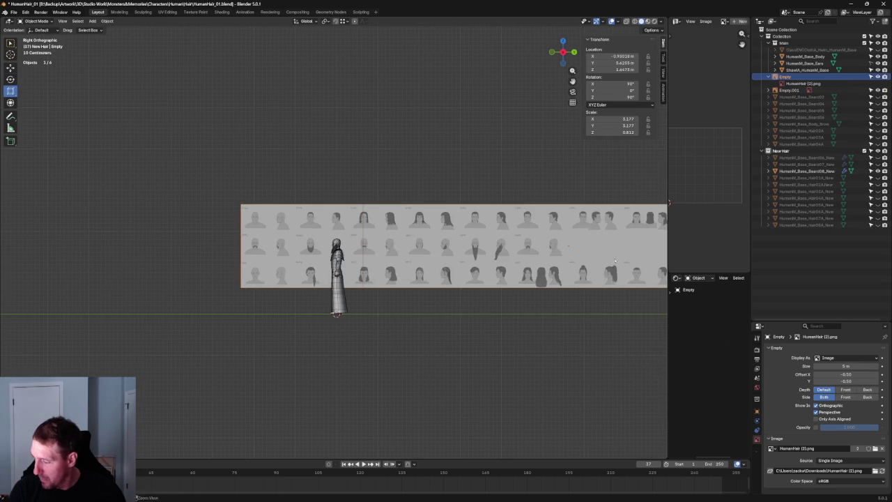
{"action": "middle_click_drag", "start_coordinate": [615, 260], "coordinate": [507, 248], "text": "shift"}
{"action": "scroll", "coordinate": [507, 248], "scroll_direction": "down", "scroll_amount": 2}
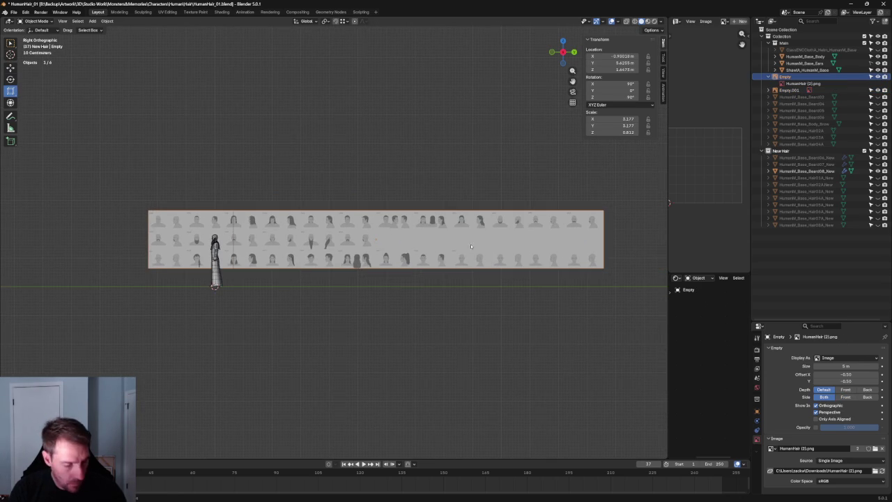
{"action": "key", "text": "g"}
{"action": "key", "text": "y"}
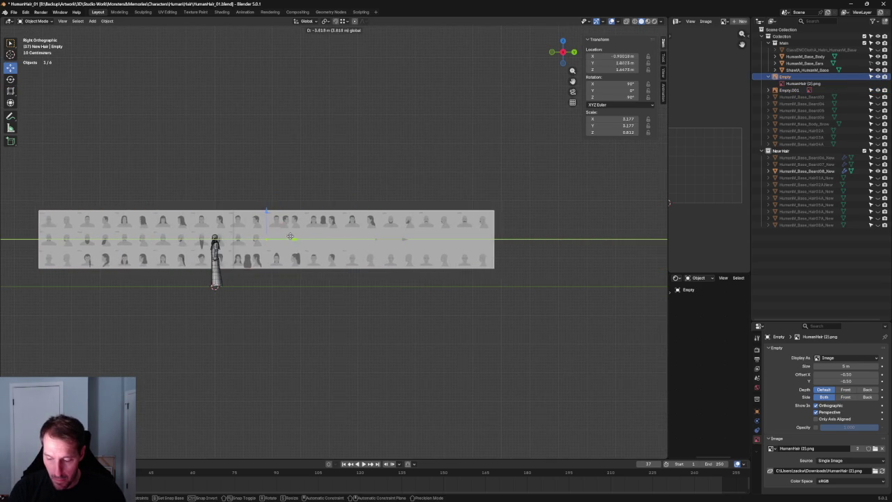
{"action": "left_click", "coordinate": [285, 235]}
- Fine-tune the side reference sheet's position with small Y moves
{"action": "scroll", "coordinate": [384, 279], "scroll_direction": "up", "scroll_amount": 8}
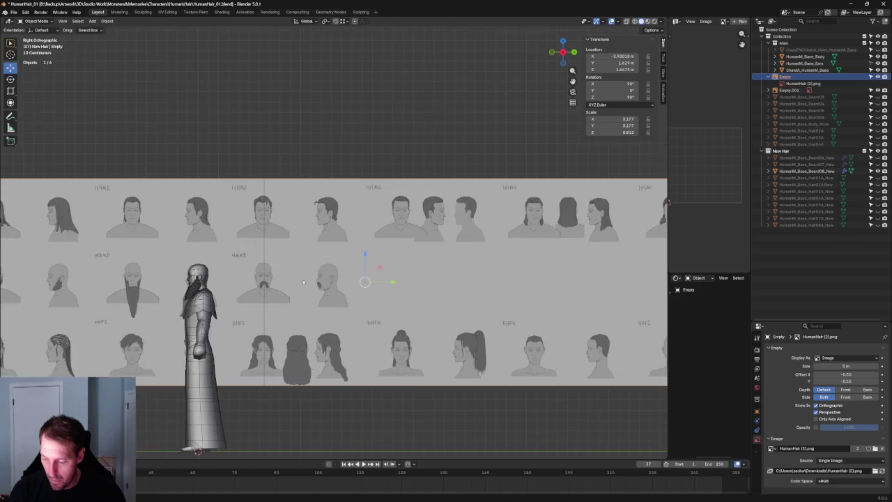
{"action": "scroll", "coordinate": [384, 280], "scroll_direction": "up", "scroll_amount": 1}
{"action": "scroll", "coordinate": [384, 280], "scroll_direction": "up", "scroll_amount": 4}
{"action": "key", "text": "g"}
{"action": "key", "text": "y"}
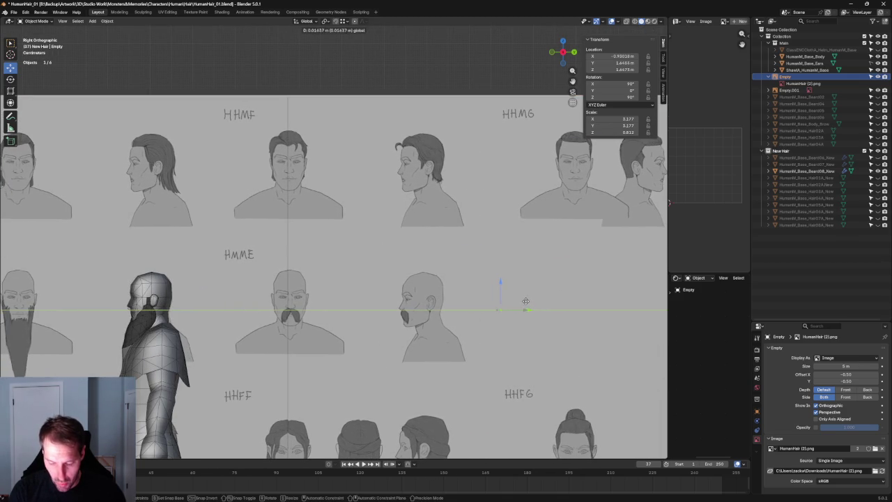
{"action": "left_click", "coordinate": [522, 303]}
{"action": "key", "text": "g"}
{"action": "key", "text": "y"}
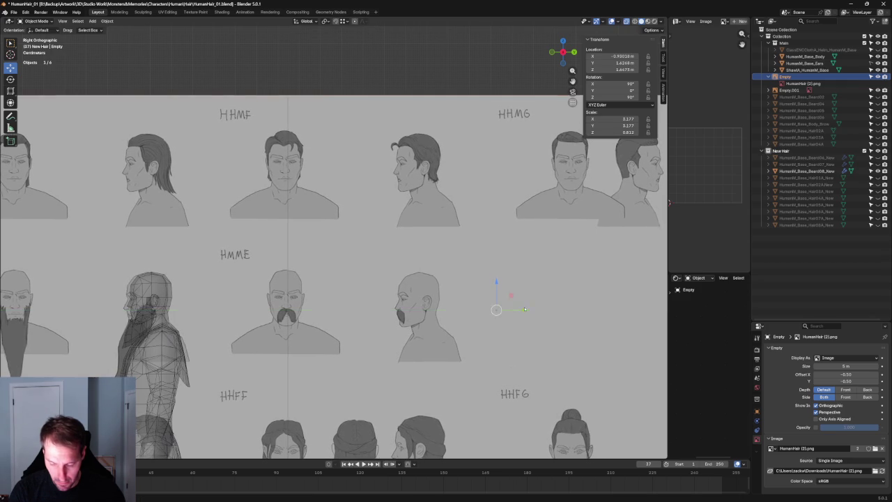
{"action": "scroll", "coordinate": [334, 279], "scroll_direction": "down", "scroll_amount": 5}
- Check front and side views with see-through off, then select HumanM_Base_Beard08_New
{"action": "key", "text": "KP_1"}
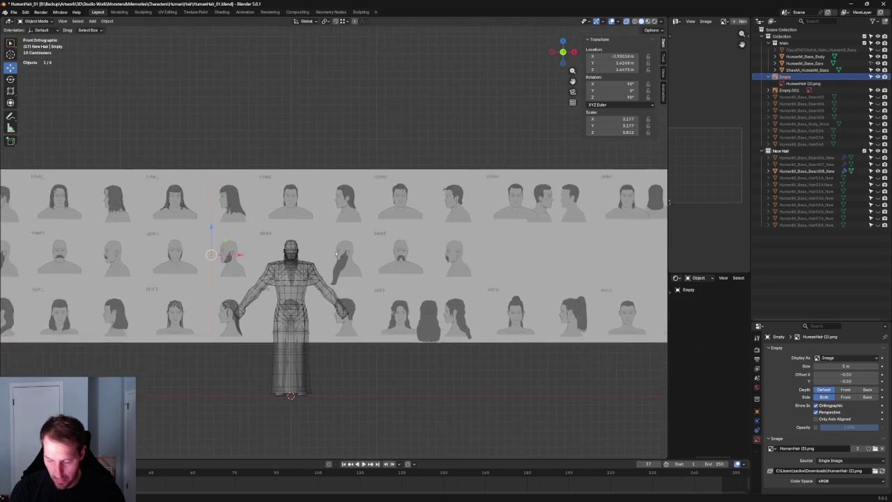
{"action": "scroll", "coordinate": [307, 272], "scroll_direction": "up", "scroll_amount": 4}
{"action": "scroll", "coordinate": [293, 279], "scroll_direction": "up", "scroll_amount": 2}
{"action": "scroll", "coordinate": [284, 286], "scroll_direction": "up", "scroll_amount": 2}
{"action": "scroll", "coordinate": [284, 287], "scroll_direction": "down", "scroll_amount": 1}
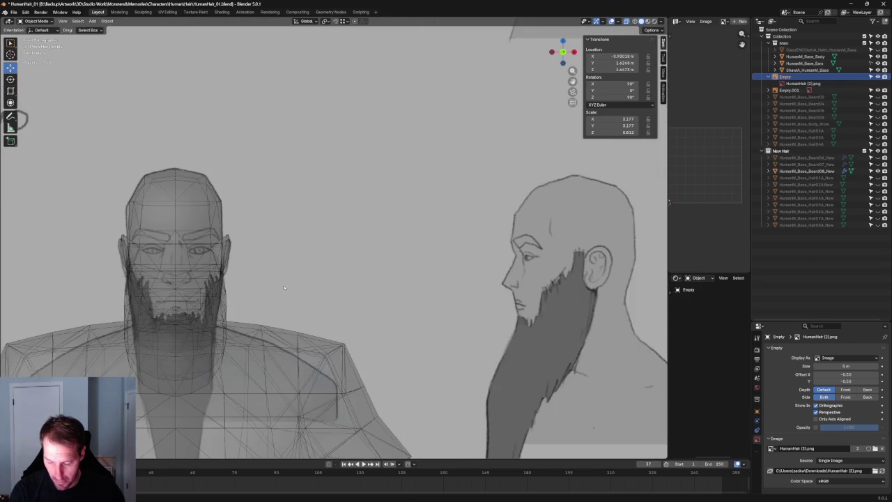
{"action": "scroll", "coordinate": [284, 287], "scroll_direction": "down", "scroll_amount": 4}
{"action": "key", "text": "alt+z"}
{"action": "scroll", "coordinate": [284, 285], "scroll_direction": "down", "scroll_amount": 5}
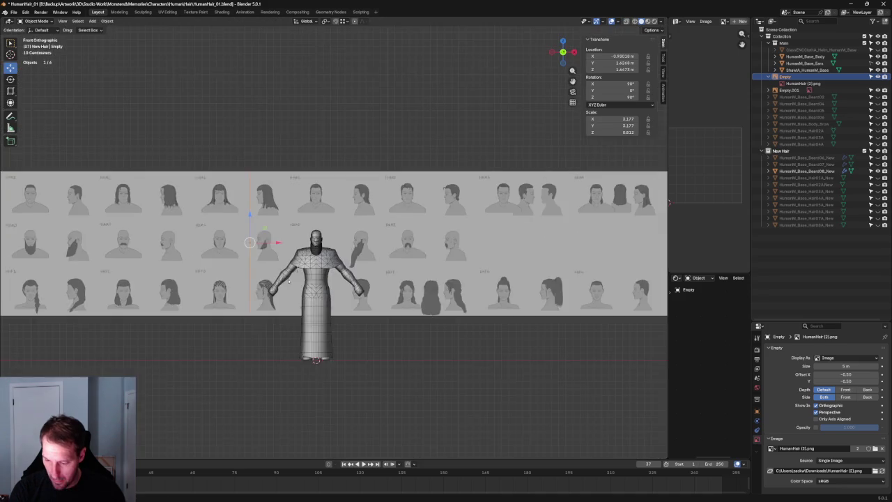
{"action": "key", "text": "KP_3"}
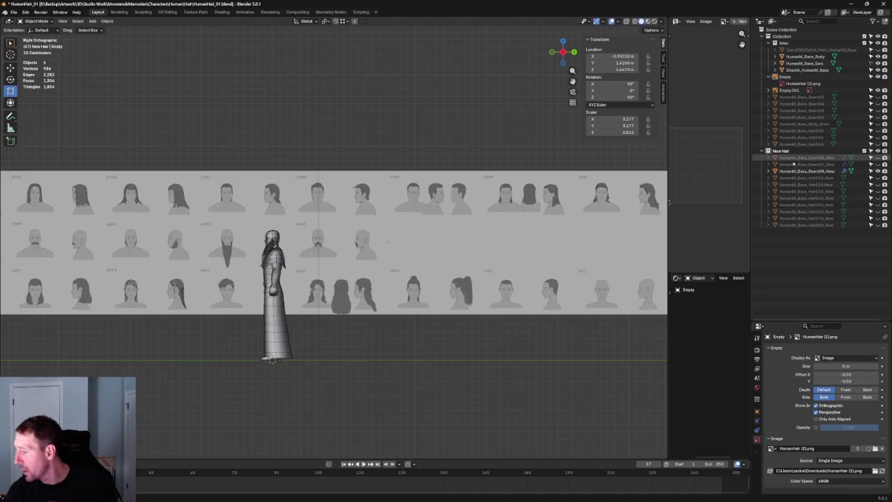
{"action": "left_click", "coordinate": [794, 170]}
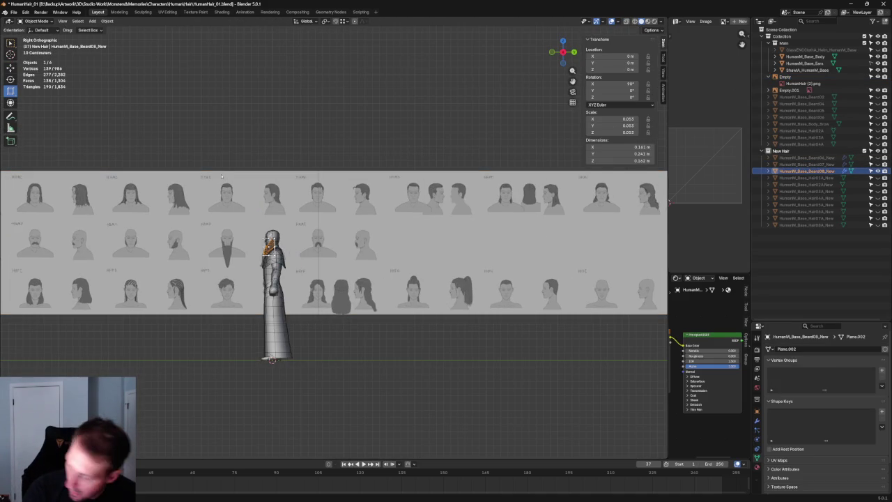
- Duplicate the beard in place, hide the original Beard08, and select the duplicate
{"action": "key", "text": "shift+d"}
{"action": "key", "text": "Escape"}
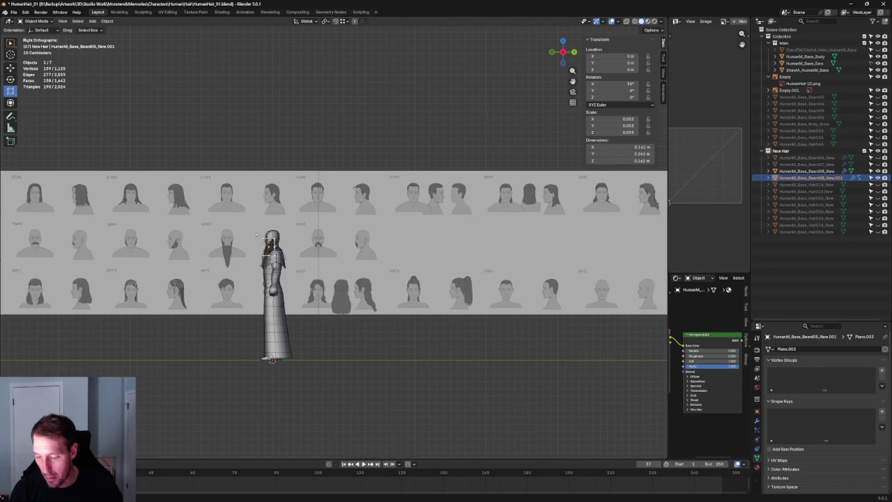
{"action": "left_click", "coordinate": [877, 170]}
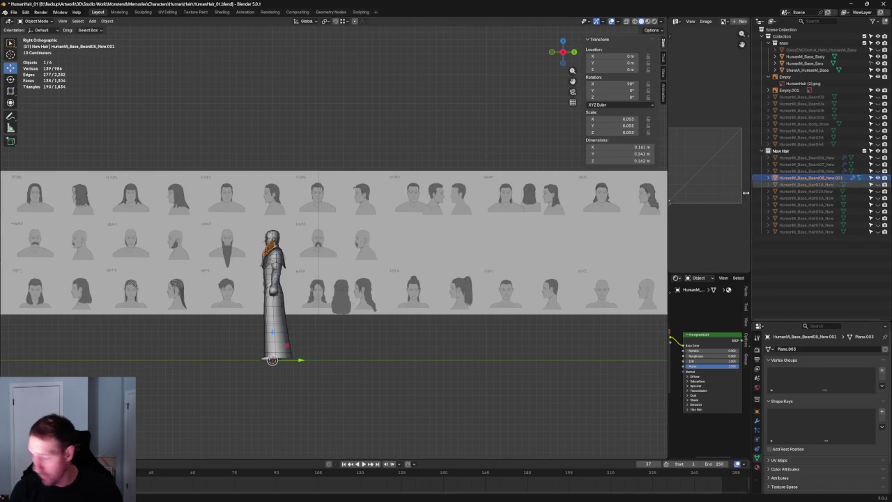
{"action": "left_click", "coordinate": [238, 241]}
{"action": "left_click", "coordinate": [273, 259]}
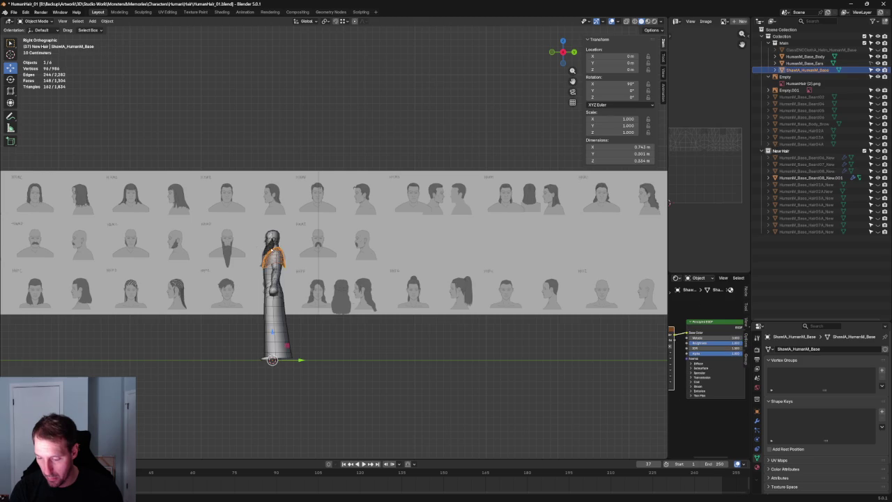
{"action": "scroll", "coordinate": [278, 265], "scroll_direction": "up", "scroll_amount": 4}
{"action": "scroll", "coordinate": [299, 278], "scroll_direction": "up", "scroll_amount": 2}
{"action": "scroll", "coordinate": [312, 293], "scroll_direction": "up", "scroll_amount": 3}
{"action": "left_click", "coordinate": [312, 293]}
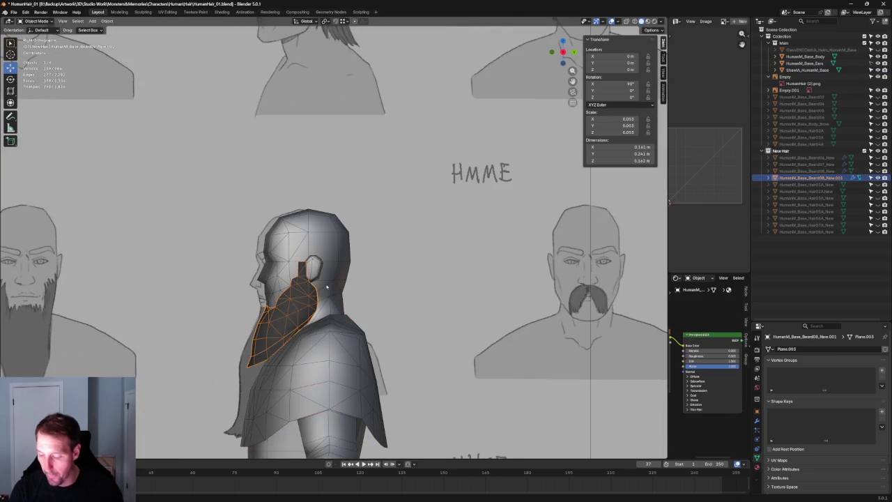
- Rename the duplicate beard to HumanM_Base_Beard09_New in the Outliner
{"action": "double_click", "coordinate": [812, 177]}
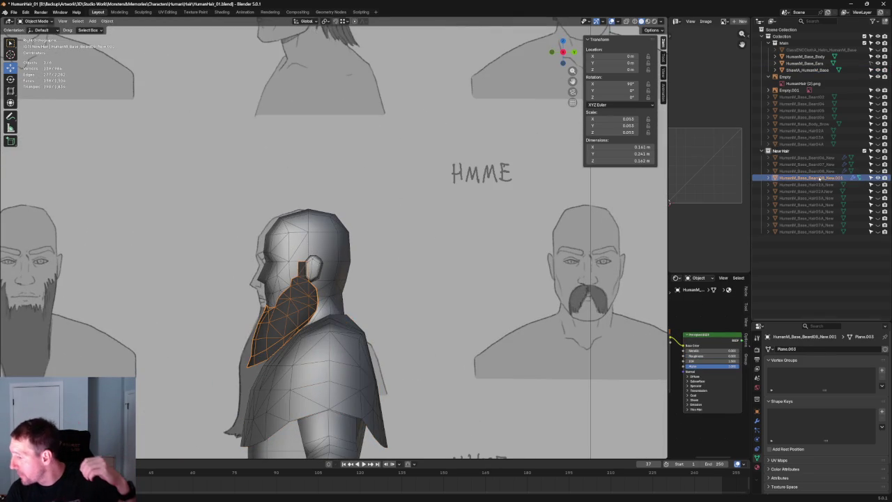
{"action": "left_click", "coordinate": [824, 177]}
{"action": "key", "text": "BackSpace"}
{"action": "type", "text": "9"}
{"action": "key", "text": "Return"}
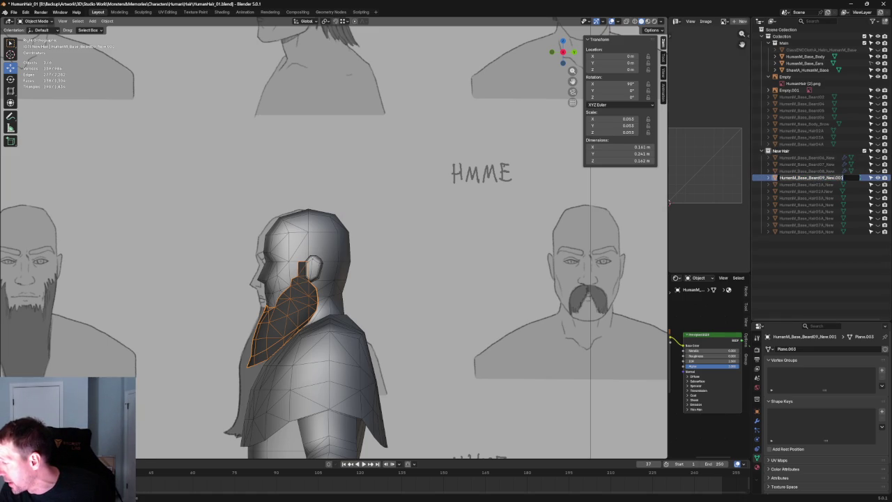
{"action": "key", "text": "BackSpace"}
{"action": "key", "text": "BackSpace"}
{"action": "key", "text": "BackSpace"}
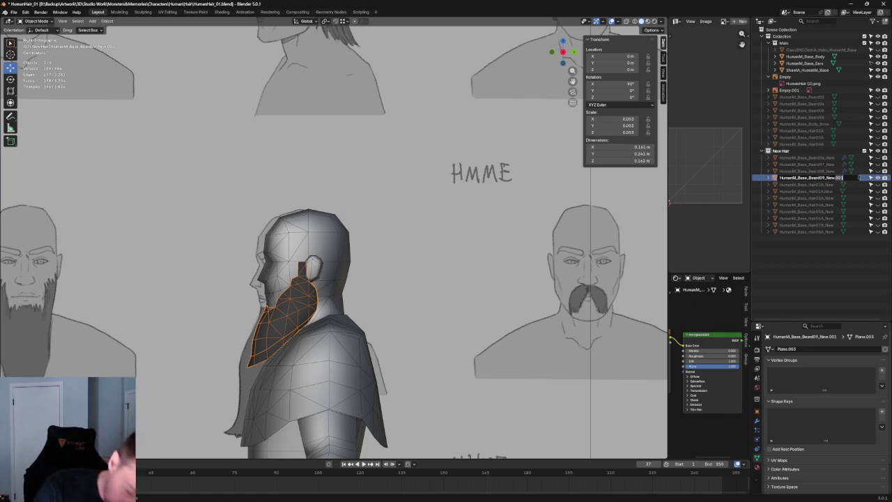
{"action": "key", "text": "Return"}
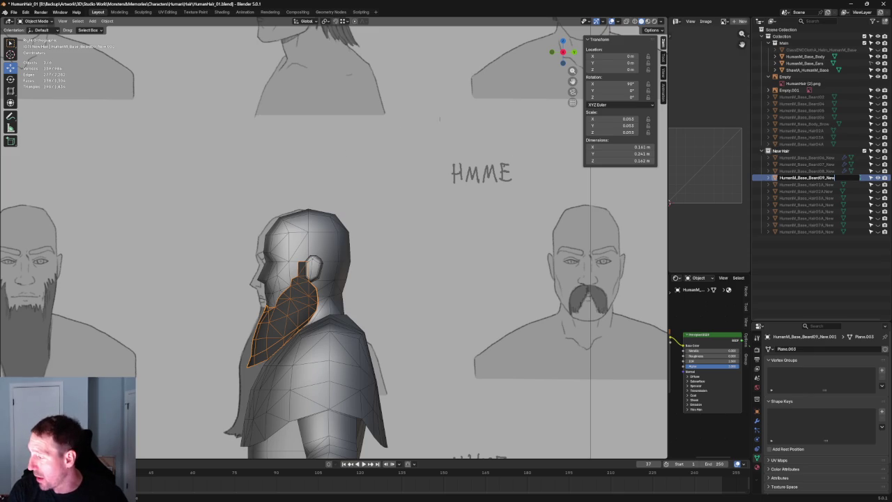
{"action": "scroll", "coordinate": [443, 309], "scroll_direction": "down", "scroll_amount": 4}
- Turn on X-ray, then briefly show and re-hide the cloth object in the Outliner
{"action": "scroll", "coordinate": [443, 308], "scroll_direction": "down", "scroll_amount": 5}
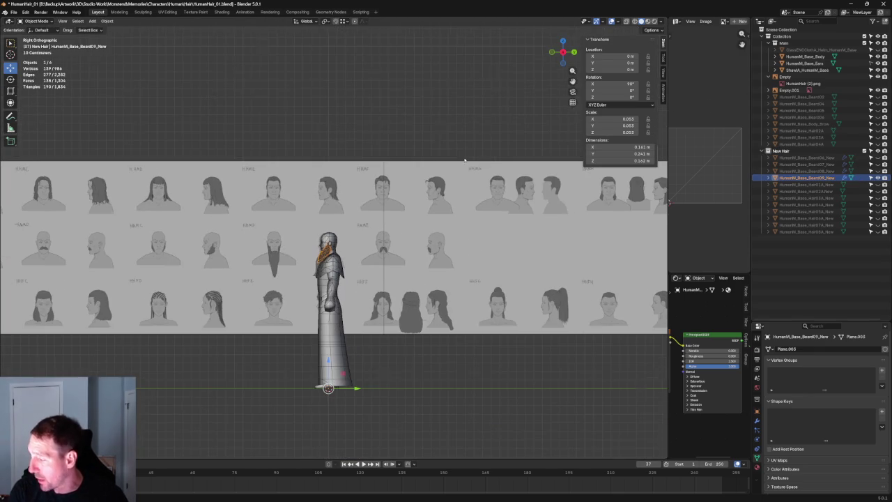
{"action": "scroll", "coordinate": [337, 221], "scroll_direction": "up", "scroll_amount": 5}
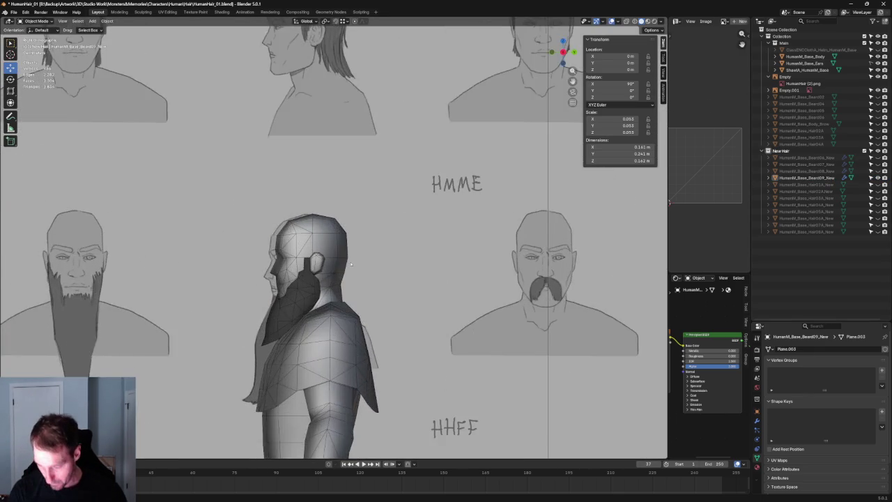
{"action": "scroll", "coordinate": [337, 221], "scroll_direction": "up", "scroll_amount": 2}
{"action": "scroll", "coordinate": [338, 221], "scroll_direction": "up", "scroll_amount": 3}
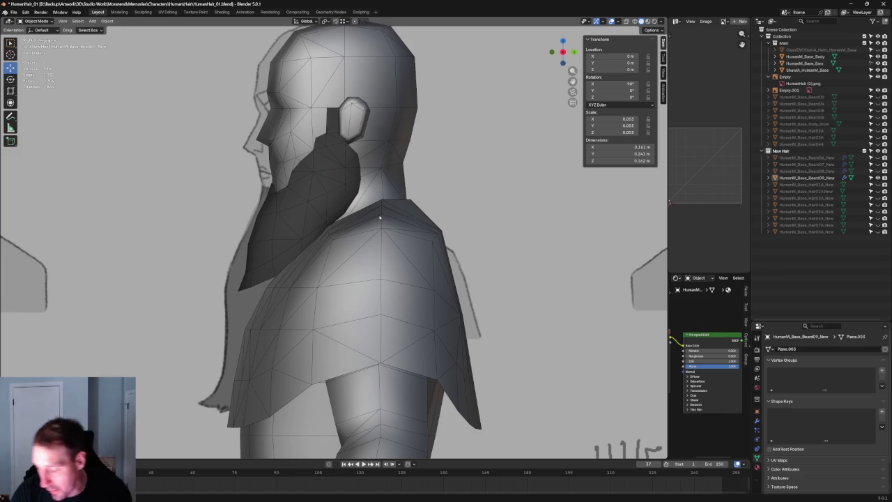
{"action": "key", "text": "alt+z"}
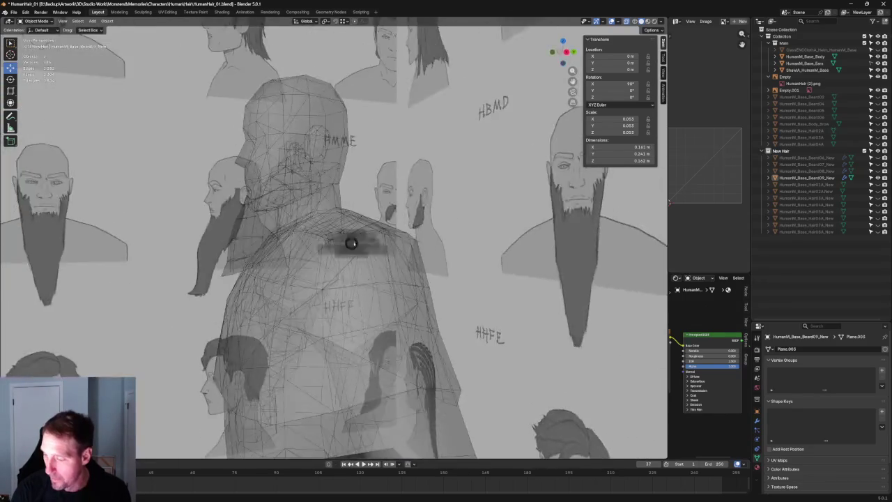
{"action": "left_click", "coordinate": [877, 50]}
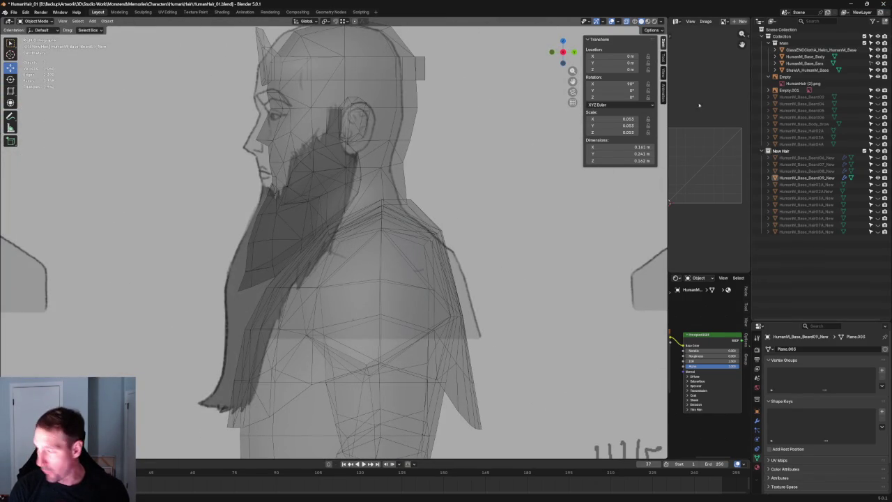
{"action": "left_click", "coordinate": [877, 50]}
- Select the beard, enter Edit Mode and box-select its bottom faces
{"action": "left_click", "coordinate": [320, 230]}
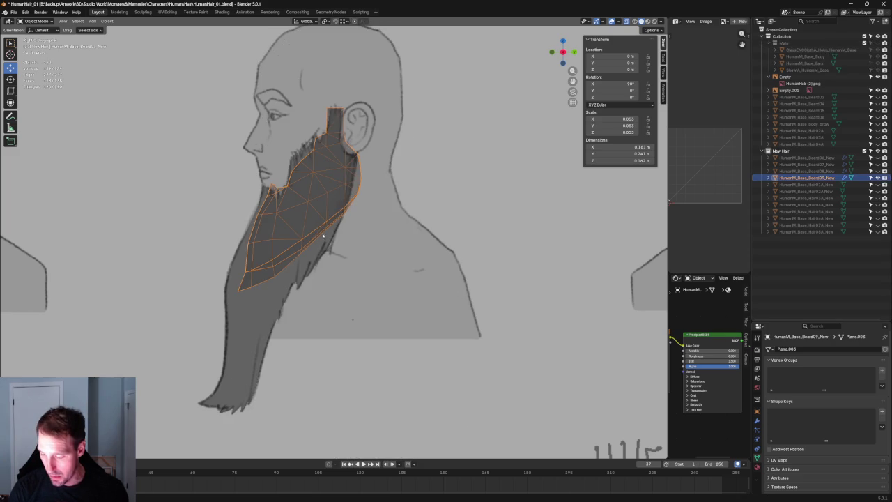
{"action": "middle_click_drag", "start_coordinate": [355, 196], "coordinate": [344, 237]}
{"action": "scroll", "coordinate": [312, 242], "scroll_direction": "up", "scroll_amount": 1}
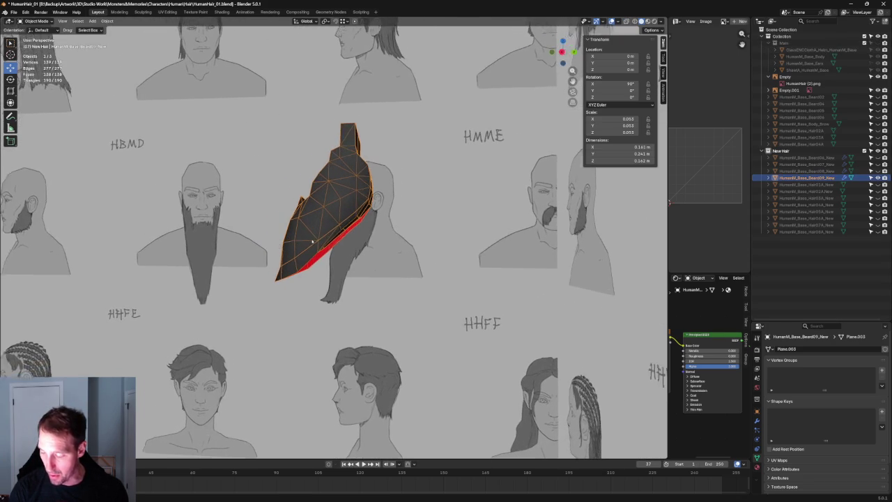
{"action": "scroll", "coordinate": [309, 258], "scroll_direction": "up", "scroll_amount": 2}
{"action": "scroll", "coordinate": [305, 274], "scroll_direction": "up", "scroll_amount": 2}
{"action": "middle_click_drag", "start_coordinate": [313, 264], "coordinate": [297, 268]}
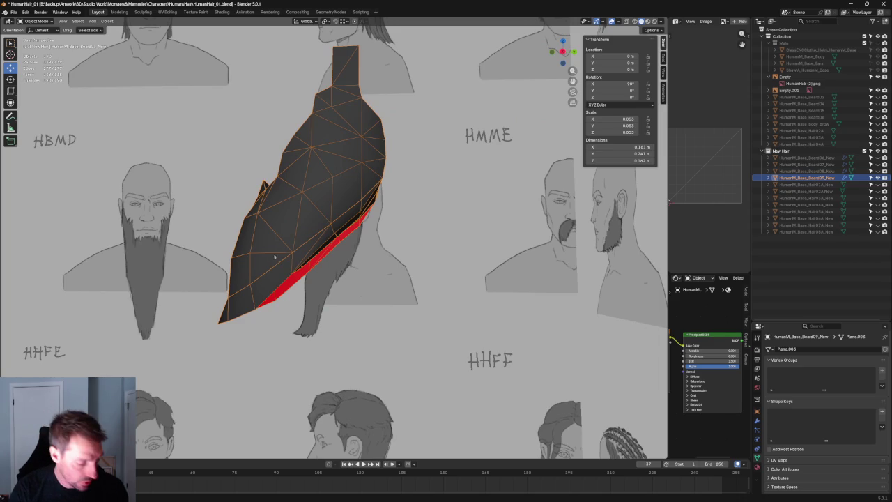
{"action": "key", "text": "Tab"}
{"action": "left_click_drag", "start_coordinate": [274, 265], "coordinate": [191, 338]}
{"action": "mouse_move", "coordinate": [308, 274]}
{"action": "middle_mouse_down"}
{"action": "mouse_move", "coordinate": [459, 294]}
{"action": "mouse_move", "coordinate": [379, 249]}
{"action": "mouse_move", "coordinate": [314, 183]}
{"action": "middle_mouse_up"}
{"action": "right_click", "coordinate": [314, 183]}
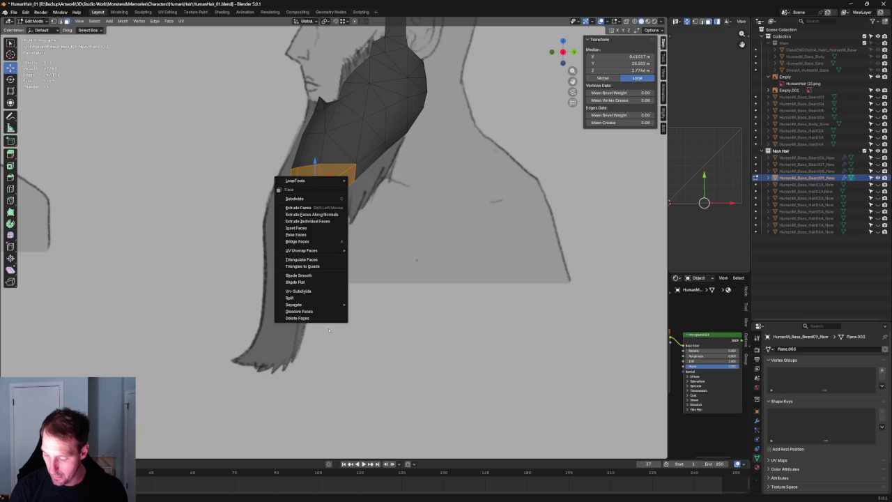
- Extrude the beard's bottom faces and move them down toward the sketch's tip
{"action": "left_click", "coordinate": [322, 298]}
{"action": "key", "text": "g"}
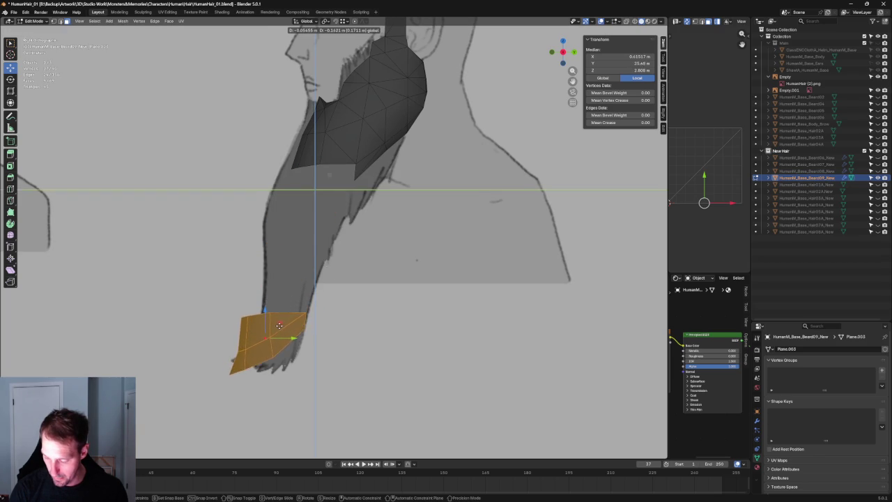
{"action": "left_click", "coordinate": [277, 336]}
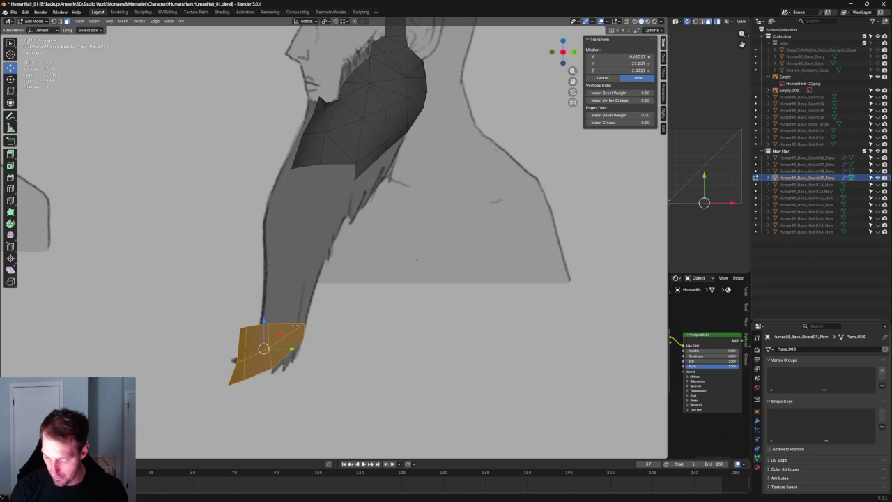
{"action": "scroll", "coordinate": [280, 258], "scroll_direction": "up", "scroll_amount": 3}
{"action": "scroll", "coordinate": [281, 257], "scroll_direction": "up", "scroll_amount": 1}
{"action": "key", "text": "alt+z"}
- Scale down the top edge of the new lower section
{"action": "mouse_move", "coordinate": [304, 225]}
{"action": "left_mouse_down"}
{"action": "mouse_move", "coordinate": [198, 281]}
{"action": "mouse_move", "coordinate": [276, 264]}
{"action": "mouse_move", "coordinate": [287, 242]}
{"action": "left_mouse_up"}
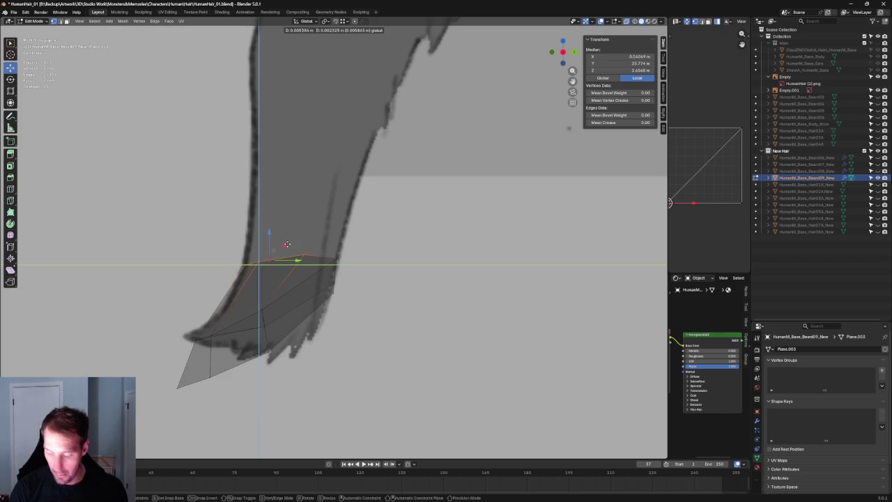
{"action": "key", "text": "shift+space"}
{"action": "key", "text": "s"}
{"action": "left_click_drag", "start_coordinate": [280, 241], "coordinate": [270, 242]}
{"action": "key", "text": "shift+space"}
{"action": "key", "text": "g"}
{"action": "left_click", "coordinate": [191, 307]}
- Move the tip faces up and right, and adjust one tip vertex's height along Z
{"action": "left_click_drag", "start_coordinate": [188, 289], "coordinate": [300, 383]}
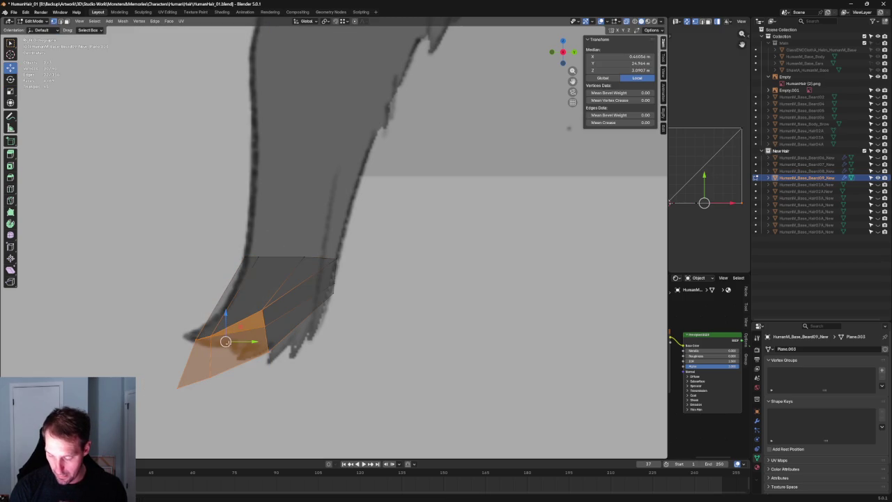
{"action": "left_click_drag", "start_coordinate": [226, 341], "coordinate": [251, 309]}
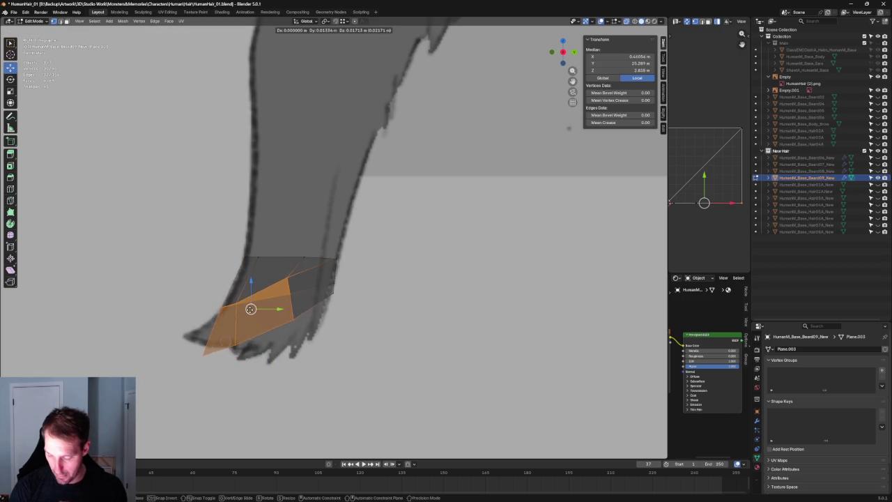
{"action": "left_click_drag", "start_coordinate": [251, 309], "coordinate": [255, 313]}
{"action": "left_click", "coordinate": [295, 308]}
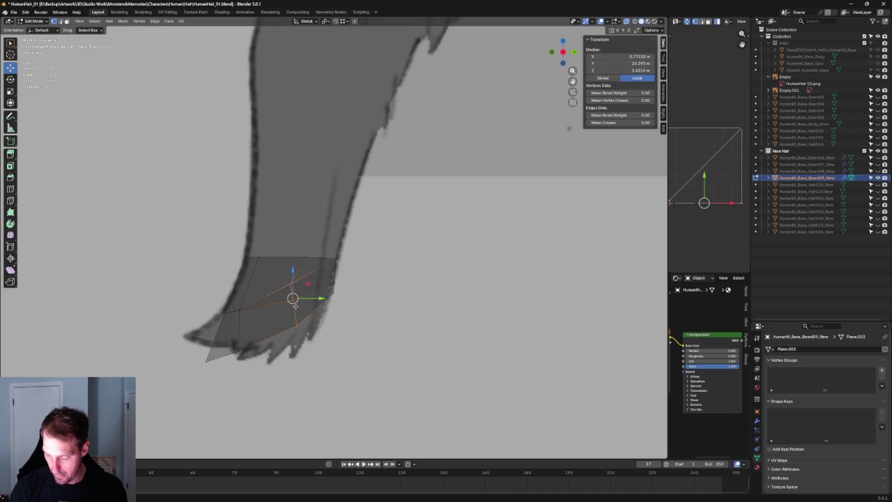
{"action": "key", "text": "g"}
{"action": "key", "text": "z"}
{"action": "left_click", "coordinate": [299, 304]}
- Reposition the left tip vertex and lower a right-edge vertex along Z
{"action": "left_click", "coordinate": [195, 338]}
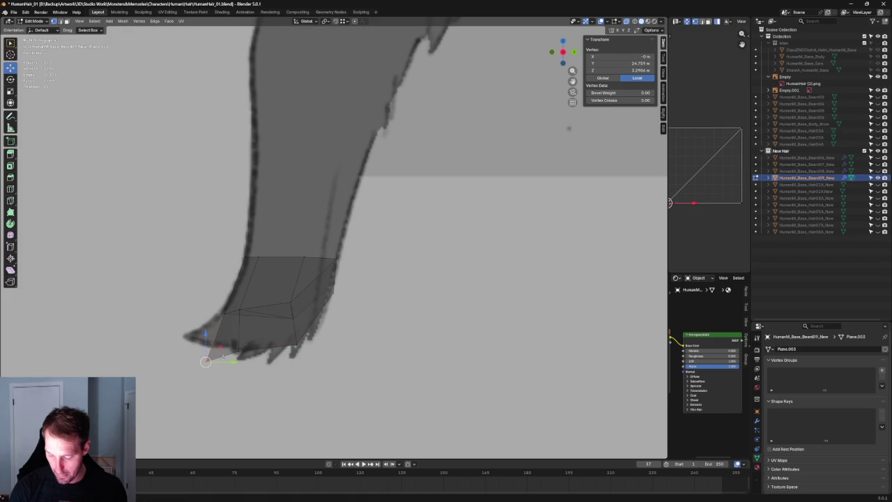
{"action": "key", "text": "g"}
{"action": "key", "text": "shift+x"}
{"action": "left_click", "coordinate": [207, 325]}
{"action": "left_click", "coordinate": [242, 326]}
{"action": "left_click", "coordinate": [239, 351]}
{"action": "left_click", "coordinate": [288, 355]}
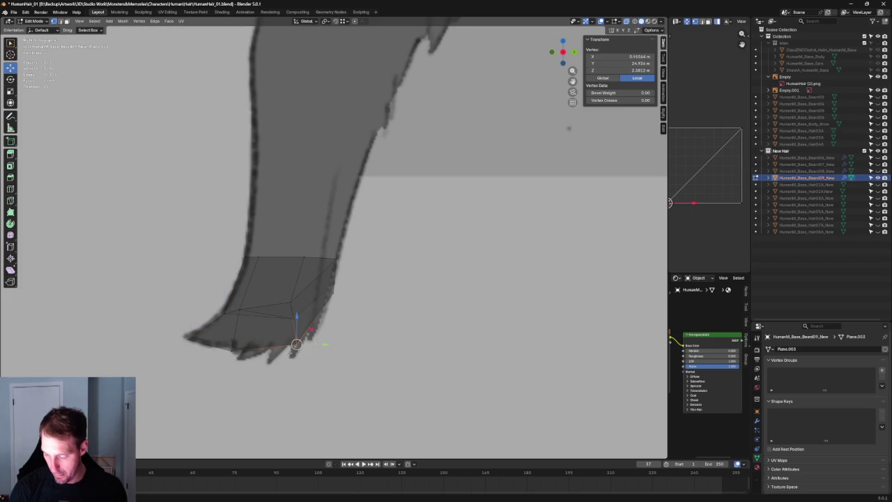
{"action": "key", "text": "g"}
{"action": "key", "text": "z"}
{"action": "left_click", "coordinate": [366, 243]}
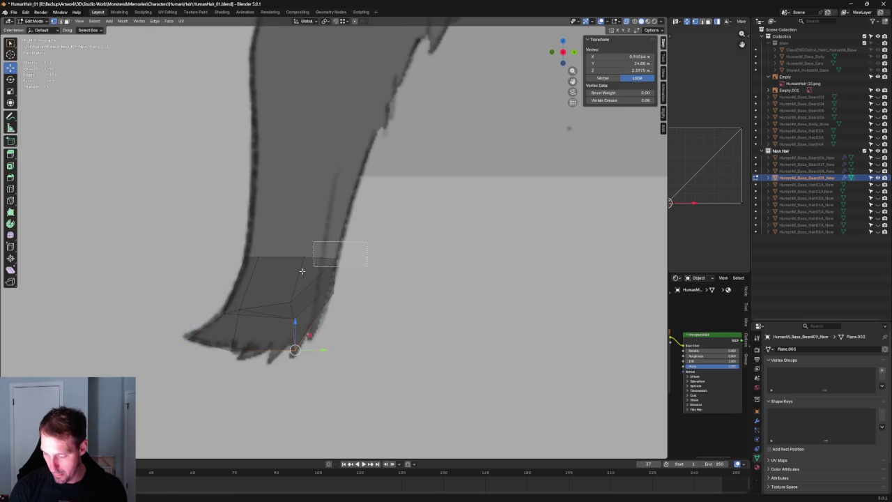
- Rotate the right-edge vertices and nudge nearby vertices to follow the sketch's tip
{"action": "left_click_drag", "start_coordinate": [313, 267], "coordinate": [317, 300]}
{"action": "key", "text": "r"}
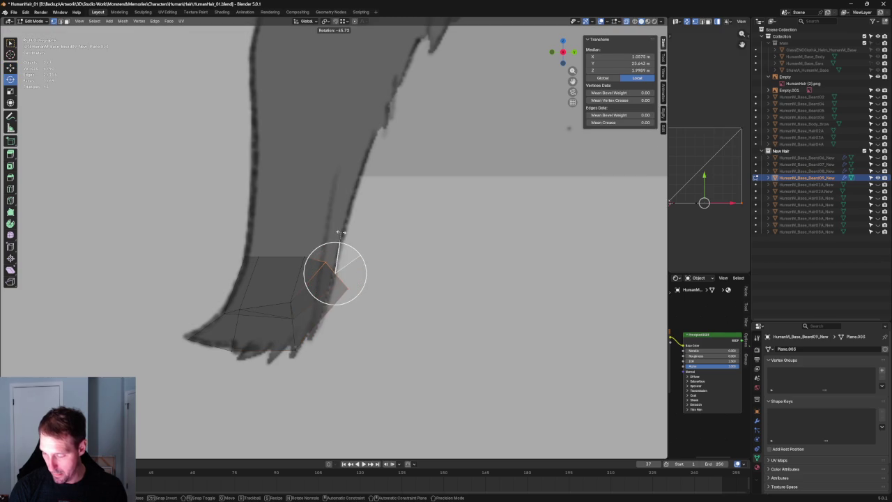
{"action": "left_click", "coordinate": [348, 243]}
{"action": "mouse_move", "coordinate": [314, 264]}
{"action": "left_mouse_down"}
{"action": "mouse_move", "coordinate": [306, 243]}
{"action": "mouse_move", "coordinate": [324, 301]}
{"action": "left_mouse_up"}
{"action": "left_click", "coordinate": [304, 259]}
{"action": "key", "text": "shift+space"}
{"action": "key", "text": "g"}
{"action": "left_click", "coordinate": [304, 244]}
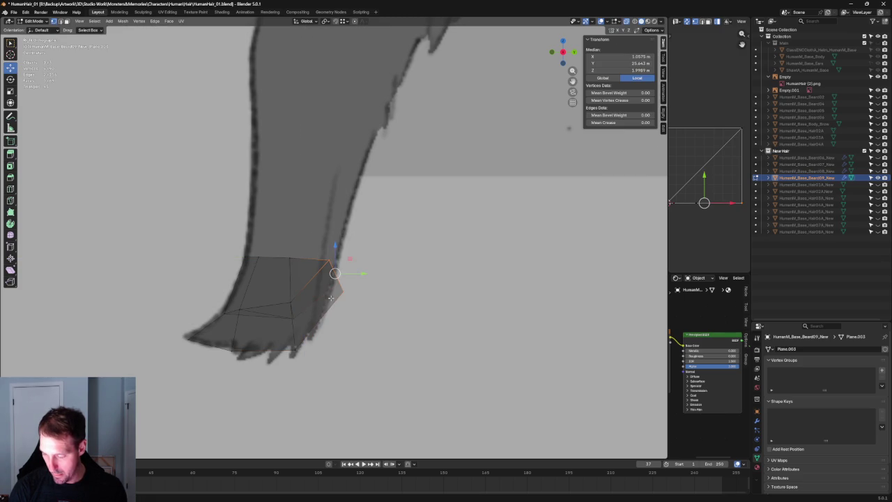
{"action": "left_click_drag", "start_coordinate": [351, 266], "coordinate": [337, 265]}
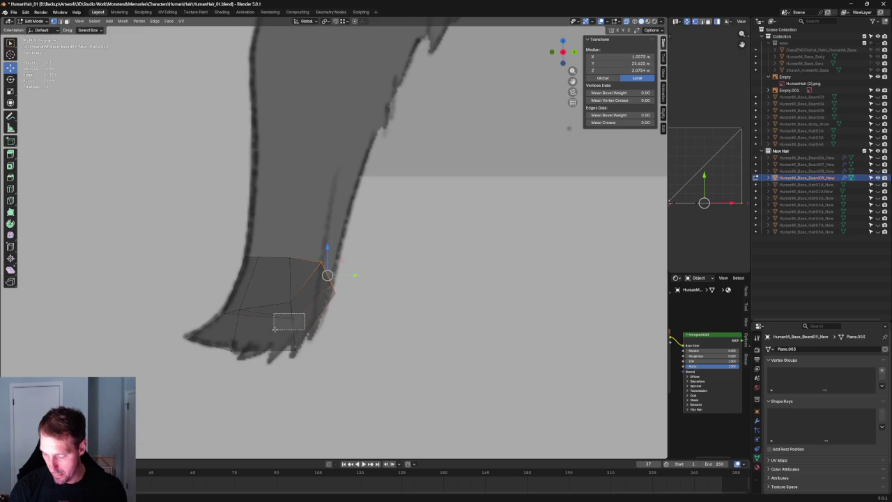
{"action": "left_click_drag", "start_coordinate": [274, 329], "coordinate": [274, 329]}
{"action": "left_click_drag", "start_coordinate": [293, 300], "coordinate": [302, 310]}
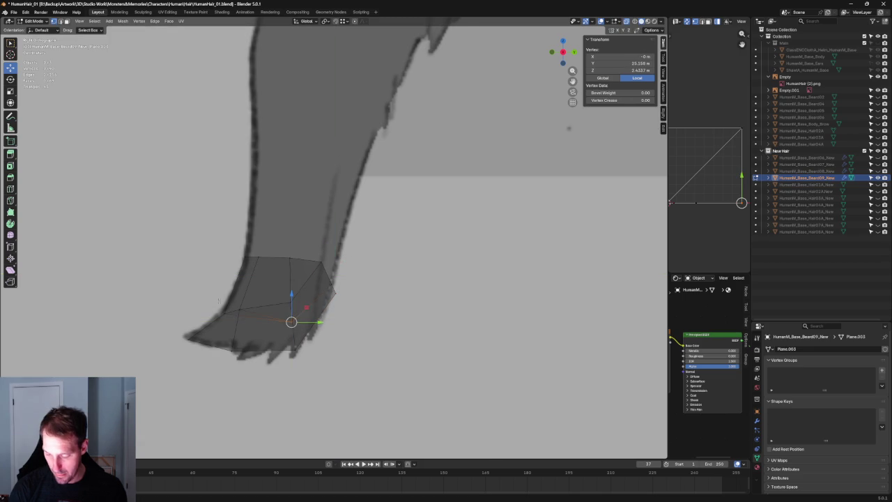
{"action": "key", "text": "alt+a"}
- Orbit back and snap the view to front view
{"action": "scroll", "coordinate": [225, 299], "scroll_direction": "down", "scroll_amount": 5}
{"action": "middle_click_drag", "start_coordinate": [225, 300], "coordinate": [356, 321]}
{"action": "key", "text": "grave"}
{"action": "left_click", "coordinate": [317, 296]}
{"action": "scroll", "coordinate": [352, 278], "scroll_direction": "up", "scroll_amount": 6}
- In X-ray, slide the right half of the tip section inward along X
{"action": "key", "text": "alt+z"}
{"action": "scroll", "coordinate": [353, 278], "scroll_direction": "up", "scroll_amount": 3}
{"action": "left_click_drag", "start_coordinate": [329, 214], "coordinate": [471, 378]}
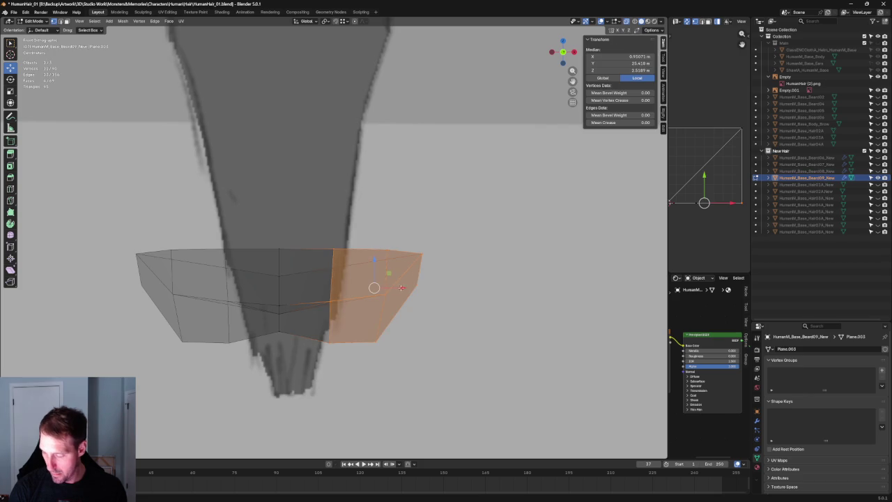
{"action": "key", "text": "g"}
{"action": "key", "text": "x"}
{"action": "left_click", "coordinate": [414, 225]}
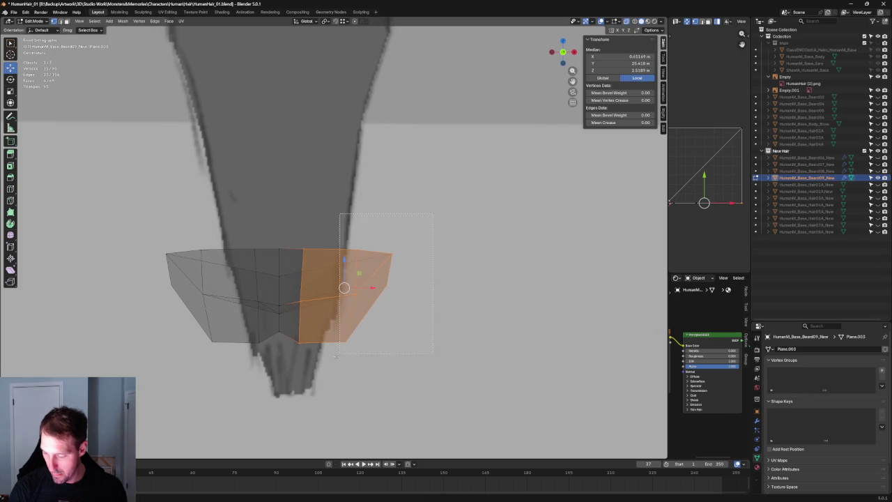
- Slide the rightmost vertices and edge vertices further inward along X
{"action": "left_click_drag", "start_coordinate": [339, 353], "coordinate": [341, 352]}
{"action": "key", "text": "g"}
{"action": "key", "text": "x"}
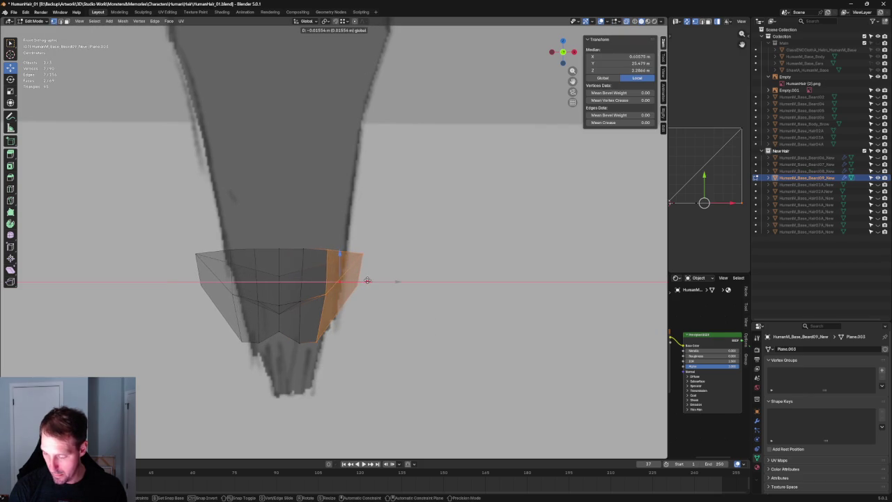
{"action": "left_click", "coordinate": [368, 280]}
{"action": "left_click_drag", "start_coordinate": [327, 236], "coordinate": [388, 265]}
{"action": "key", "text": "g"}
{"action": "key", "text": "x"}
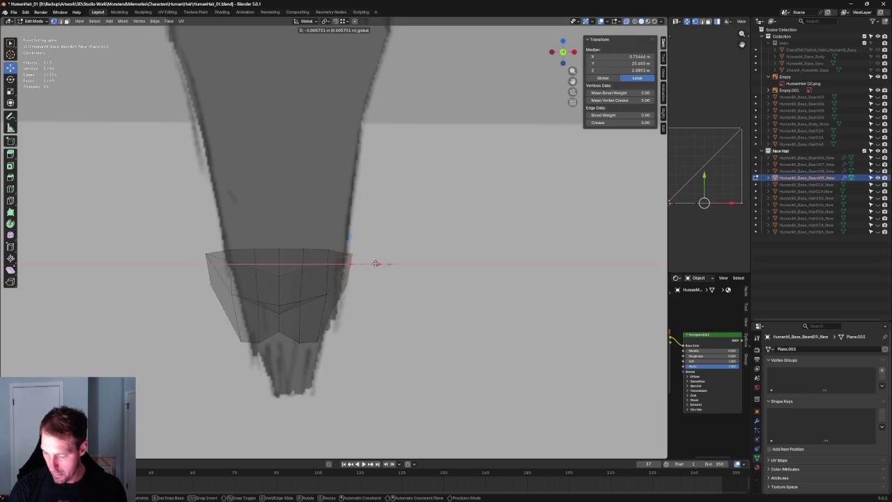
{"action": "left_click", "coordinate": [369, 265]}
{"action": "key", "text": "alt+a"}
- Adjust the heights of the lower-centre and bottom vertices along Z
{"action": "left_click", "coordinate": [280, 327]}
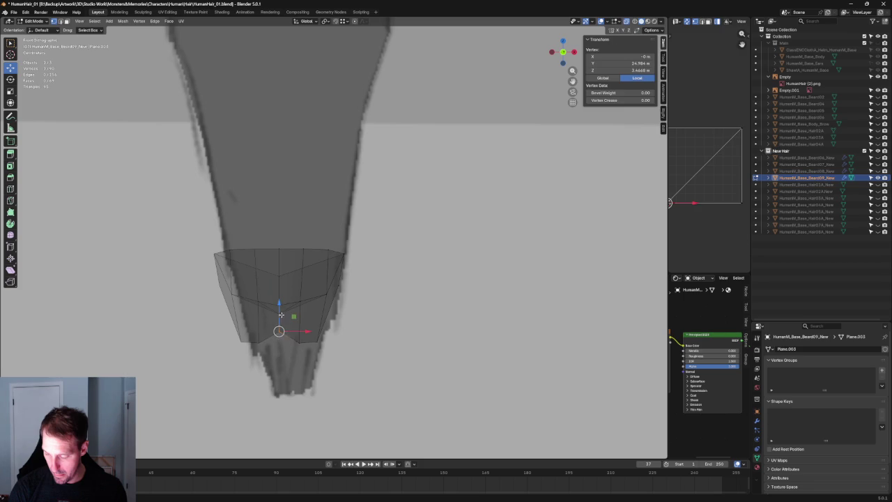
{"action": "key", "text": "g"}
{"action": "key", "text": "z"}
{"action": "left_click", "coordinate": [280, 323]}
{"action": "key", "text": "alt+a"}
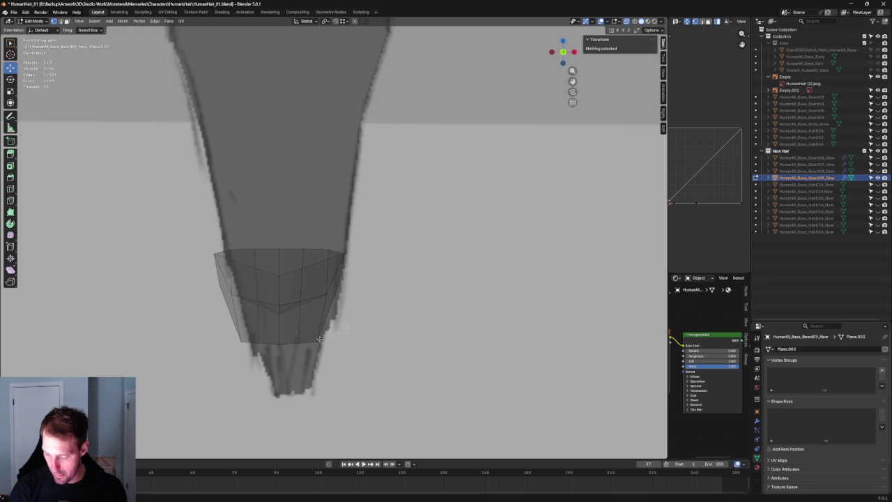
{"action": "left_click_drag", "start_coordinate": [307, 336], "coordinate": [262, 357]}
{"action": "key", "text": "g"}
{"action": "key", "text": "z"}
{"action": "key", "text": "Escape"}
{"action": "key", "text": "g"}
{"action": "key", "text": "z"}
{"action": "key", "text": "Escape"}
{"action": "key", "text": "alt+a"}
- Reposition two lower vertices to round off the bottom of the section
{"action": "left_click", "coordinate": [316, 341]}
{"action": "key", "text": "g"}
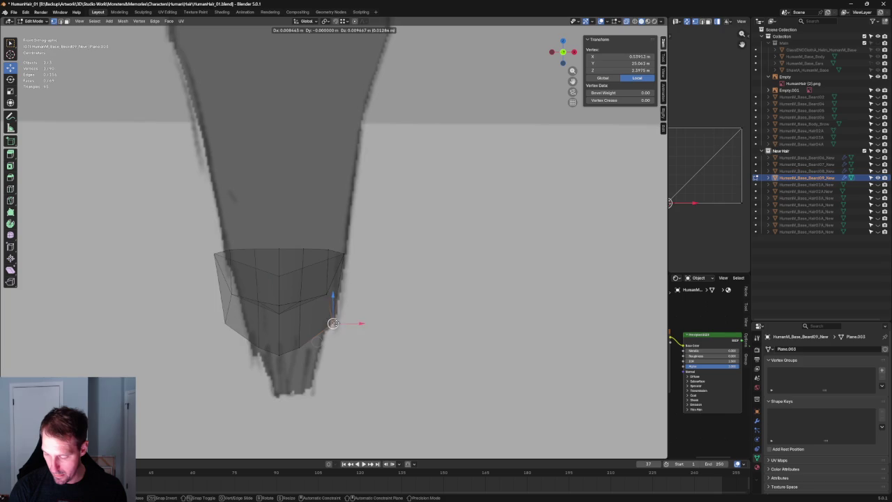
{"action": "left_click", "coordinate": [332, 319]}
{"action": "key", "text": "alt+a"}
{"action": "left_click", "coordinate": [306, 341]}
{"action": "key", "text": "g"}
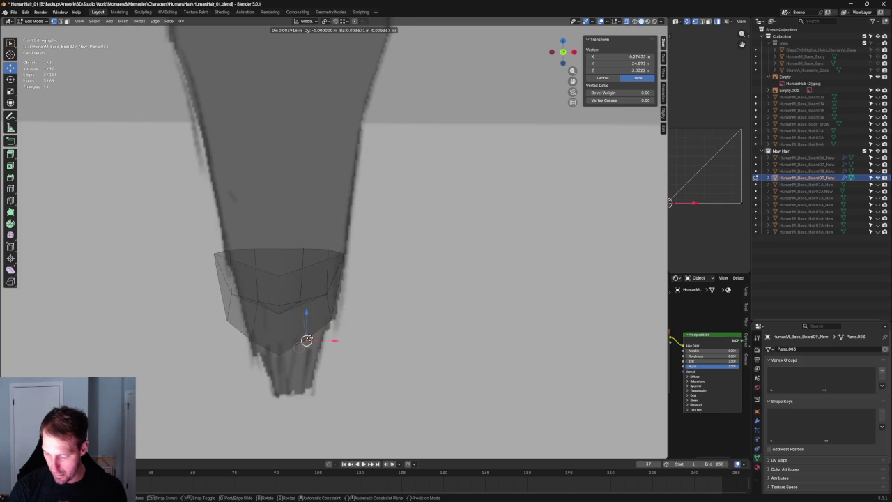
{"action": "left_click", "coordinate": [307, 339]}
{"action": "key", "text": "alt+a"}
- Pull the lowest tip vertex down into a sharp point
{"action": "scroll", "coordinate": [306, 339], "scroll_direction": "down", "scroll_amount": 5}
{"action": "mouse_move", "coordinate": [307, 339]}
{"action": "middle_mouse_down"}
{"action": "mouse_move", "coordinate": [352, 360]}
{"action": "mouse_move", "coordinate": [357, 325]}
{"action": "middle_mouse_up"}
{"action": "scroll", "coordinate": [487, 256], "scroll_direction": "up", "scroll_amount": 5}
{"action": "scroll", "coordinate": [300, 279], "scroll_direction": "up", "scroll_amount": 3}
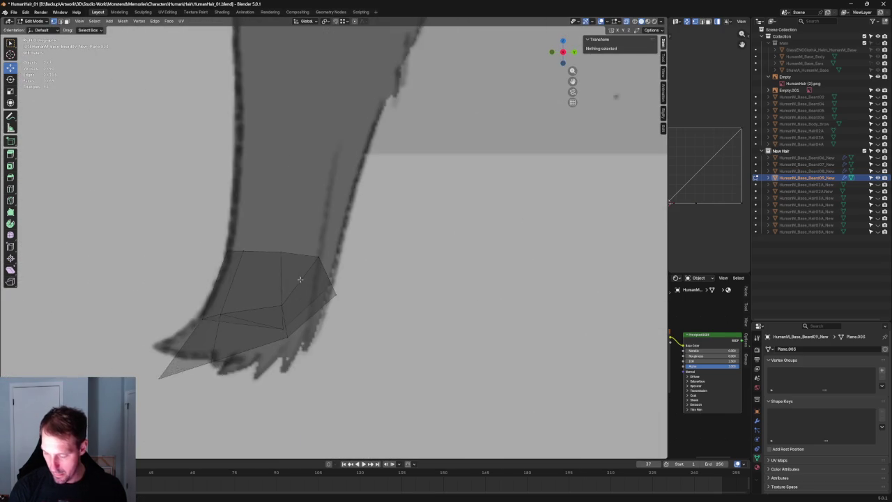
{"action": "middle_click_drag", "start_coordinate": [209, 362], "coordinate": [202, 376]}
{"action": "left_click", "coordinate": [186, 386]}
{"action": "left_click_drag", "start_coordinate": [207, 386], "coordinate": [203, 344]}
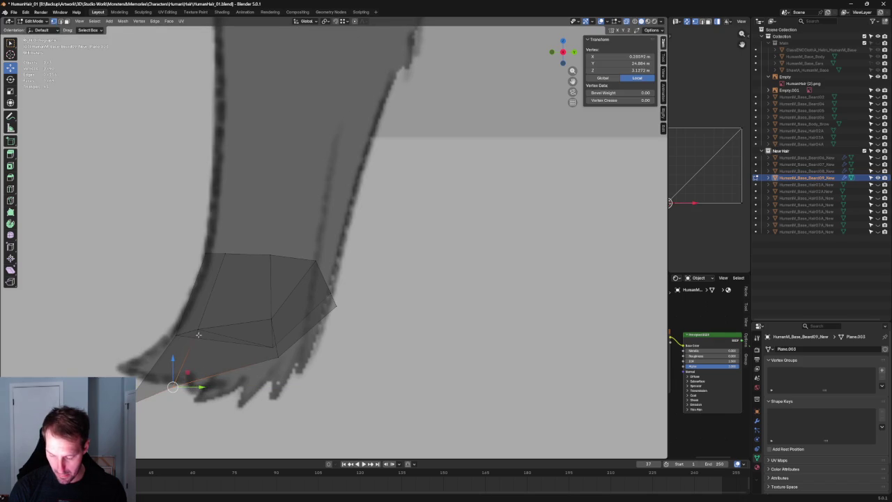
{"action": "key", "text": "g"}
{"action": "scroll", "coordinate": [248, 324], "scroll_direction": "down", "scroll_amount": 3}
{"action": "key", "text": "g"}
{"action": "left_click", "coordinate": [278, 322]}
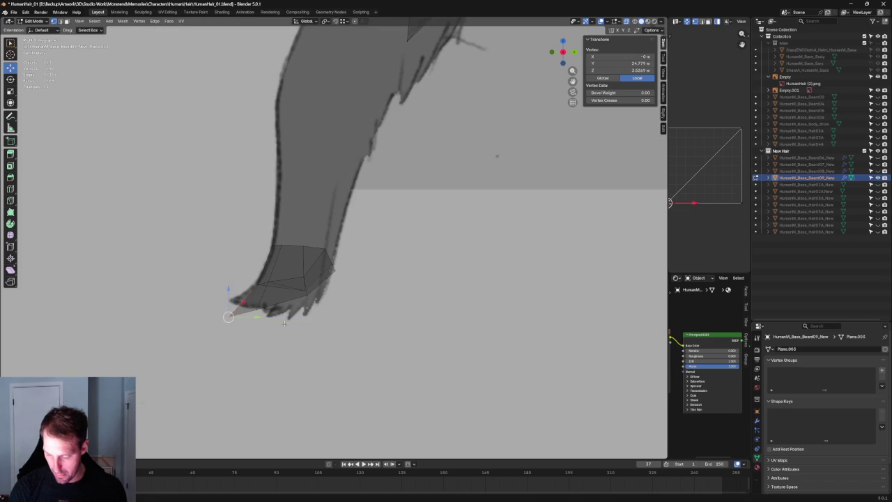
{"action": "scroll", "coordinate": [281, 319], "scroll_direction": "up", "scroll_amount": 2}
{"action": "key", "text": "g"}
{"action": "key", "text": "Return"}
{"action": "key", "text": "alt+a"}
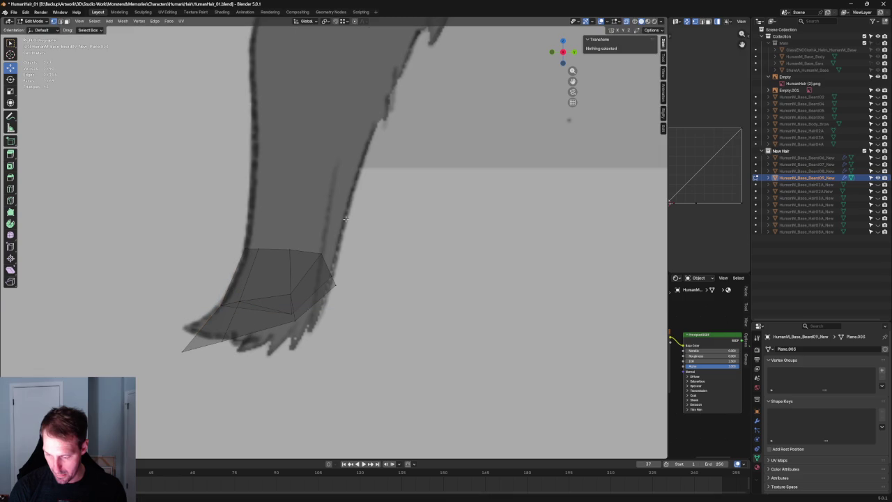
- Flatten the tip piece's top ring along Z and tilt it to follow the sketch
{"action": "left_click", "coordinate": [303, 250], "text": "alt"}
{"action": "key", "text": "s"}
{"action": "key", "text": "z"}
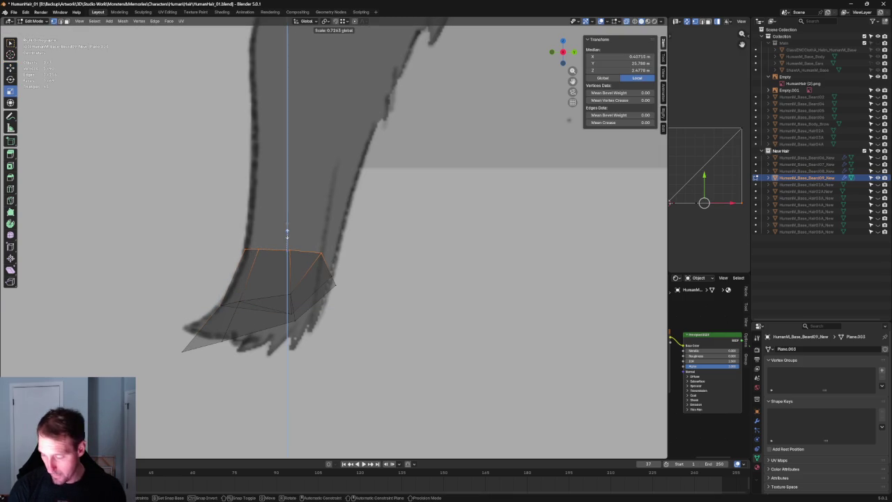
{"action": "key", "text": "Return"}
{"action": "key", "text": "c"}
{"action": "key", "text": "Escape"}
{"action": "key", "text": "alt+a"}
{"action": "left_click_drag", "start_coordinate": [348, 211], "coordinate": [234, 271]}
{"action": "key", "text": "shift+space"}
{"action": "key", "text": "r"}
{"action": "left_click_drag", "start_coordinate": [311, 253], "coordinate": [308, 243]}
- Check the tip from the front and slide one rim vertex sideways
{"action": "scroll", "coordinate": [309, 248], "scroll_direction": "down", "scroll_amount": 4}
{"action": "scroll", "coordinate": [372, 244], "scroll_direction": "up", "scroll_amount": 4}
{"action": "middle_click_drag", "start_coordinate": [373, 243], "coordinate": [388, 302]}
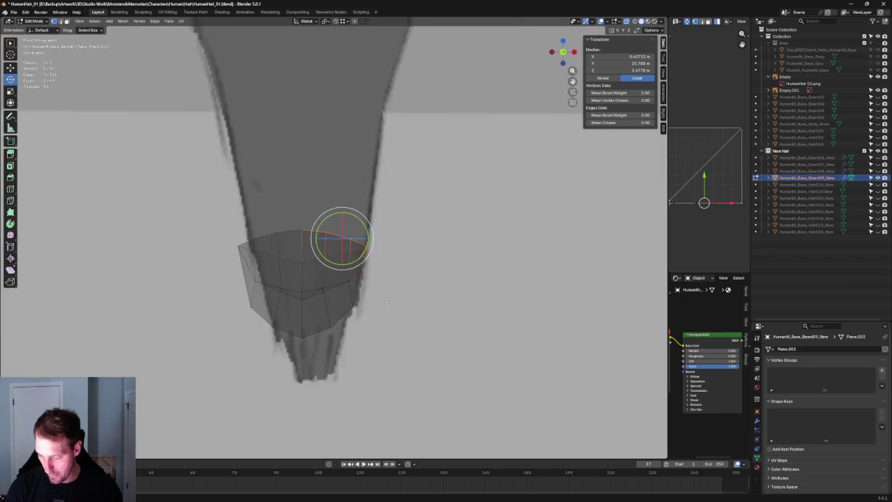
{"action": "scroll", "coordinate": [388, 302], "scroll_direction": "down", "scroll_amount": 4}
{"action": "scroll", "coordinate": [388, 301], "scroll_direction": "up", "scroll_amount": 4}
{"action": "key", "text": "alt+a"}
{"action": "key", "text": "alt+z"}
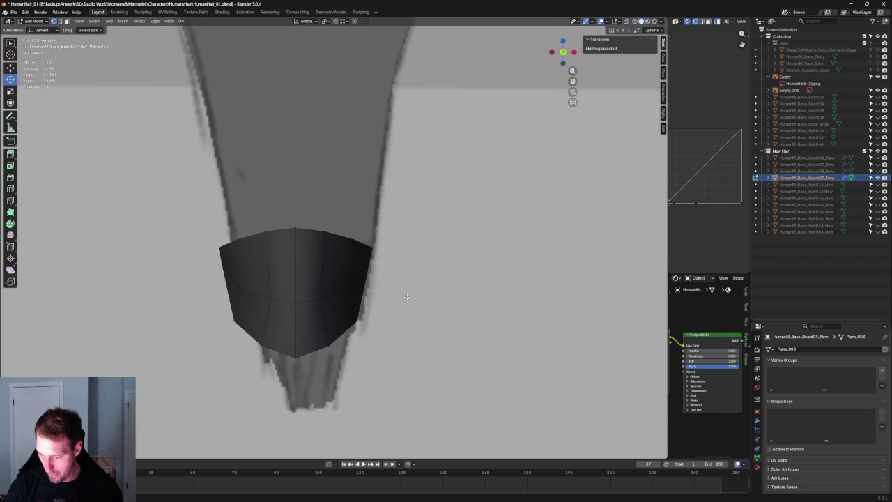
{"action": "key", "text": "alt+z"}
{"action": "left_click", "coordinate": [358, 318]}
{"action": "key", "text": "shift+space"}
{"action": "key", "text": "g"}
{"action": "mouse_move", "coordinate": [375, 320]}
{"action": "left_mouse_down"}
{"action": "mouse_move", "coordinate": [351, 320]}
{"action": "mouse_move", "coordinate": [361, 290]}
{"action": "mouse_move", "coordinate": [319, 333]}
{"action": "mouse_move", "coordinate": [346, 329]}
{"action": "left_mouse_up"}
{"action": "key", "text": "alt+z"}
- Nudge the beard tip's vertices upward and along the depth axis to match the sketch
{"action": "scroll", "coordinate": [342, 279], "scroll_direction": "down", "scroll_amount": 3}
{"action": "scroll", "coordinate": [341, 279], "scroll_direction": "up", "scroll_amount": 3}
{"action": "middle_click_drag", "start_coordinate": [346, 329], "coordinate": [270, 343]}
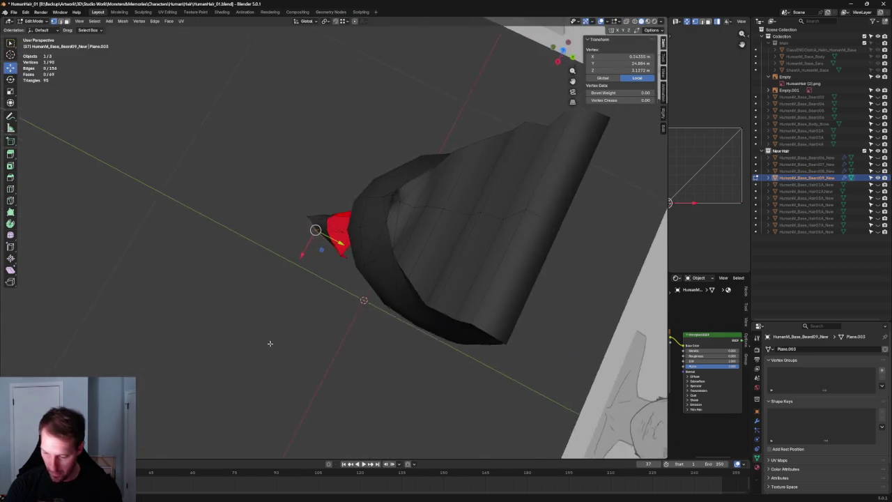
{"action": "scroll", "coordinate": [270, 343], "scroll_direction": "up", "scroll_amount": 3}
{"action": "left_click_drag", "start_coordinate": [314, 230], "coordinate": [304, 230]}
{"action": "middle_click_drag", "start_coordinate": [334, 221], "coordinate": [259, 308]}
{"action": "left_click", "coordinate": [285, 296]}
{"action": "left_click_drag", "start_coordinate": [290, 266], "coordinate": [289, 262]}
{"action": "left_click_drag", "start_coordinate": [307, 293], "coordinate": [327, 274]}
{"action": "left_click", "coordinate": [320, 230]}
{"action": "key", "text": "g"}
{"action": "key", "text": "y"}
- Fill a long face bridging the upper beard's bottom edge down to the tip piece
{"action": "scroll", "coordinate": [320, 216], "scroll_direction": "down", "scroll_amount": 3}
{"action": "scroll", "coordinate": [320, 209], "scroll_direction": "down", "scroll_amount": 2}
{"action": "middle_click_drag", "start_coordinate": [321, 208], "coordinate": [361, 162]}
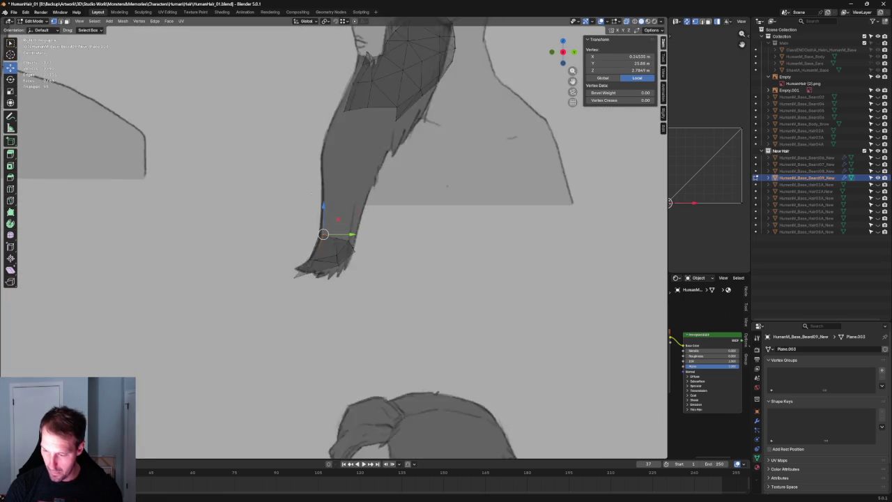
{"action": "left_click", "coordinate": [340, 107], "text": "alt"}
{"action": "middle_click_drag", "start_coordinate": [340, 106], "coordinate": [353, 181]}
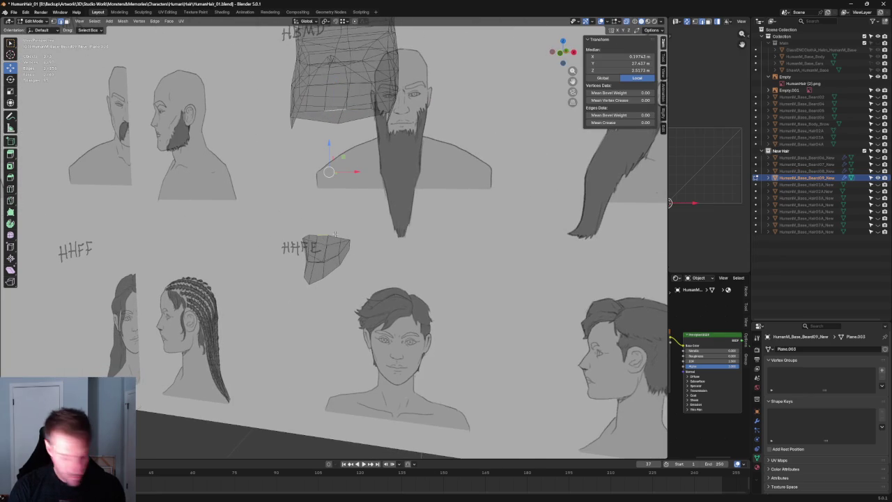
{"action": "key", "text": "f"}
{"action": "left_click", "coordinate": [438, 239]}
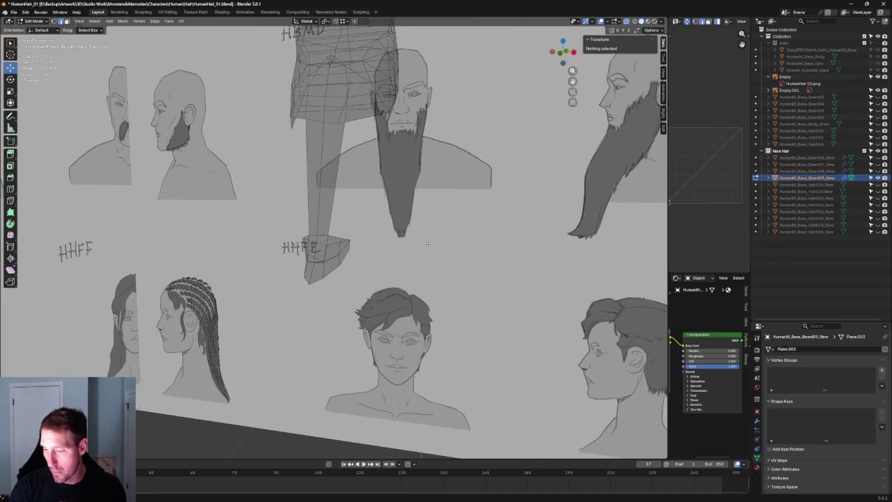
- Raise the new strip's upper corner vertex up toward the jaw in two moves
{"action": "scroll", "coordinate": [348, 234], "scroll_direction": "up", "scroll_amount": 6}
{"action": "left_click", "coordinate": [305, 236]}
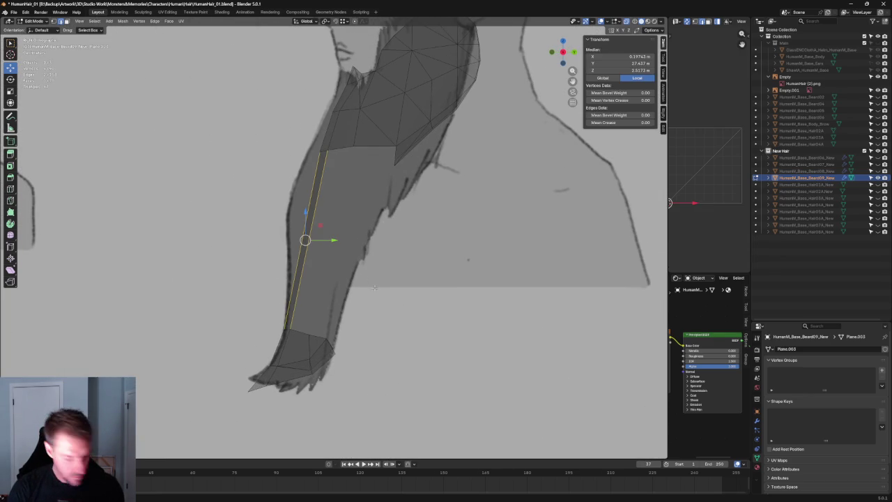
{"action": "left_click", "coordinate": [298, 221], "text": "shift"}
{"action": "left_click", "coordinate": [305, 240]}
{"action": "left_click", "coordinate": [305, 240]}
{"action": "left_click", "coordinate": [305, 240]}
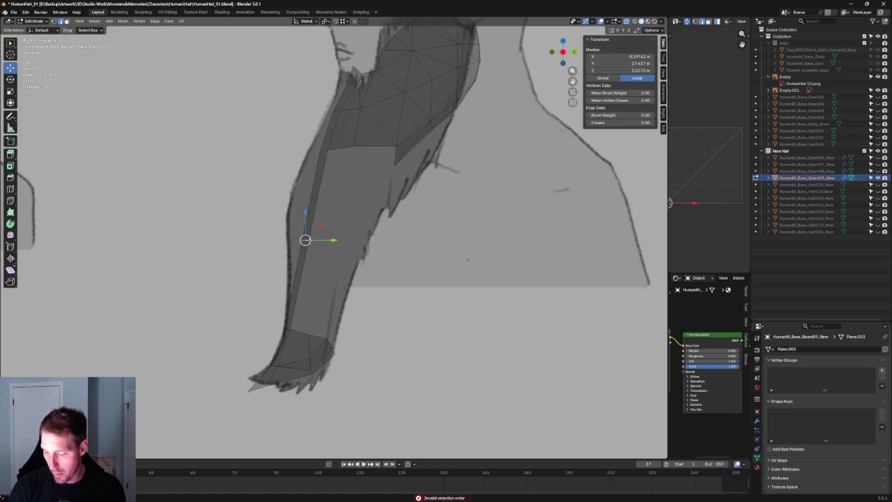
{"action": "key", "text": "g"}
{"action": "left_click", "coordinate": [302, 203]}
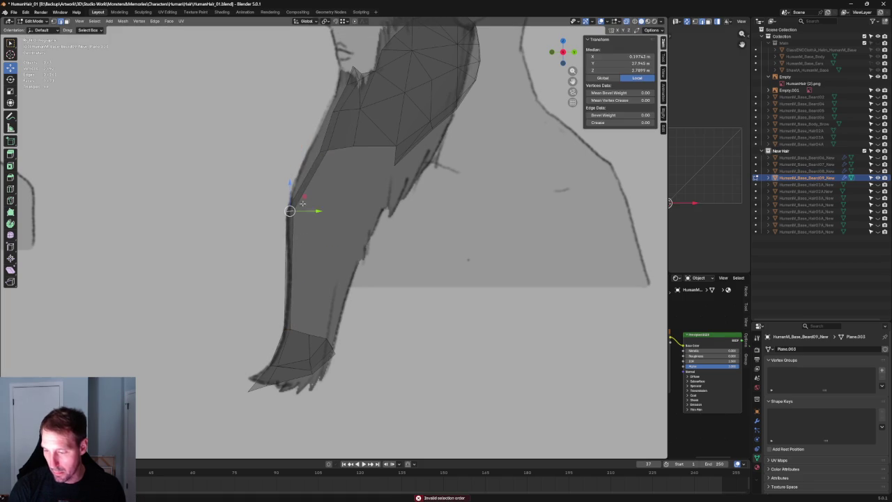
{"action": "key", "text": "g"}
{"action": "left_click", "coordinate": [310, 161]}
- Shift that vertex along the Y depth axis, then return to the front view
{"action": "middle_click_drag", "start_coordinate": [310, 160], "coordinate": [301, 238], "text": "shift"}
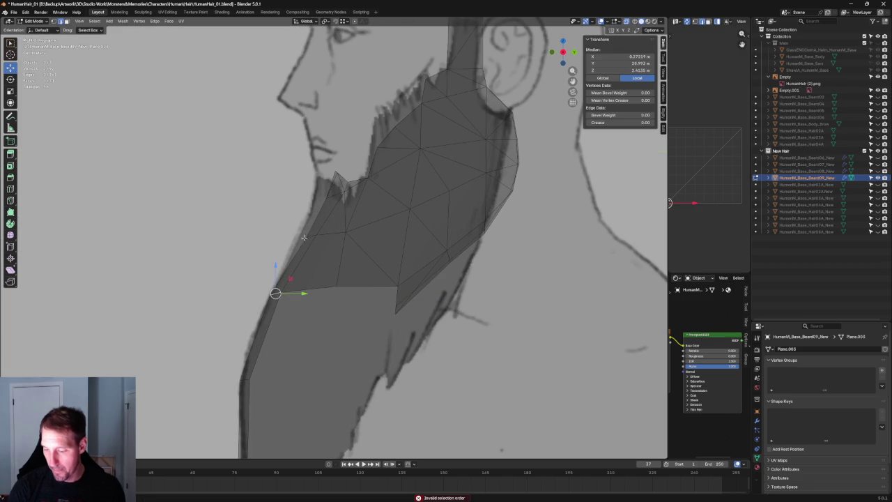
{"action": "key", "text": "g"}
{"action": "key", "text": "y"}
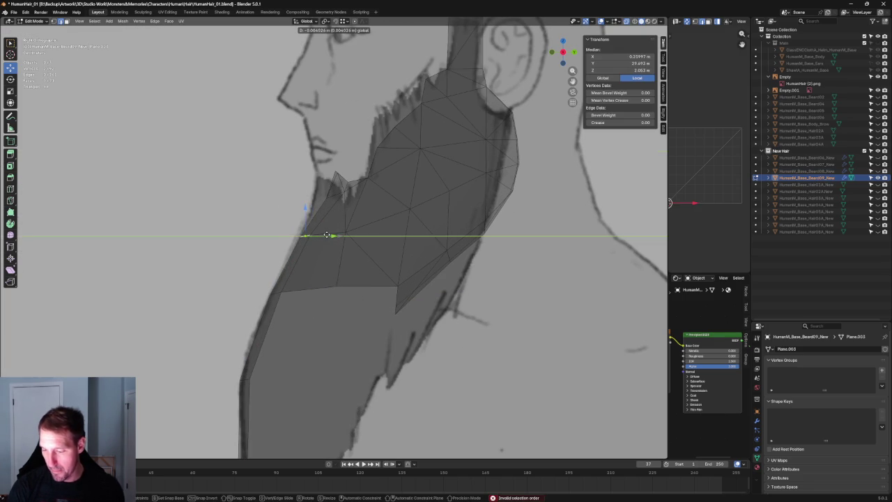
{"action": "left_click", "coordinate": [327, 235]}
{"action": "scroll", "coordinate": [327, 235], "scroll_direction": "down", "scroll_amount": 3}
{"action": "scroll", "coordinate": [360, 266], "scroll_direction": "down", "scroll_amount": 4}
{"action": "key", "text": "KP_1"}
{"action": "scroll", "coordinate": [354, 289], "scroll_direction": "up", "scroll_amount": 5}
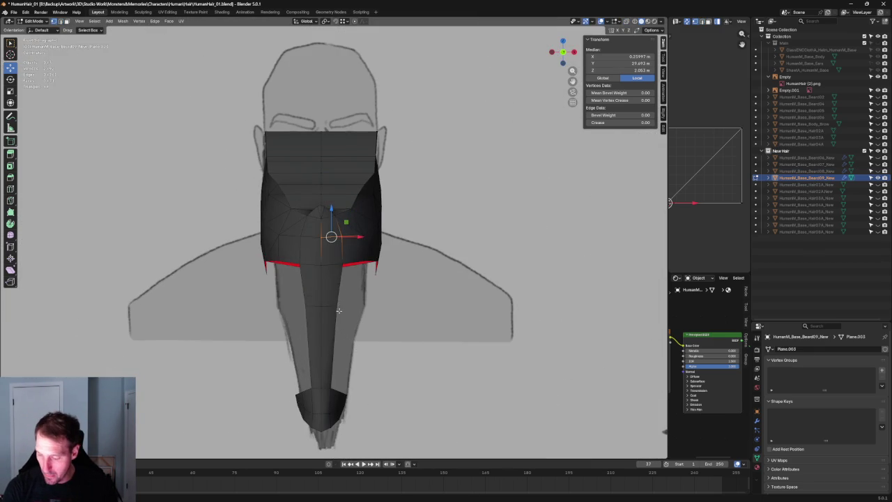
- Move a vertex on the long beard strand sideways along the X axis
{"action": "left_click", "coordinate": [340, 305]}
{"action": "key", "text": "g"}
{"action": "key", "text": "x"}
{"action": "left_click", "coordinate": [356, 307]}
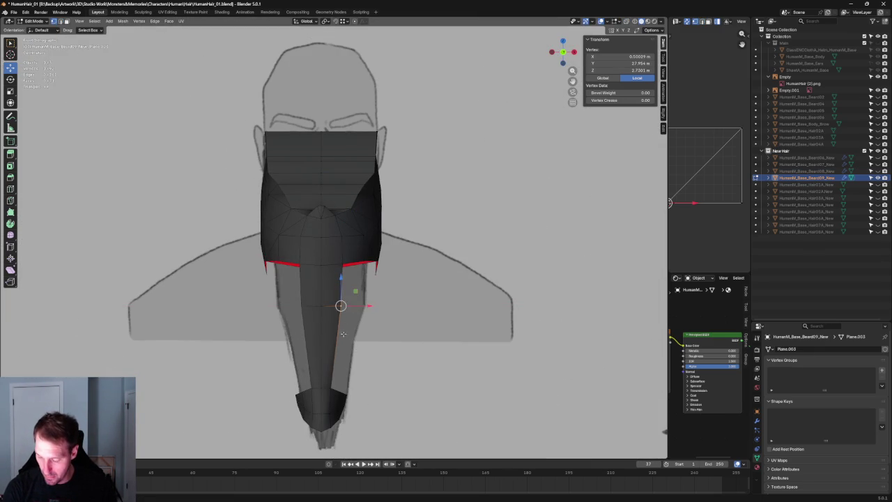
{"action": "scroll", "coordinate": [355, 310], "scroll_direction": "up", "scroll_amount": 4}
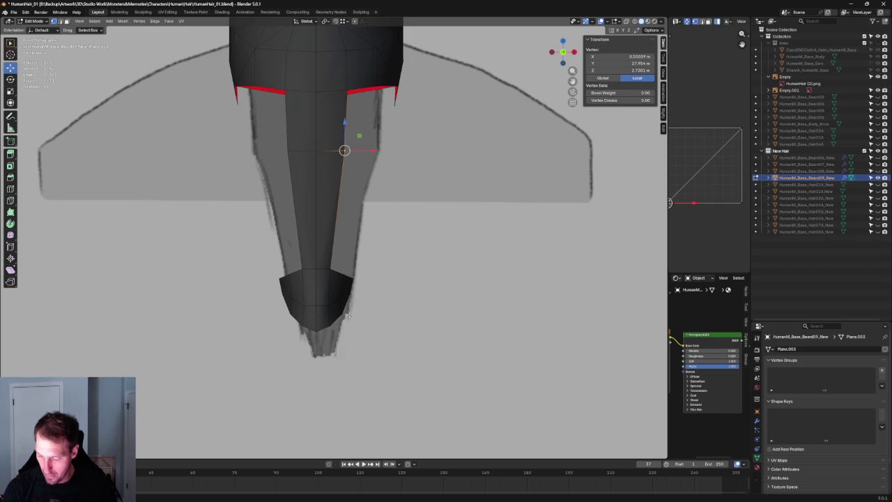
{"action": "mouse_move", "coordinate": [355, 302]}
{"action": "middle_mouse_down"}
{"action": "mouse_move", "coordinate": [255, 309]}
{"action": "mouse_move", "coordinate": [362, 251]}
{"action": "middle_mouse_up"}
{"action": "scroll", "coordinate": [384, 247], "scroll_direction": "up", "scroll_amount": 5}
{"action": "scroll", "coordinate": [381, 260], "scroll_direction": "up", "scroll_amount": 2}
- Select the tip piece's left edge and try a Y-axis move, then cancel it
{"action": "key", "text": "2"}
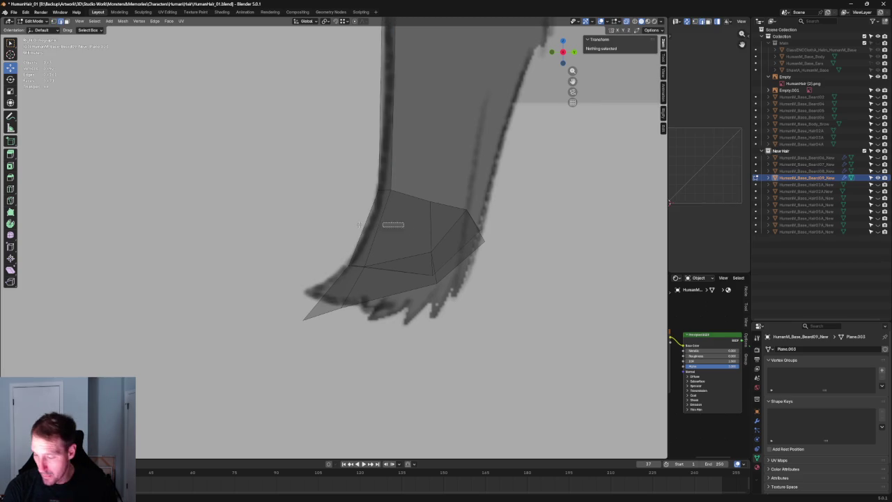
{"action": "left_click", "coordinate": [377, 235]}
{"action": "key", "text": "3"}
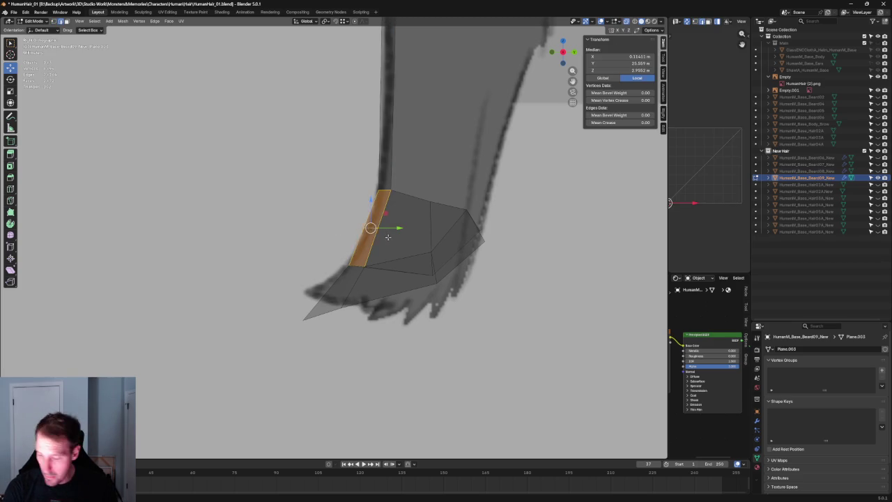
{"action": "key", "text": "ctrl+z"}
{"action": "key", "text": "g"}
{"action": "key", "text": "y"}
{"action": "key", "text": "Escape"}
{"action": "scroll", "coordinate": [396, 228], "scroll_direction": "down", "scroll_amount": 4}
{"action": "mouse_move", "coordinate": [397, 229]}
{"action": "middle_mouse_down"}
{"action": "mouse_move", "coordinate": [366, 271]}
{"action": "mouse_move", "coordinate": [439, 267]}
{"action": "middle_mouse_up"}
{"action": "scroll", "coordinate": [367, 270], "scroll_direction": "up", "scroll_amount": 4}
- Join two vertices on the beard tip with a new edge via Connect Vertex Path
{"action": "left_click", "coordinate": [415, 236]}
{"action": "left_click", "coordinate": [432, 254], "text": "shift"}
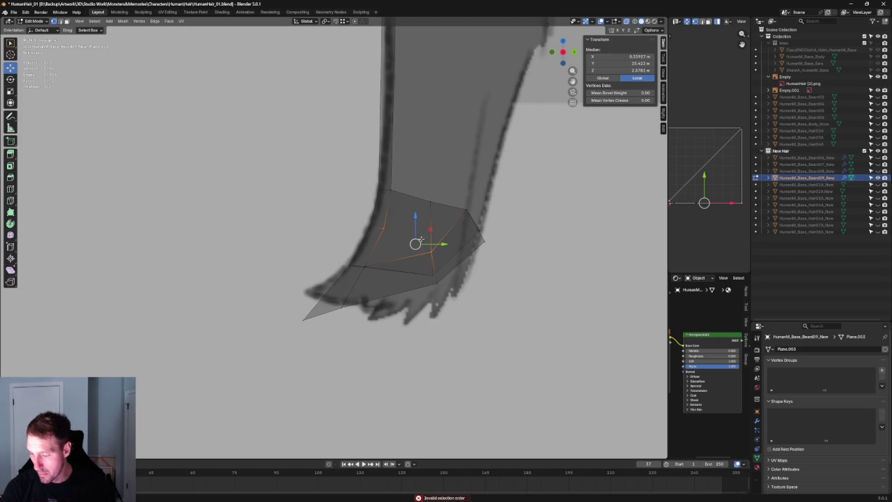
{"action": "right_click", "coordinate": [415, 245]}
{"action": "key", "text": "Escape"}
{"action": "key", "text": "Escape"}
{"action": "right_click", "coordinate": [421, 230]}
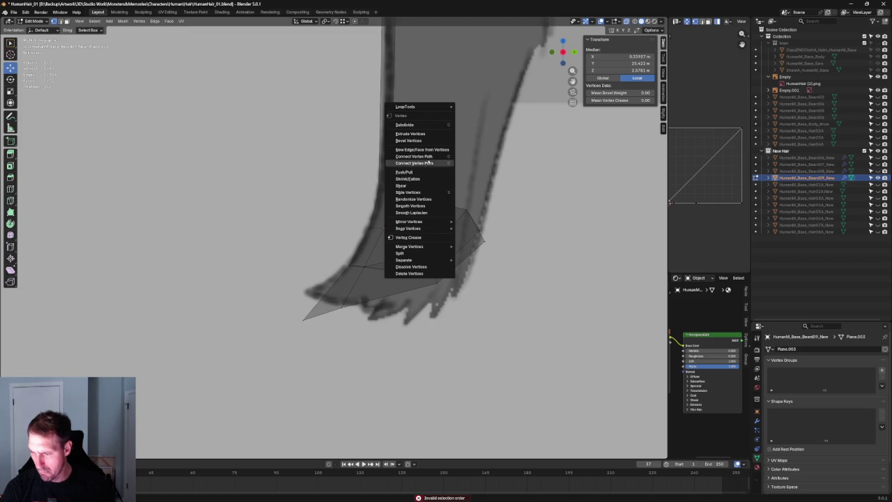
{"action": "key", "text": "Escape"}
{"action": "left_click", "coordinate": [416, 255]}
{"action": "left_click", "coordinate": [430, 252]}
{"action": "scroll", "coordinate": [441, 251], "scroll_direction": "up", "scroll_amount": 4}
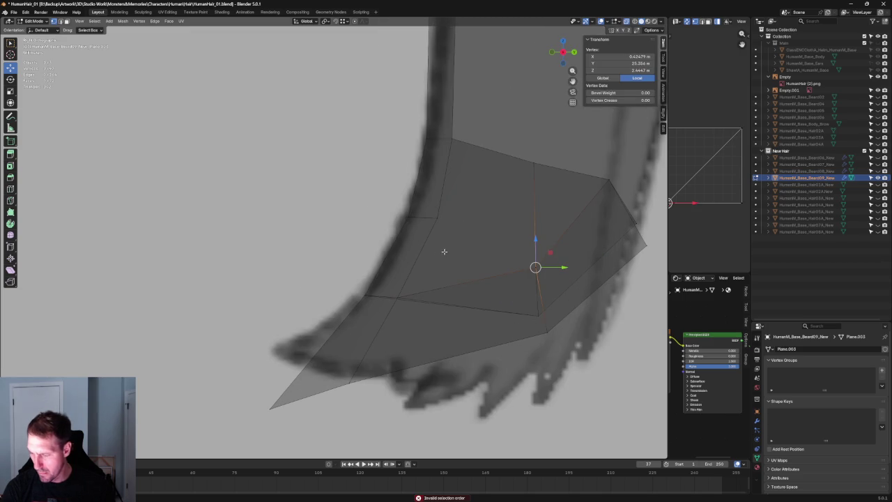
{"action": "left_click", "coordinate": [438, 220], "text": "shift"}
{"action": "right_click", "coordinate": [440, 221]}
{"action": "left_click", "coordinate": [443, 223]}
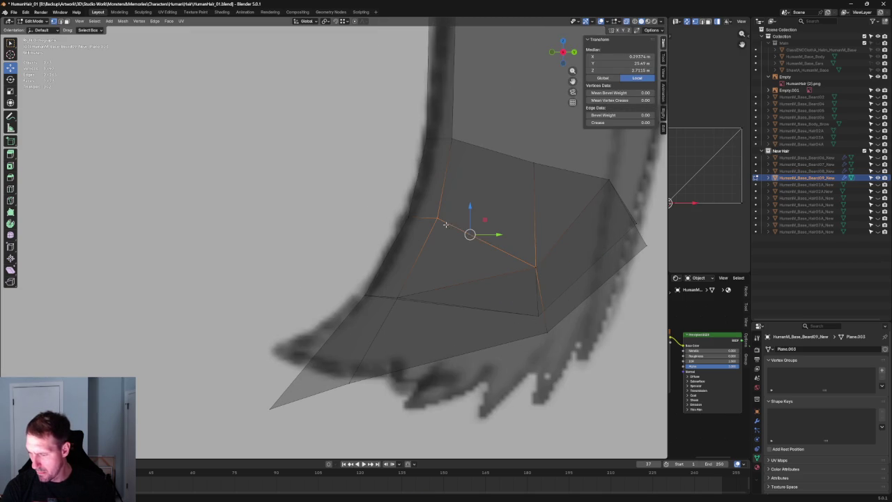
- Turn off X-ray and orbit around to inspect the refitted beard tip
{"action": "key", "text": "alt+z"}
{"action": "key", "text": "alt+a"}
{"action": "scroll", "coordinate": [478, 263], "scroll_direction": "down", "scroll_amount": 5}
{"action": "mouse_move", "coordinate": [478, 263]}
{"action": "middle_mouse_down"}
{"action": "mouse_move", "coordinate": [374, 275]}
{"action": "mouse_move", "coordinate": [354, 325]}
{"action": "mouse_move", "coordinate": [390, 307]}
{"action": "mouse_move", "coordinate": [376, 300]}
{"action": "mouse_move", "coordinate": [367, 313]}
{"action": "middle_mouse_up"}
{"action": "scroll", "coordinate": [367, 313], "scroll_direction": "up", "scroll_amount": 5}
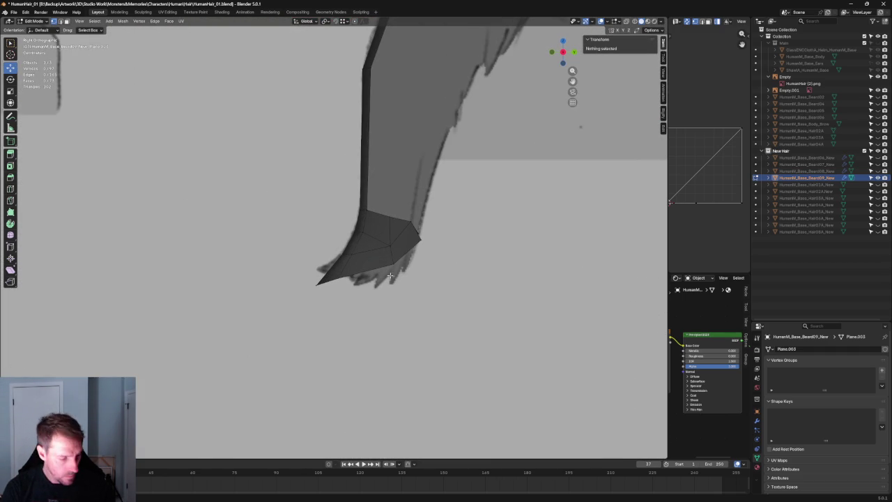
{"action": "left_click_drag", "start_coordinate": [339, 280], "coordinate": [338, 279]}
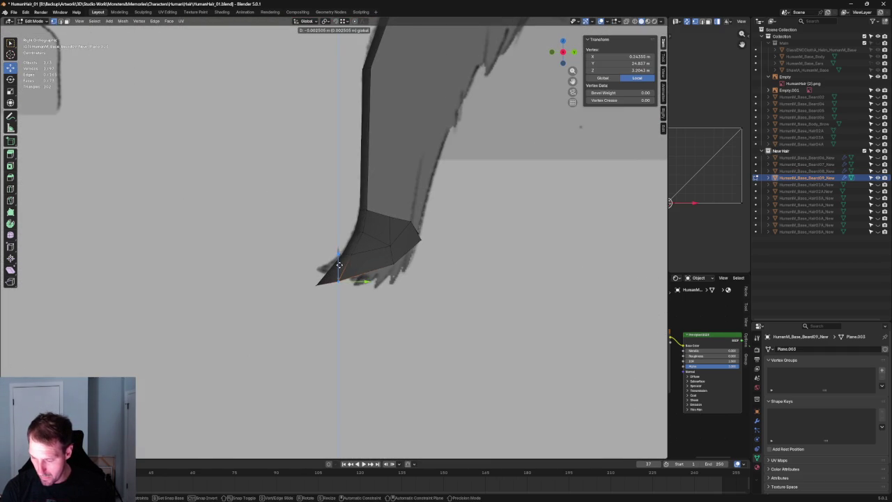
{"action": "left_click", "coordinate": [379, 289]}
{"action": "scroll", "coordinate": [379, 289], "scroll_direction": "down", "scroll_amount": 5}
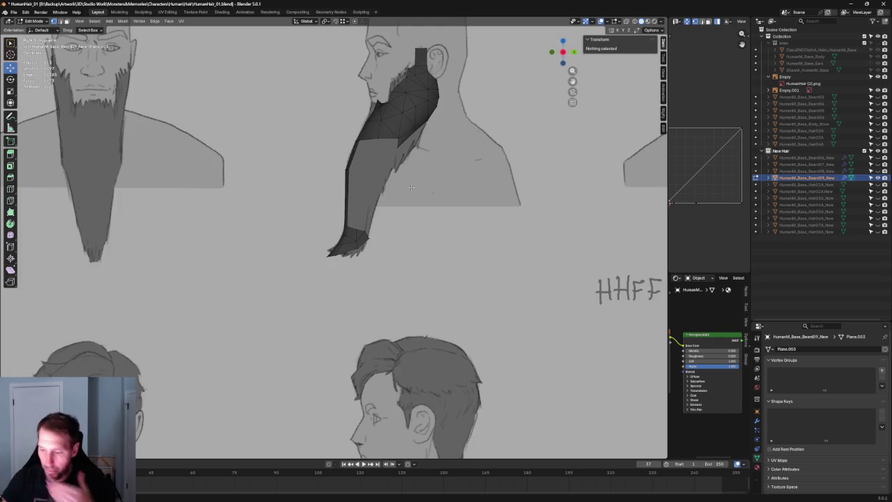
- With X-ray on, push two front beard vertices along Y toward the body
{"action": "left_click", "coordinate": [385, 135]}
{"action": "left_click", "coordinate": [361, 229], "text": "shift"}
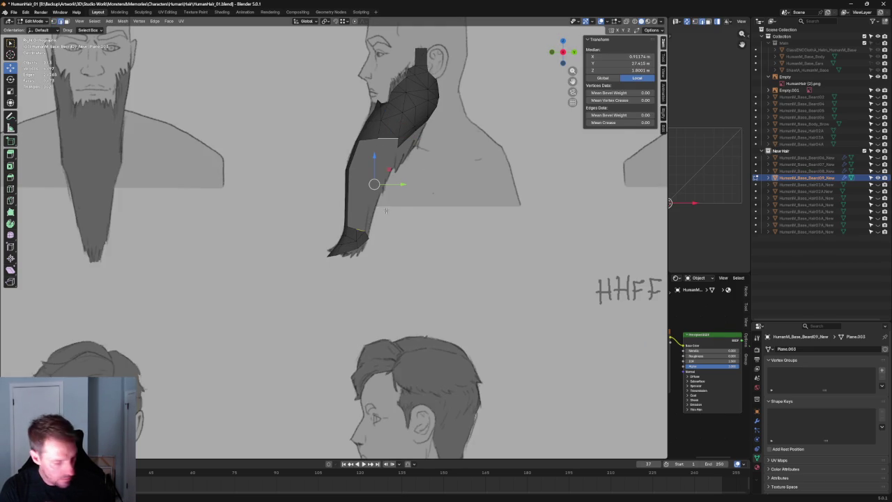
{"action": "scroll", "coordinate": [429, 217], "scroll_direction": "down", "scroll_amount": 3}
{"action": "key", "text": "alt+z"}
{"action": "scroll", "coordinate": [279, 278], "scroll_direction": "up", "scroll_amount": 5}
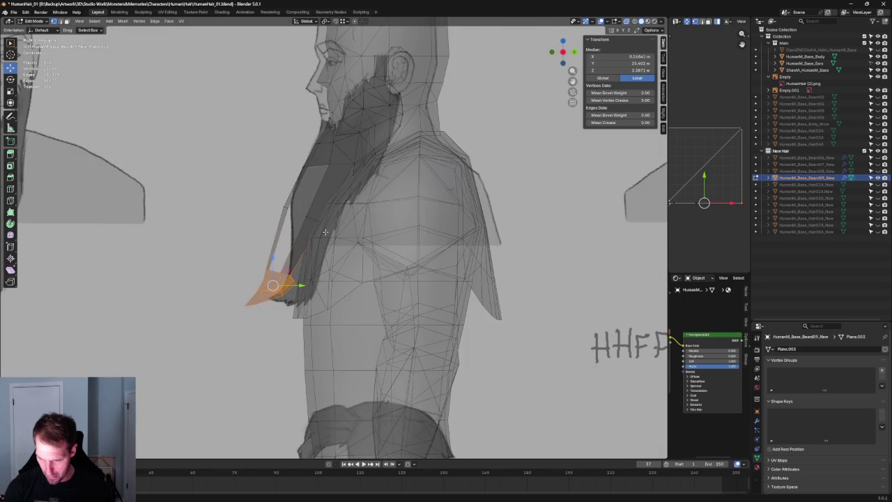
{"action": "scroll", "coordinate": [264, 265], "scroll_direction": "up", "scroll_amount": 2}
{"action": "scroll", "coordinate": [245, 243], "scroll_direction": "up", "scroll_amount": 2}
{"action": "scroll", "coordinate": [314, 261], "scroll_direction": "down", "scroll_amount": 2}
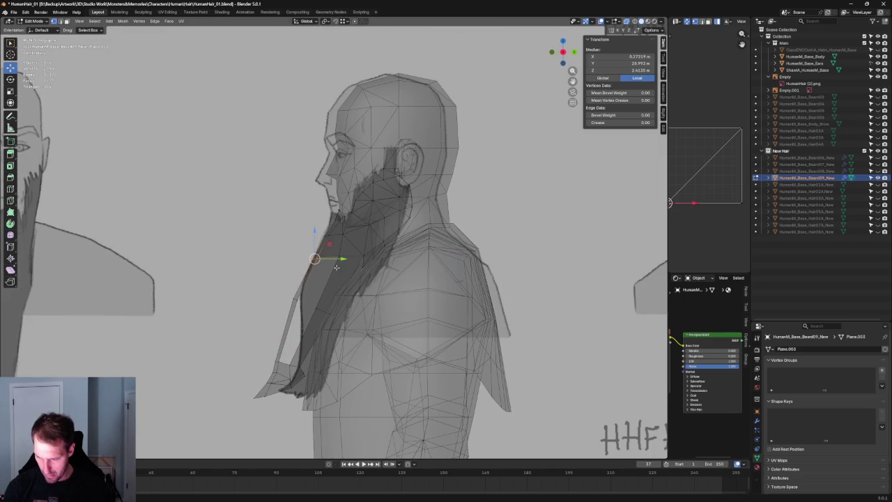
{"action": "key", "text": "g"}
{"action": "key", "text": "y"}
{"action": "left_click", "coordinate": [329, 259]}
- Nudge one more front beard vertex along the Y axis
{"action": "left_click", "coordinate": [339, 256]}
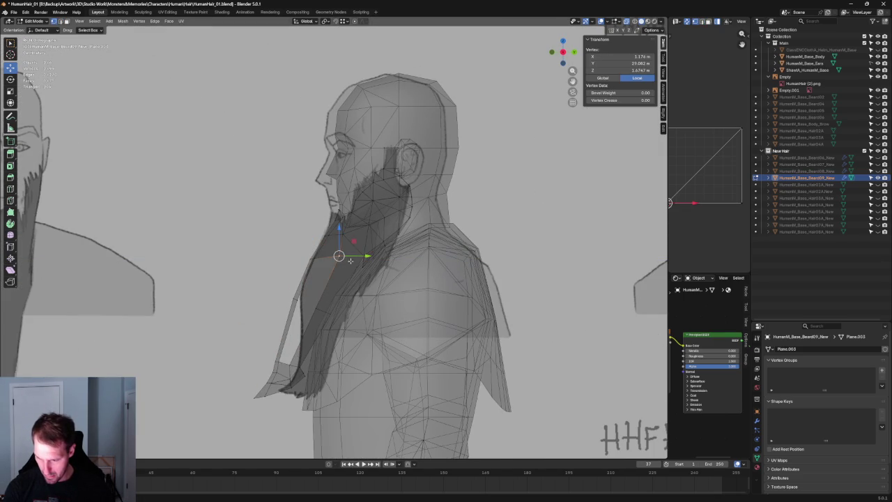
{"action": "key", "text": "g"}
{"action": "key", "text": "y"}
{"action": "left_click", "coordinate": [349, 257]}
{"action": "key", "text": "alt+z"}
{"action": "mouse_move", "coordinate": [349, 257]}
{"action": "middle_mouse_down"}
{"action": "mouse_move", "coordinate": [334, 279]}
{"action": "mouse_move", "coordinate": [345, 316]}
{"action": "middle_mouse_up"}
- Box-select the strand edges near the shoulder and slide them along the strand
{"action": "key", "text": "alt+z"}
{"action": "scroll", "coordinate": [345, 316], "scroll_direction": "up", "scroll_amount": 5}
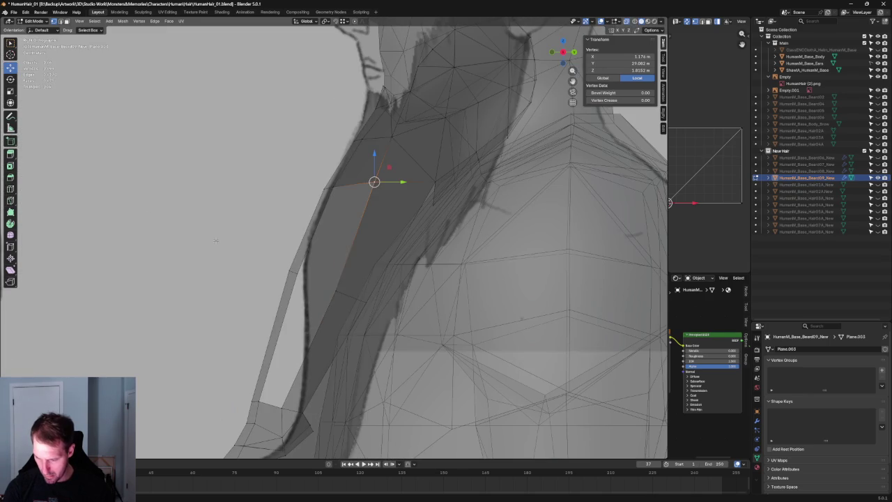
{"action": "left_click_drag", "start_coordinate": [220, 241], "coordinate": [385, 361]}
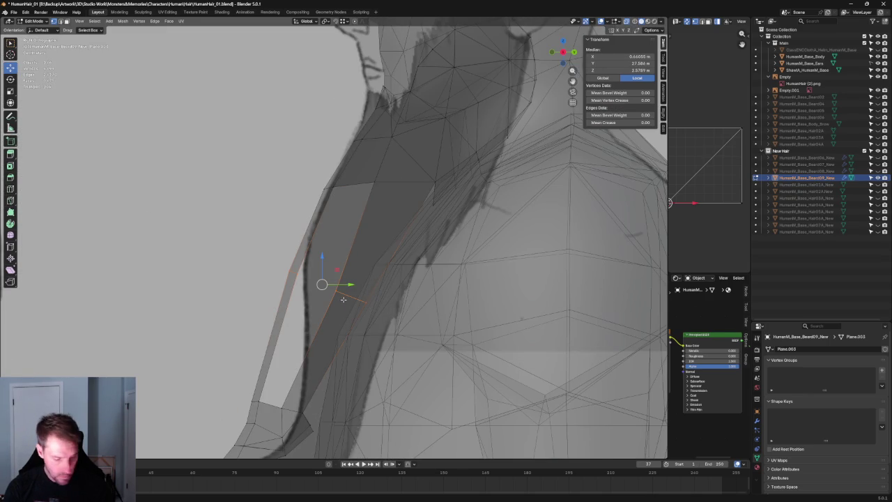
{"action": "key", "text": "shift+v"}
{"action": "left_click", "coordinate": [369, 269]}
{"action": "scroll", "coordinate": [359, 286], "scroll_direction": "down", "scroll_amount": 3}
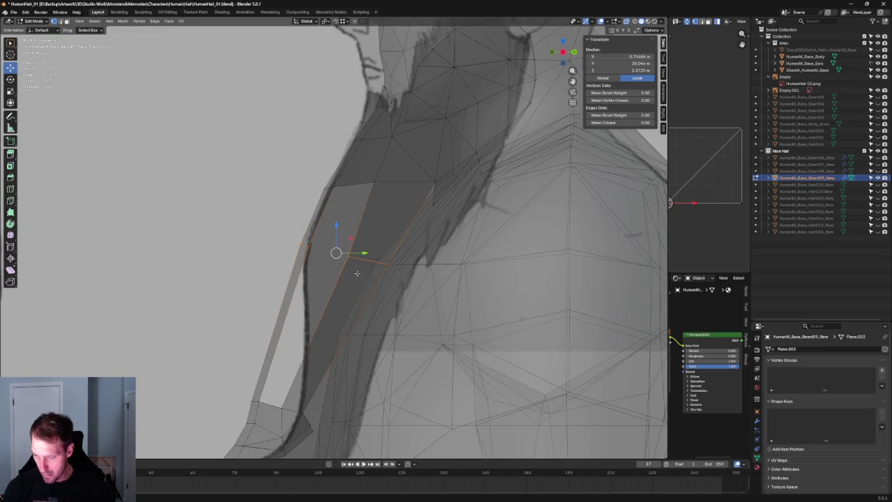
{"action": "scroll", "coordinate": [352, 299], "scroll_direction": "down", "scroll_amount": 3}
{"action": "key", "text": "alt+z"}
{"action": "scroll", "coordinate": [365, 256], "scroll_direction": "up", "scroll_amount": 5}
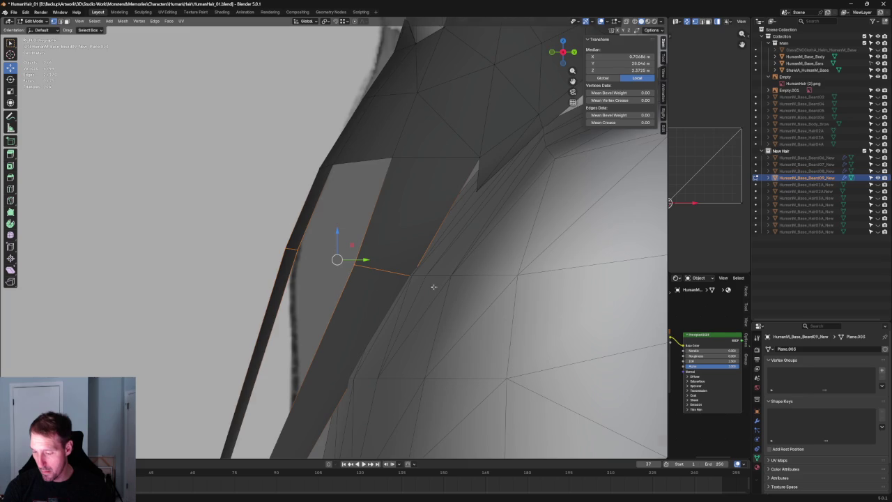
- Box-select another set of strand edges and move them along Y
{"action": "key", "text": "alt+z"}
{"action": "left_click_drag", "start_coordinate": [352, 249], "coordinate": [468, 309]}
{"action": "key", "text": "alt+z"}
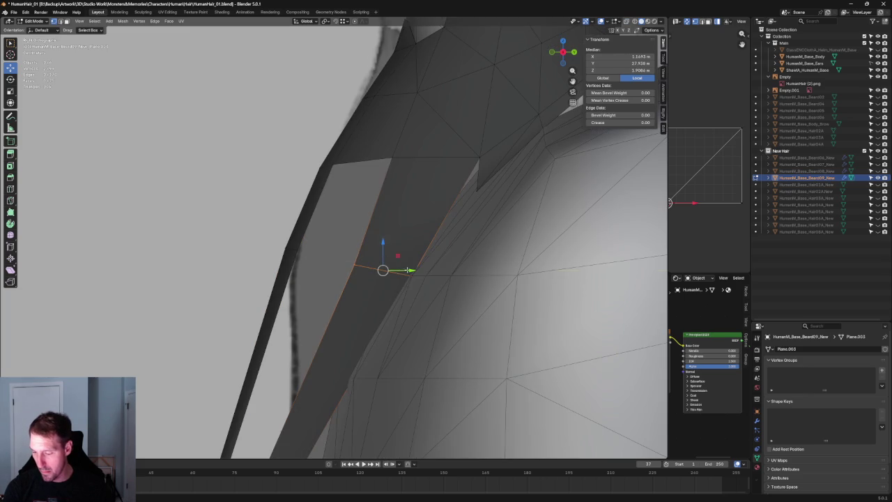
{"action": "key", "text": "g"}
{"action": "key", "text": "y"}
{"action": "left_click", "coordinate": [369, 285]}
{"action": "scroll", "coordinate": [369, 285], "scroll_direction": "down", "scroll_amount": 1}
{"action": "scroll", "coordinate": [369, 284], "scroll_direction": "down", "scroll_amount": 3}
{"action": "middle_click_drag", "start_coordinate": [370, 285], "coordinate": [428, 309]}
- In front view, move a beard-edge vertex sideways along X, in two moves
{"action": "key", "text": "grave"}
{"action": "left_click", "coordinate": [365, 263]}
{"action": "key", "text": "alt+z"}
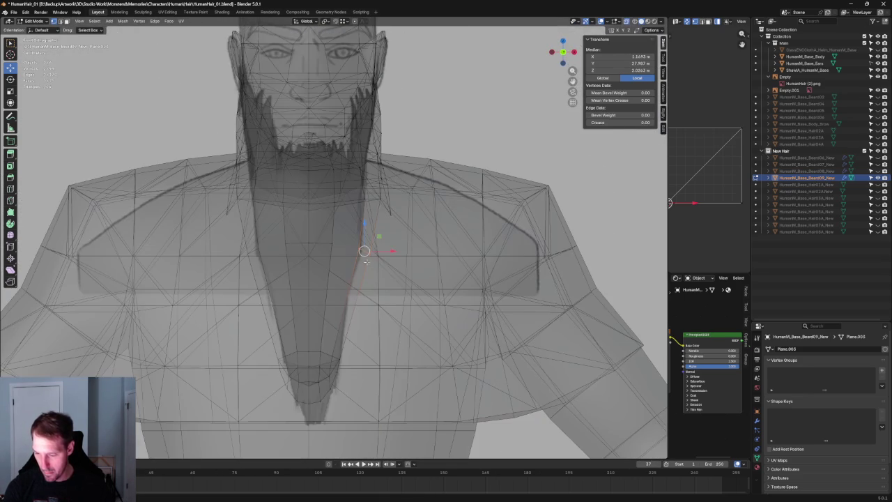
{"action": "left_click", "coordinate": [363, 250]}
{"action": "key", "text": "g"}
{"action": "key", "text": "x"}
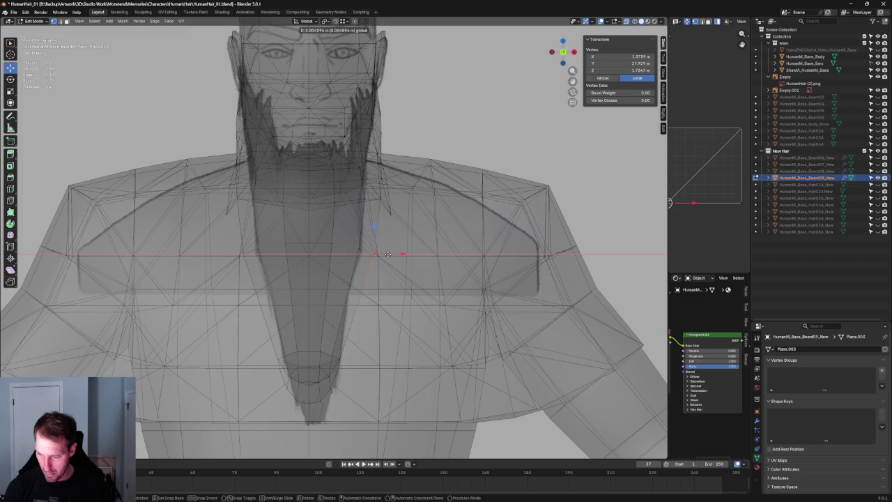
{"action": "left_click", "coordinate": [387, 254]}
{"action": "key", "text": "alt+z"}
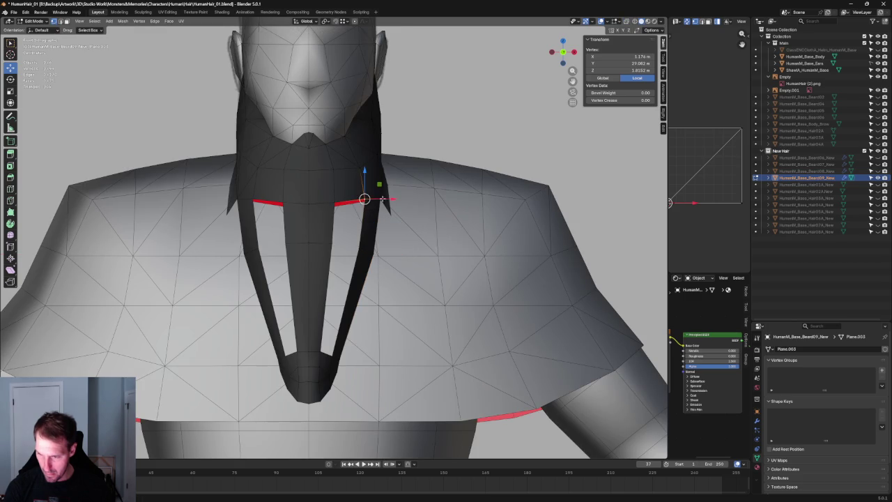
{"action": "key", "text": "g"}
{"action": "key", "text": "x"}
{"action": "left_click", "coordinate": [381, 199]}
- From the right side view, slide the vertex along its edge toward the shoulder
{"action": "scroll", "coordinate": [361, 167], "scroll_direction": "down", "scroll_amount": 5}
{"action": "mouse_move", "coordinate": [387, 227]}
{"action": "middle_mouse_down"}
{"action": "mouse_move", "coordinate": [301, 231]}
{"action": "mouse_move", "coordinate": [386, 221]}
{"action": "middle_mouse_up"}
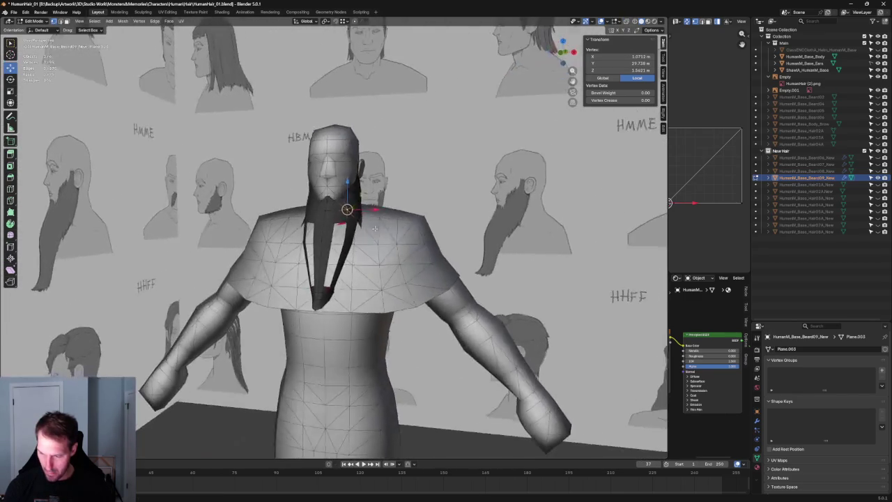
{"action": "scroll", "coordinate": [386, 221], "scroll_direction": "up", "scroll_amount": 3}
{"action": "key", "text": "KP_3"}
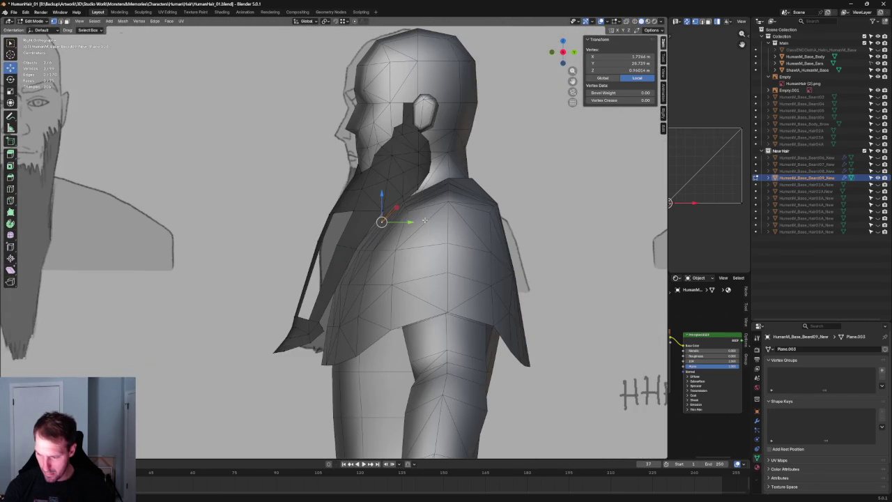
{"action": "middle_click_drag", "start_coordinate": [404, 220], "coordinate": [426, 209]}
{"action": "scroll", "coordinate": [427, 209], "scroll_direction": "up", "scroll_amount": 3}
{"action": "scroll", "coordinate": [426, 209], "scroll_direction": "up", "scroll_amount": 3}
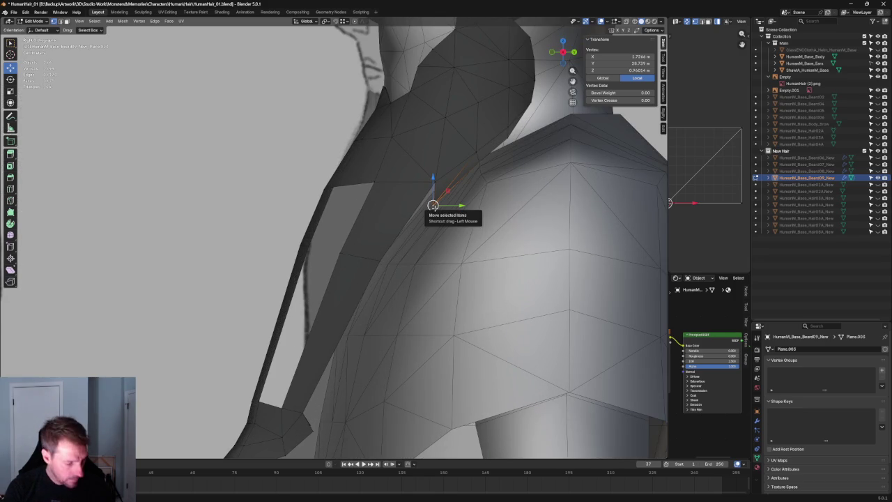
{"action": "key", "text": "shift+v"}
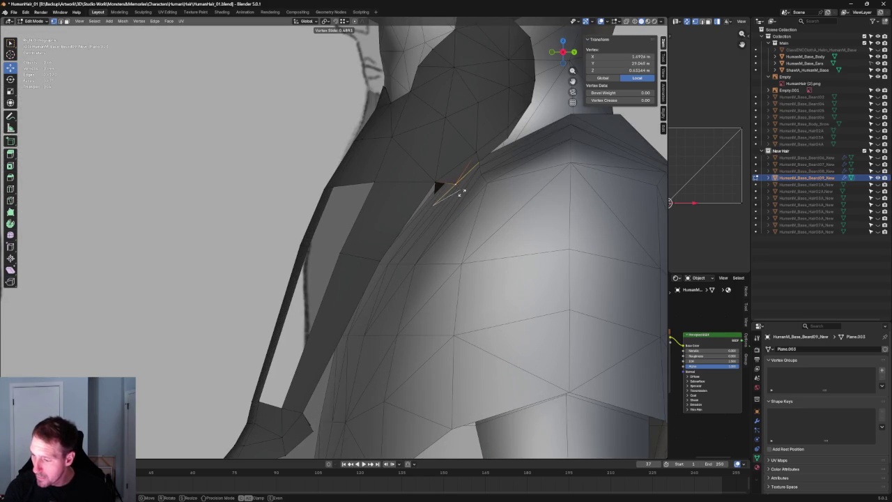
{"action": "left_click", "coordinate": [464, 187]}
- In front orthographic view, reposition the vertex along the X axis
{"action": "scroll", "coordinate": [465, 186], "scroll_direction": "down", "scroll_amount": 2}
{"action": "mouse_move", "coordinate": [465, 186]}
{"action": "middle_mouse_down"}
{"action": "mouse_move", "coordinate": [494, 234]}
{"action": "mouse_move", "coordinate": [446, 230]}
{"action": "mouse_move", "coordinate": [349, 276]}
{"action": "mouse_move", "coordinate": [358, 269]}
{"action": "middle_mouse_up"}
{"action": "scroll", "coordinate": [349, 275], "scroll_direction": "up", "scroll_amount": 3}
{"action": "scroll", "coordinate": [362, 271], "scroll_direction": "down", "scroll_amount": 3}
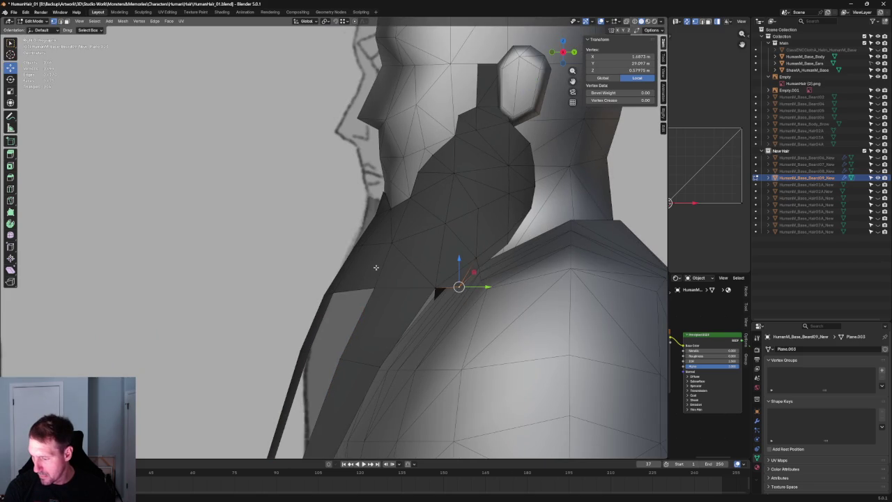
{"action": "middle_click_drag", "start_coordinate": [488, 271], "coordinate": [398, 249]}
{"action": "key", "text": "KP_1"}
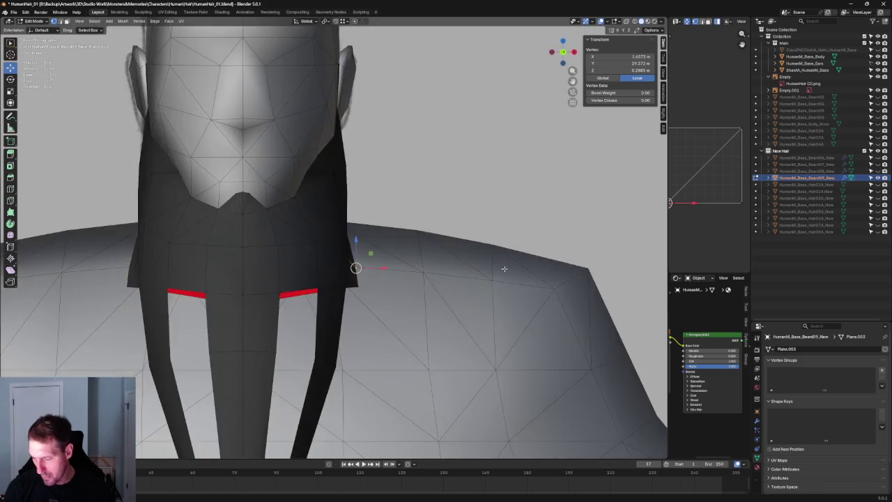
{"action": "key", "text": "alt+z"}
{"action": "scroll", "coordinate": [439, 279], "scroll_direction": "up", "scroll_amount": 5}
{"action": "key", "text": "alt+z"}
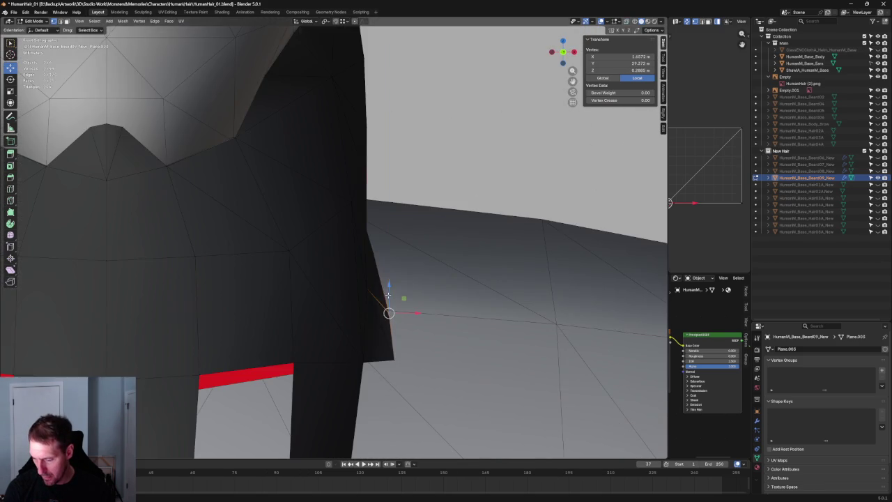
{"action": "key", "text": "g"}
{"action": "key", "text": "z"}
{"action": "key", "text": "z"}
{"action": "key", "text": "x"}
{"action": "left_click", "coordinate": [392, 307]}
- Add a second vertex and shift both sideways along X, twice
{"action": "key", "text": "alt+z"}
{"action": "left_click", "coordinate": [370, 202], "text": "shift"}
{"action": "key", "text": "alt+z"}
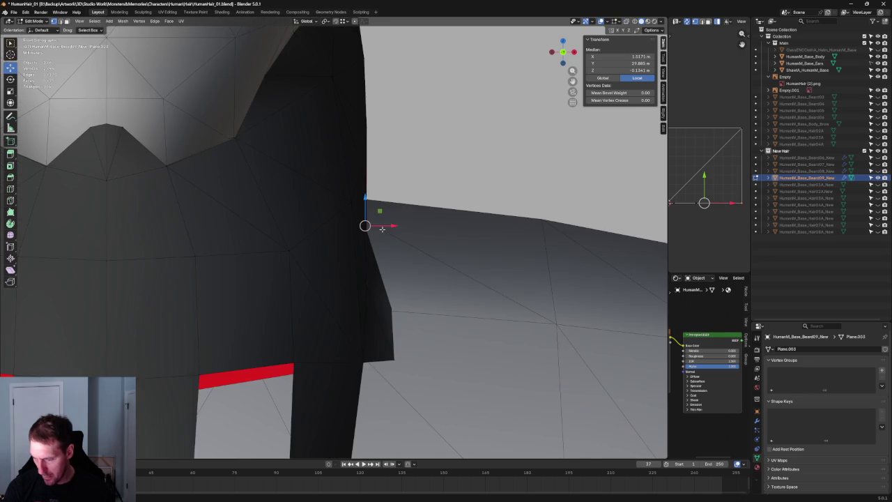
{"action": "key", "text": "g"}
{"action": "key", "text": "x"}
{"action": "left_click", "coordinate": [389, 227]}
{"action": "middle_click_drag", "start_coordinate": [388, 227], "coordinate": [308, 256]}
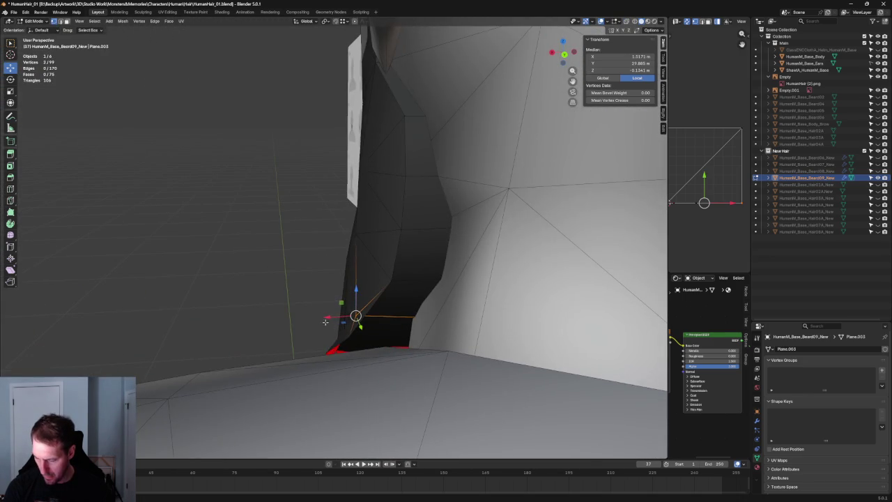
{"action": "middle_click_drag", "start_coordinate": [308, 296], "coordinate": [447, 225]}
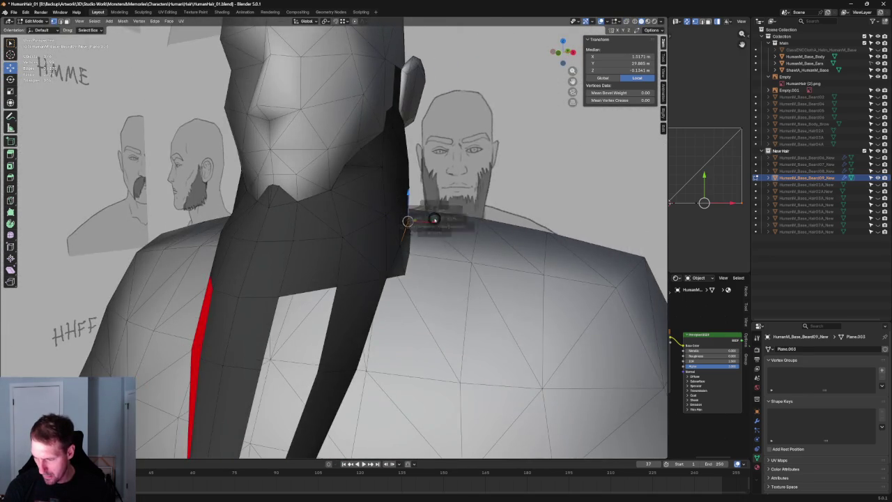
{"action": "scroll", "coordinate": [434, 221], "scroll_direction": "up", "scroll_amount": 3}
{"action": "scroll", "coordinate": [355, 230], "scroll_direction": "up", "scroll_amount": 2}
{"action": "key", "text": "g"}
{"action": "key", "text": "x"}
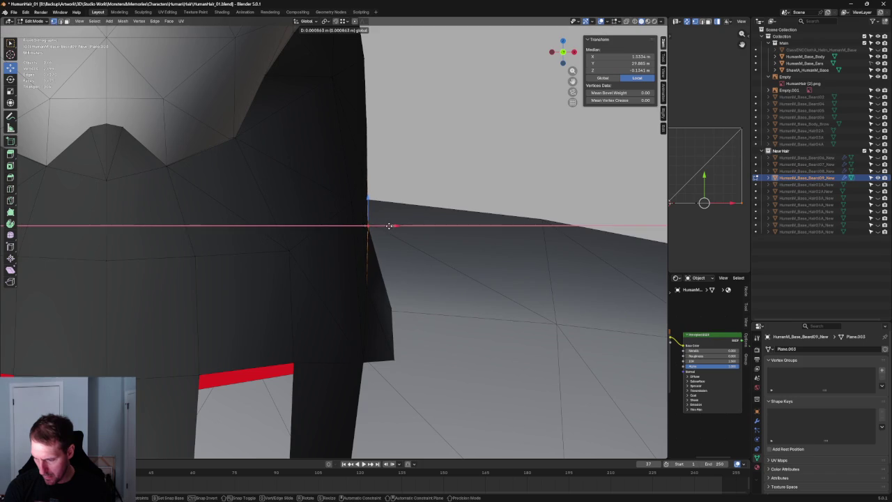
{"action": "left_click", "coordinate": [388, 226]}
- Select the beard edges beside the neck using X-ray
{"action": "scroll", "coordinate": [389, 230], "scroll_direction": "down", "scroll_amount": 5}
{"action": "mouse_move", "coordinate": [392, 255]}
{"action": "middle_mouse_down"}
{"action": "mouse_move", "coordinate": [396, 223]}
{"action": "mouse_move", "coordinate": [422, 239]}
{"action": "mouse_move", "coordinate": [387, 267]}
{"action": "middle_mouse_up"}
{"action": "key", "text": "alt+z"}
{"action": "left_click", "coordinate": [365, 254], "text": "shift"}
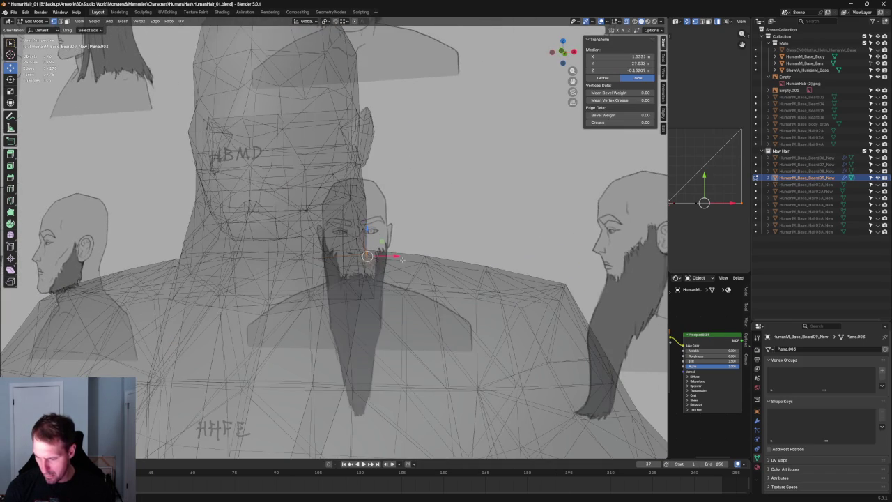
{"action": "scroll", "coordinate": [365, 251], "scroll_direction": "up", "scroll_amount": 4}
{"action": "key", "text": "alt+z"}
{"action": "scroll", "coordinate": [369, 241], "scroll_direction": "up", "scroll_amount": 3}
- Move the neck-side beard edges along X to sit against the neck
{"action": "key", "text": "g"}
{"action": "key", "text": "x"}
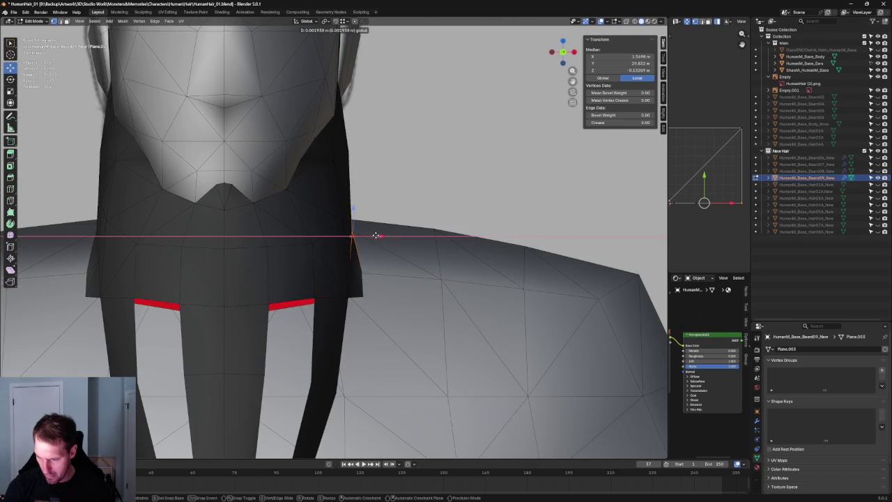
{"action": "key", "text": "Escape"}
{"action": "key", "text": "shift+s"}
{"action": "left_click", "coordinate": [374, 235]}
{"action": "key", "text": "g"}
{"action": "key", "text": "x"}
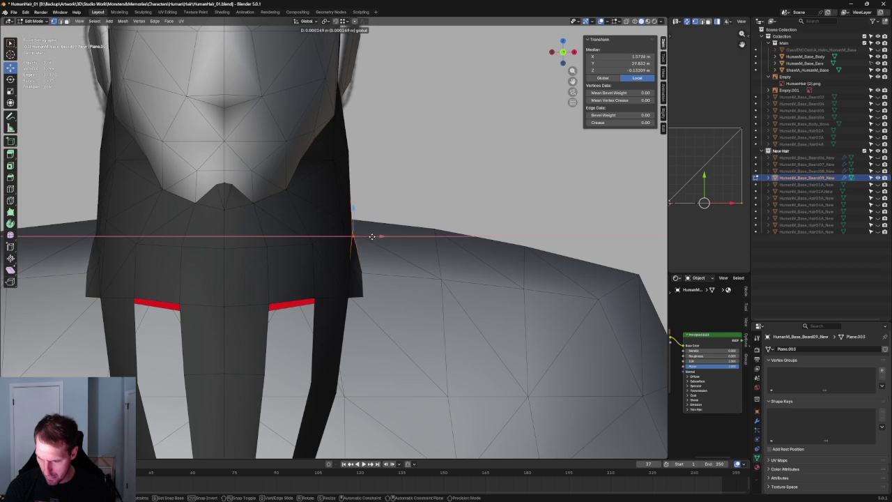
{"action": "left_click", "coordinate": [370, 249]}
- Inspect two vertices near the neck and the vertex menu, leaving them unchanged
{"action": "key", "text": "alt+z"}
{"action": "key", "text": "alt+z"}
{"action": "key", "text": "alt+a"}
{"action": "mouse_move", "coordinate": [408, 259]}
{"action": "middle_mouse_down"}
{"action": "mouse_move", "coordinate": [338, 271]}
{"action": "mouse_move", "coordinate": [525, 259]}
{"action": "mouse_move", "coordinate": [508, 244]}
{"action": "mouse_move", "coordinate": [530, 217]}
{"action": "middle_mouse_up"}
{"action": "key", "text": "alt+z"}
{"action": "left_click", "coordinate": [520, 222]}
{"action": "key", "text": "alt+z"}
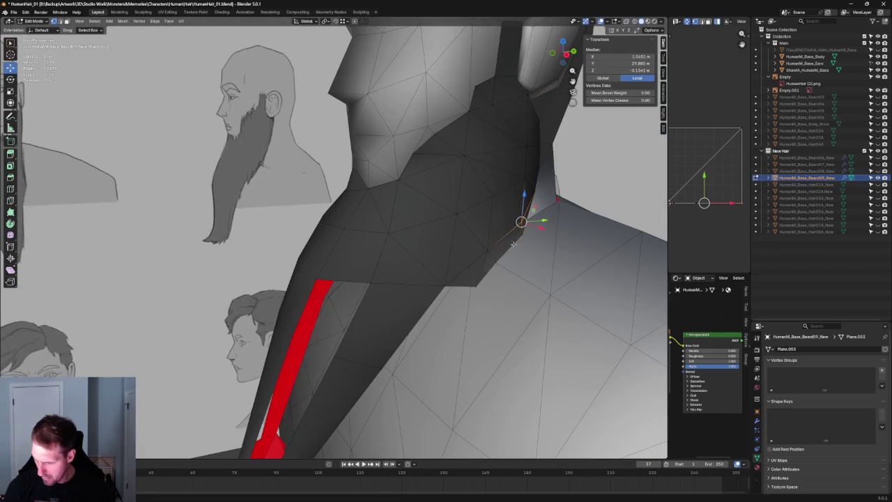
{"action": "left_click", "coordinate": [492, 267], "text": "shift"}
{"action": "right_click", "coordinate": [493, 267]}
{"action": "left_click", "coordinate": [484, 267]}
{"action": "key", "text": "alt+a"}
{"action": "mouse_move", "coordinate": [485, 267]}
{"action": "middle_mouse_down"}
{"action": "mouse_move", "coordinate": [358, 278]}
{"action": "mouse_move", "coordinate": [481, 249]}
{"action": "middle_mouse_up"}
- In front orthographic view, select the strand edges on both sides of the gap
{"action": "key", "text": "KP_1"}
{"action": "scroll", "coordinate": [446, 349], "scroll_direction": "down", "scroll_amount": 5}
{"action": "scroll", "coordinate": [430, 424], "scroll_direction": "up", "scroll_amount": 3}
{"action": "scroll", "coordinate": [337, 295], "scroll_direction": "up", "scroll_amount": 5}
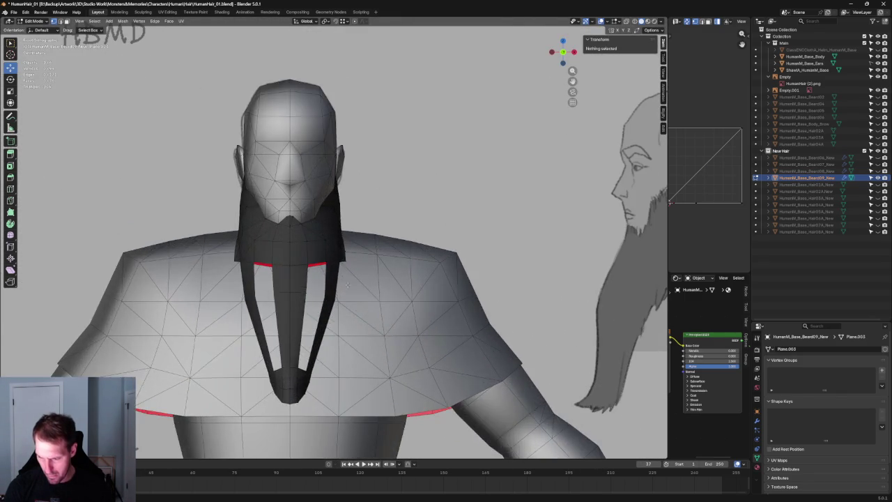
{"action": "key", "text": "alt+z"}
{"action": "key", "text": "alt+z"}
{"action": "scroll", "coordinate": [341, 307], "scroll_direction": "up", "scroll_amount": 2}
{"action": "scroll", "coordinate": [343, 321], "scroll_direction": "down", "scroll_amount": 2}
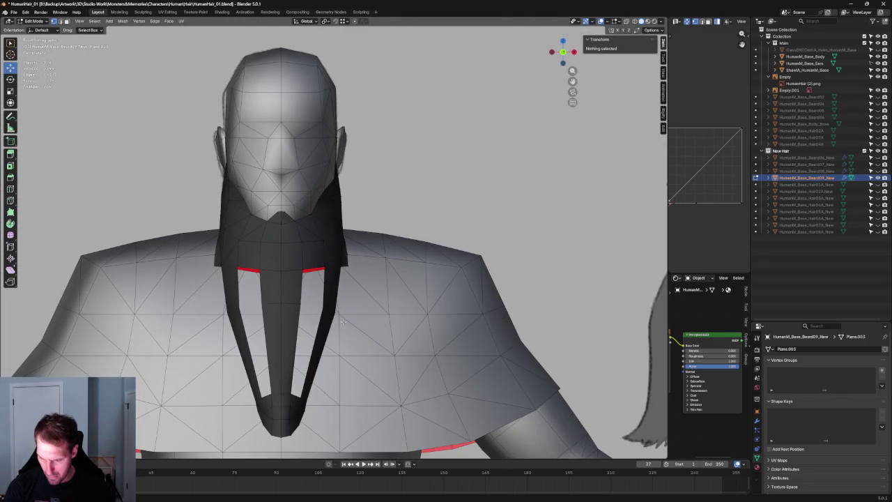
{"action": "scroll", "coordinate": [367, 284], "scroll_direction": "up", "scroll_amount": 2}
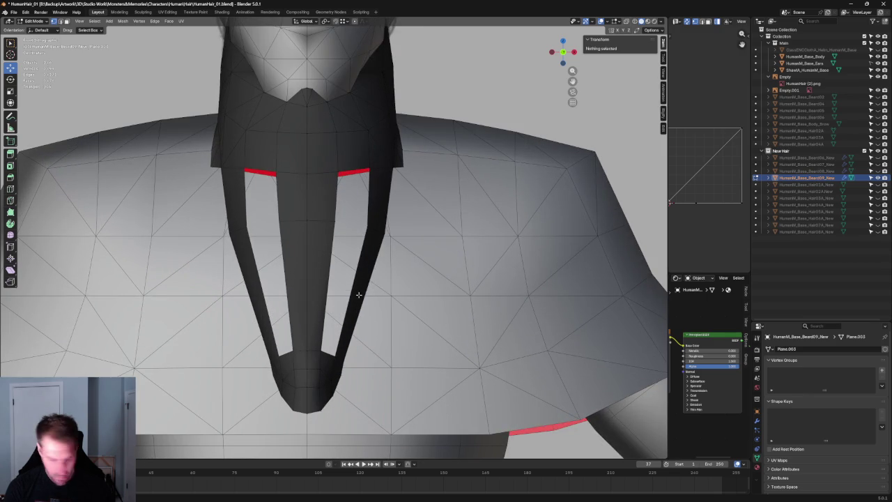
{"action": "left_click", "coordinate": [307, 293], "text": "alt"}
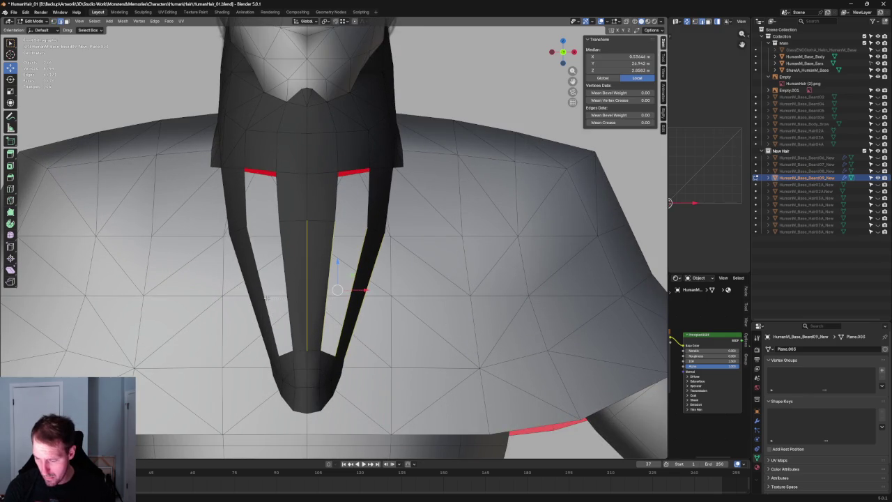
- Try filling the gap between the beard strands with faces, undo it, and nudge the vertex along X
{"action": "right_click", "coordinate": [338, 298]}
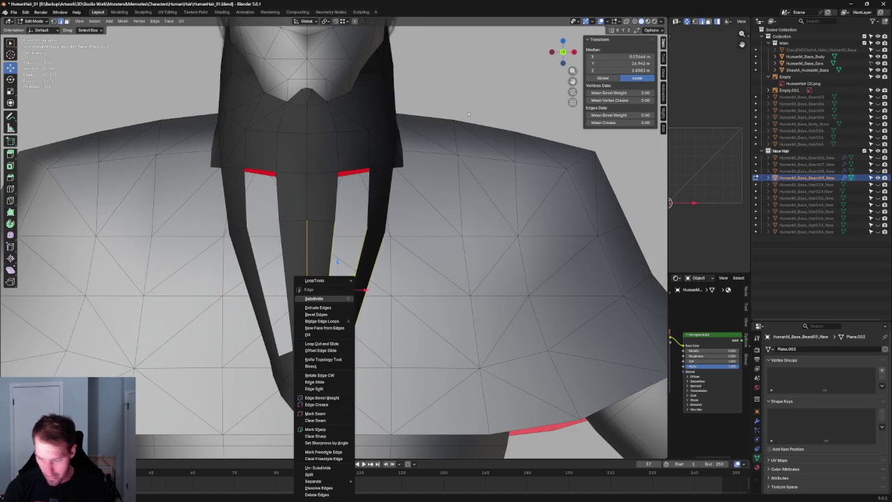
{"action": "key", "text": "f"}
{"action": "key", "text": "f"}
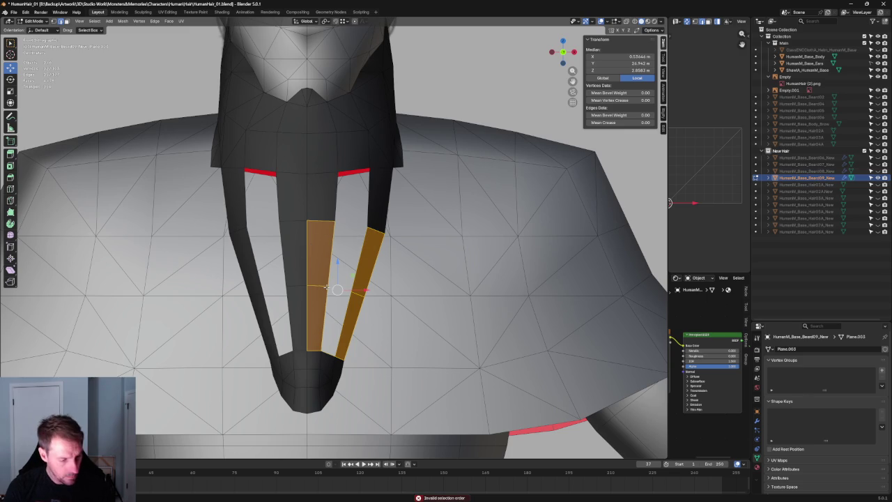
{"action": "key", "text": "ctrl+z"}
{"action": "key", "text": "g"}
{"action": "key", "text": "x"}
{"action": "left_click", "coordinate": [353, 279]}
- Slide the neighbouring strand vertex sideways along X in two moves
{"action": "left_click", "coordinate": [333, 220]}
{"action": "key", "text": "g"}
{"action": "key", "text": "x"}
{"action": "left_click", "coordinate": [343, 159]}
{"action": "key", "text": "g"}
{"action": "key", "text": "x"}
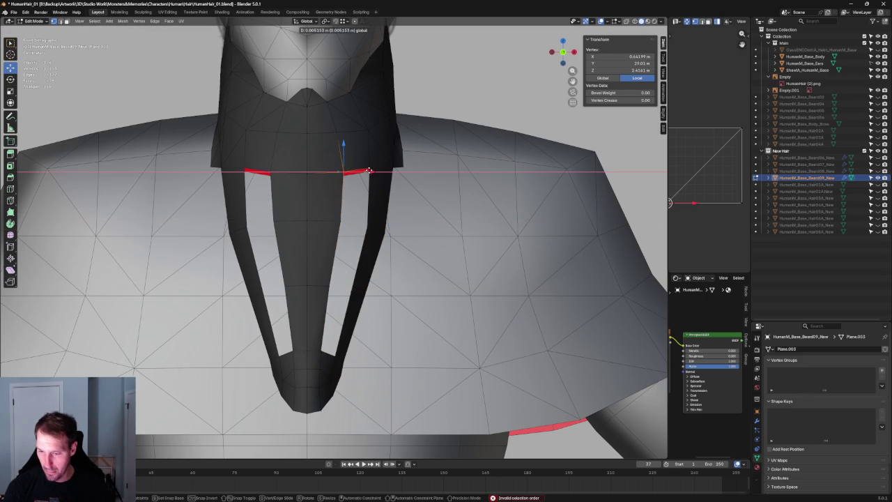
{"action": "left_click", "coordinate": [370, 170]}
- Slide the higher strand vertices sideways along X
{"action": "left_click", "coordinate": [343, 131]}
{"action": "key", "text": "g"}
{"action": "key", "text": "x"}
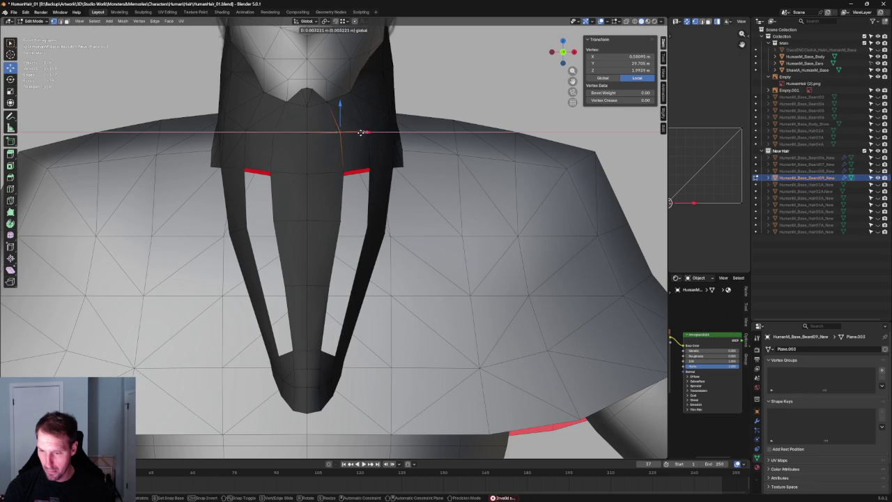
{"action": "left_click", "coordinate": [361, 133]}
{"action": "left_click", "coordinate": [370, 170]}
{"action": "key", "text": "g"}
{"action": "key", "text": "x"}
{"action": "left_click", "coordinate": [376, 170]}
- Move a right-strand vertex within the X-Z plane
{"action": "left_click", "coordinate": [380, 240]}
{"action": "left_click", "coordinate": [384, 234]}
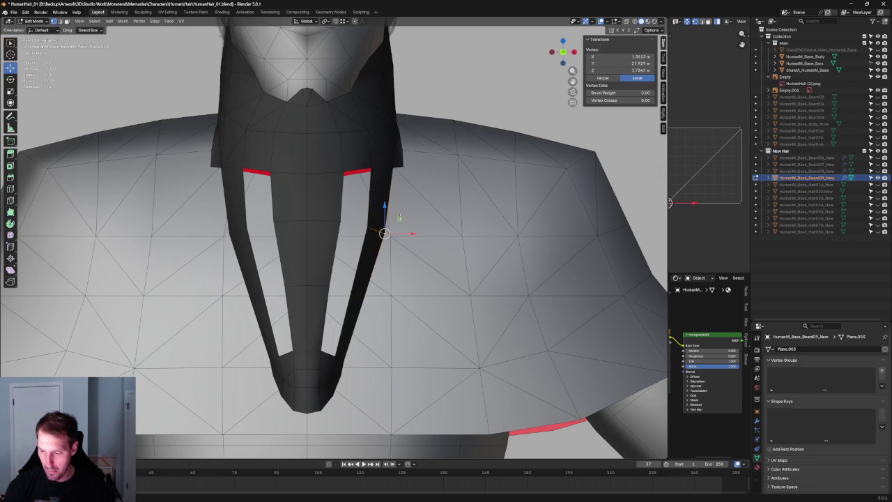
{"action": "key", "text": "g"}
{"action": "key", "text": "shift+y"}
{"action": "left_click", "coordinate": [402, 220]}
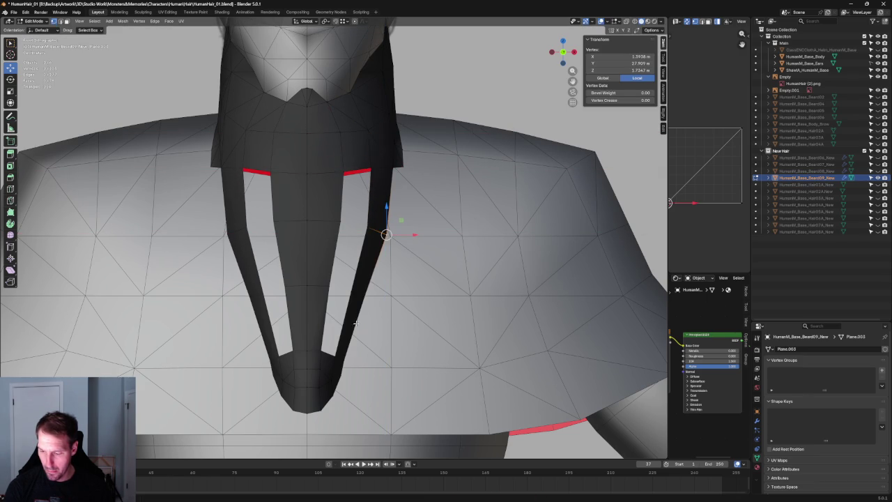
- Try and cancel sideways moves of lower beard vertices, then select the connected beard half
{"action": "left_click", "coordinate": [349, 292]}
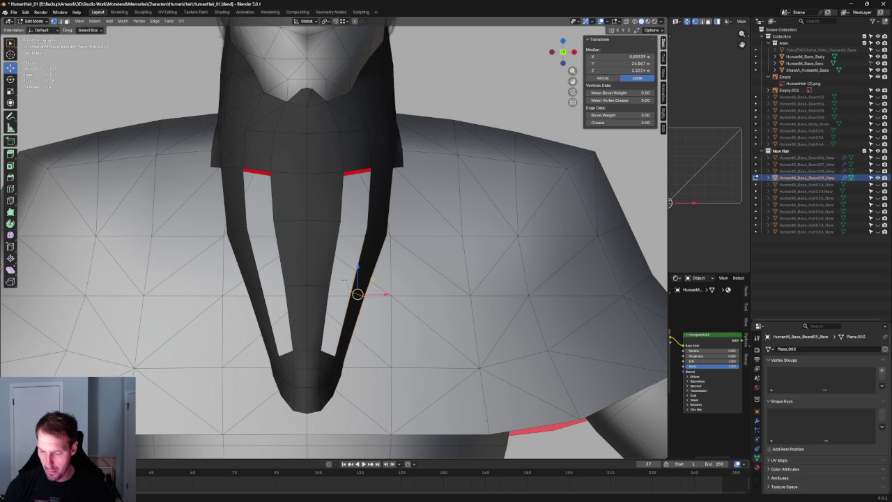
{"action": "key", "text": "g"}
{"action": "key", "text": "x"}
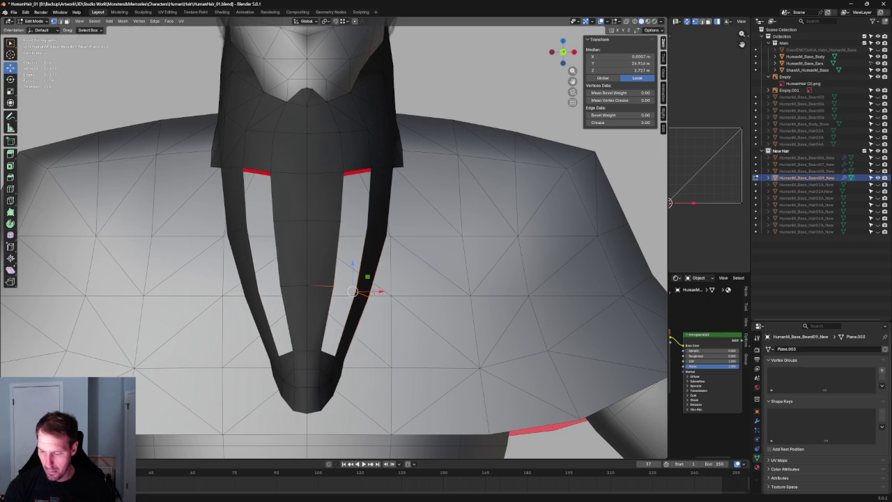
{"action": "right_click", "coordinate": [382, 293]}
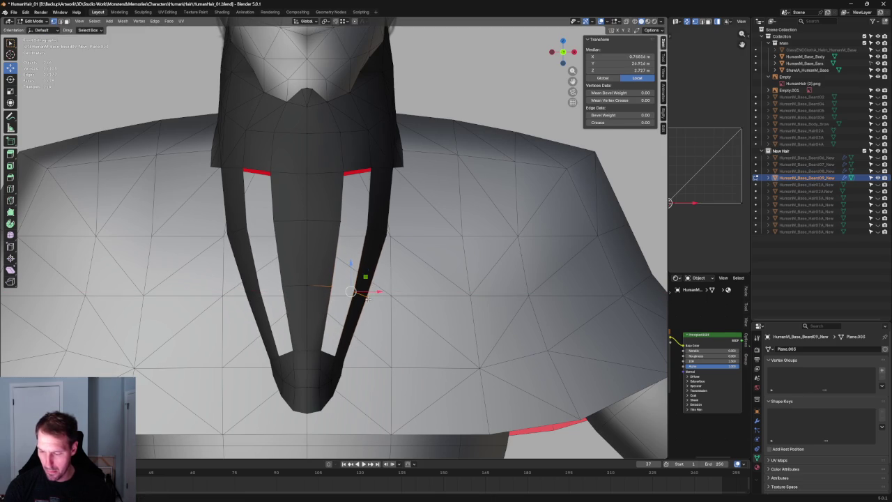
{"action": "left_click", "coordinate": [367, 296]}
{"action": "key", "text": "g"}
{"action": "key", "text": "x"}
{"action": "right_click", "coordinate": [355, 359]}
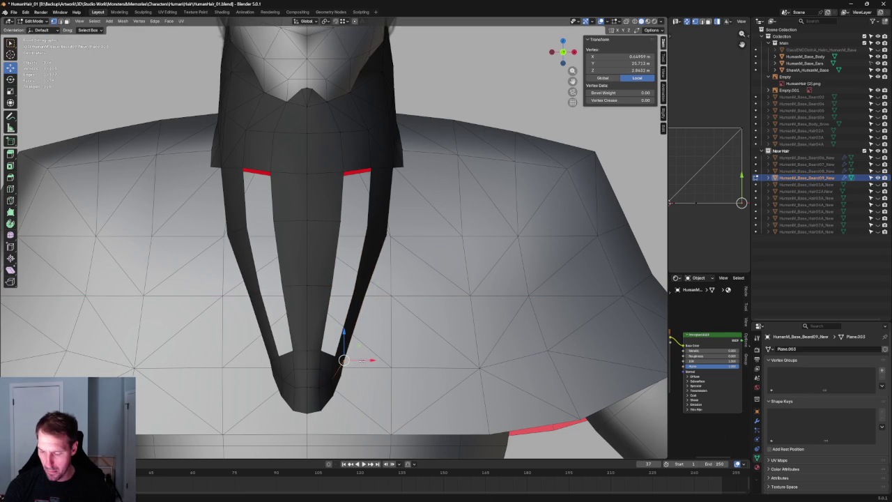
{"action": "key", "text": "l"}
- In X-ray, select the vertices near the beard tip and move them along X
{"action": "key", "text": "alt+z"}
{"action": "key", "text": "alt+a"}
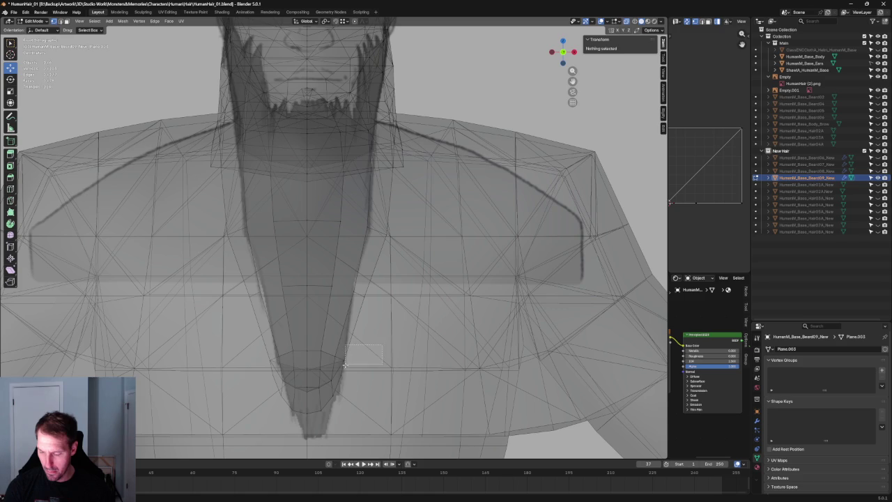
{"action": "left_click_drag", "start_coordinate": [345, 363], "coordinate": [346, 361]}
{"action": "key", "text": "alt+z"}
{"action": "key", "text": "g"}
{"action": "key", "text": "x"}
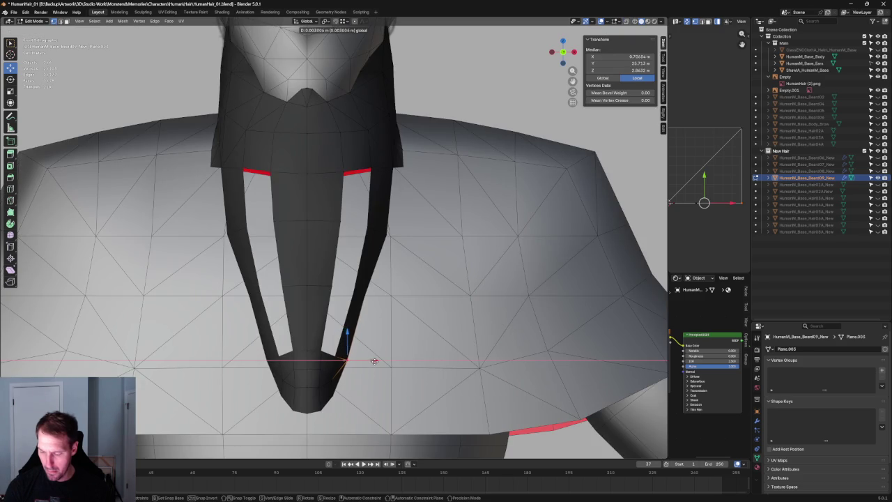
{"action": "left_click", "coordinate": [374, 361]}
- Select a vertex near the beard tip and move it vertically along Z
{"action": "key", "text": "alt+z"}
{"action": "left_click", "coordinate": [339, 374]}
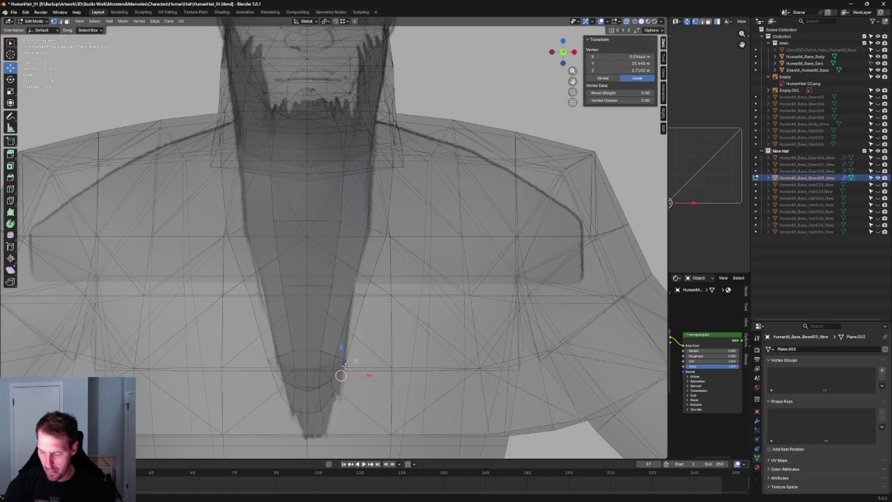
{"action": "key", "text": "alt+z"}
{"action": "key", "text": "g"}
{"action": "key", "text": "x"}
{"action": "key", "text": "z"}
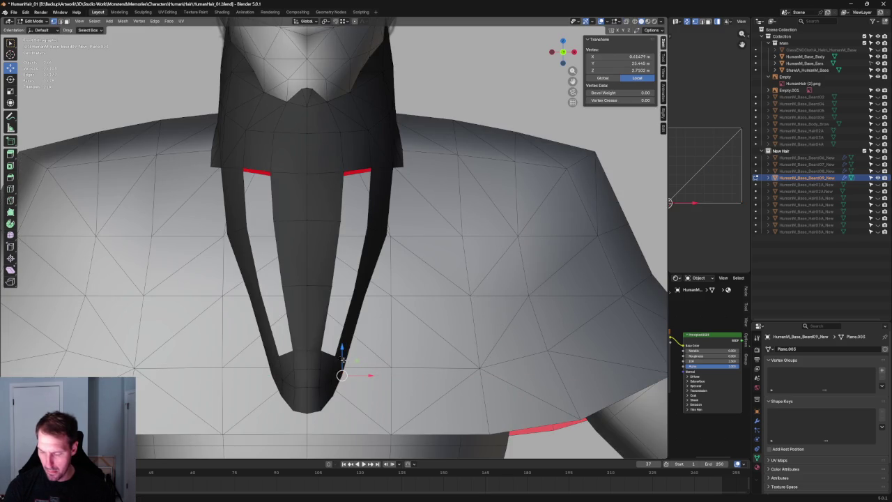
{"action": "left_click", "coordinate": [342, 368]}
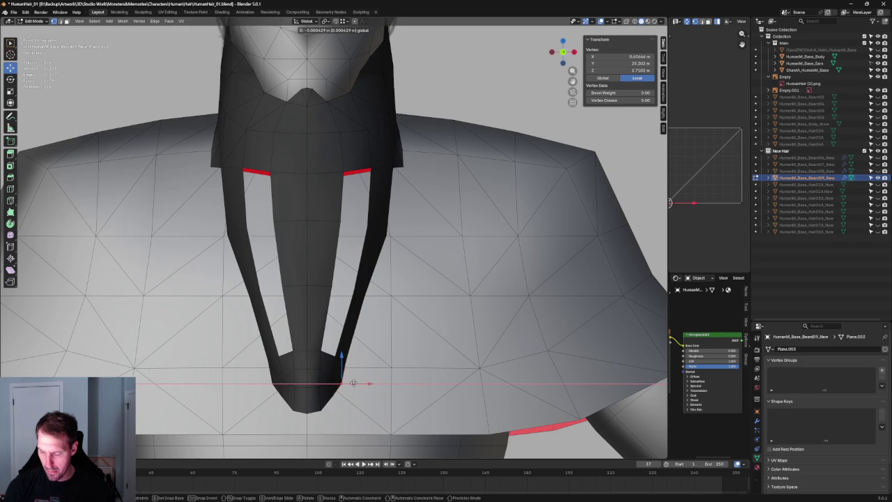
- From a straight front view, slide the tip vertex toward the beard's centre
{"action": "key", "text": "shift+space"}
{"action": "key", "text": "s"}
{"action": "middle_click_drag", "start_coordinate": [386, 362], "coordinate": [386, 361]}
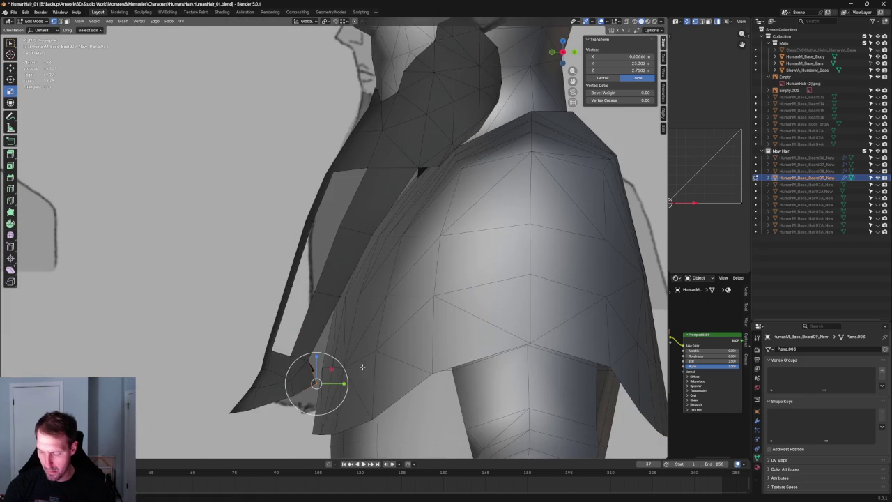
{"action": "mouse_move", "coordinate": [340, 387]}
{"action": "middle_mouse_down"}
{"action": "mouse_move", "coordinate": [420, 295]}
{"action": "mouse_move", "coordinate": [383, 342]}
{"action": "middle_mouse_up"}
{"action": "key", "text": "shift+space"}
{"action": "key", "text": "g"}
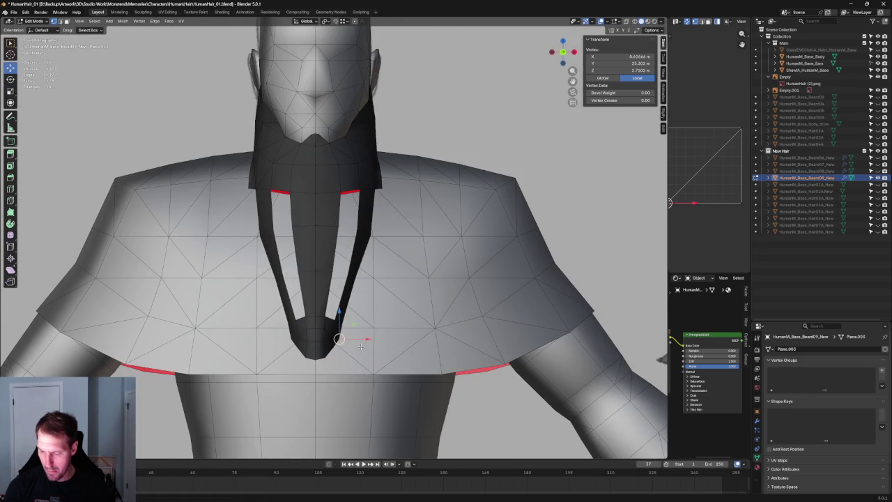
{"action": "left_click_drag", "start_coordinate": [367, 340], "coordinate": [365, 339]}
{"action": "key", "text": "shift+y"}
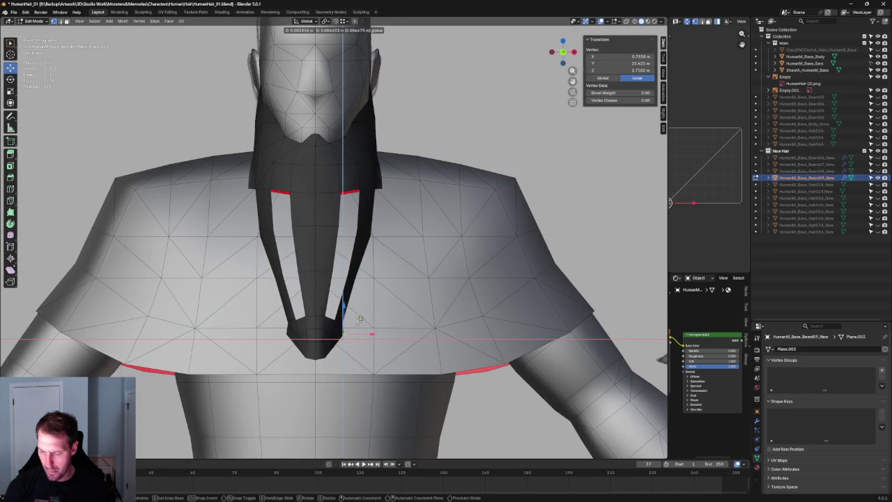
{"action": "left_click", "coordinate": [362, 317]}
- Place the vertex onto the reference beard outline in X-ray, then view beard and shoulder from the side
{"action": "key", "text": "alt+z"}
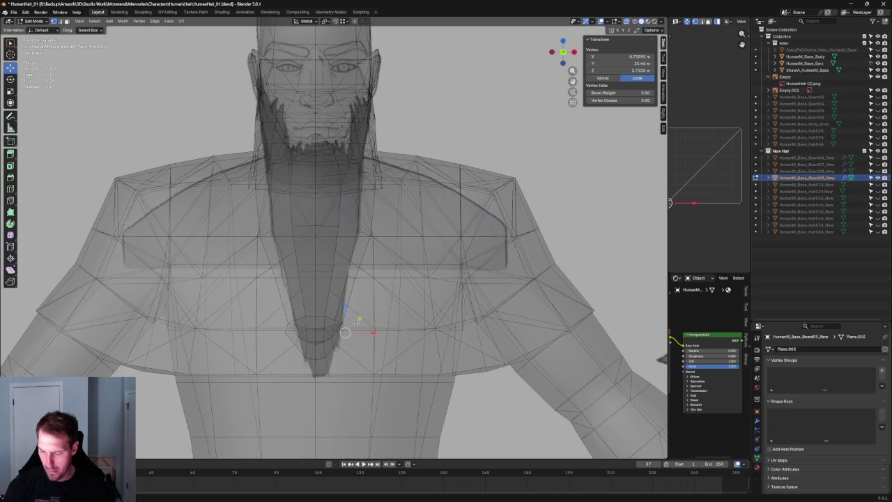
{"action": "left_click_drag", "start_coordinate": [360, 318], "coordinate": [361, 315]}
{"action": "left_click", "coordinate": [362, 315]}
{"action": "key", "text": "alt+z"}
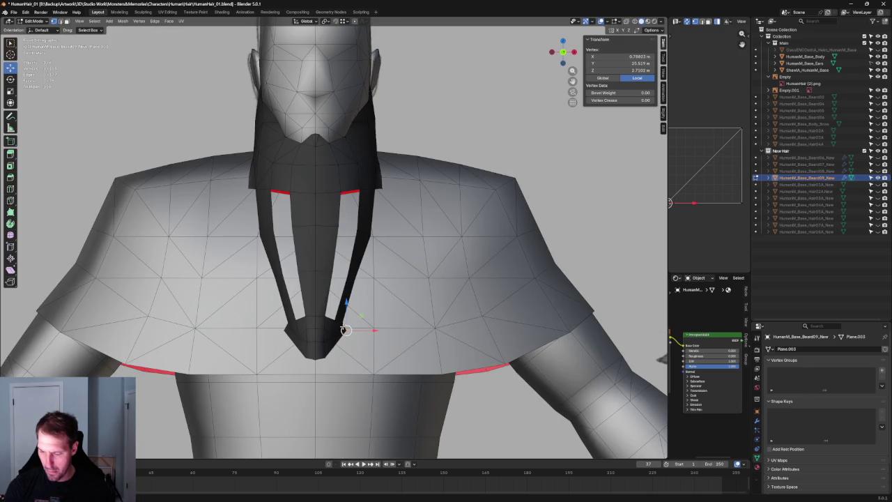
{"action": "scroll", "coordinate": [345, 330], "scroll_direction": "up", "scroll_amount": 3}
{"action": "scroll", "coordinate": [346, 330], "scroll_direction": "up", "scroll_amount": 1}
{"action": "mouse_move", "coordinate": [346, 329]}
{"action": "middle_mouse_down"}
{"action": "mouse_move", "coordinate": [280, 322]}
{"action": "mouse_move", "coordinate": [332, 303]}
{"action": "mouse_move", "coordinate": [314, 303]}
{"action": "mouse_move", "coordinate": [318, 279]}
{"action": "mouse_move", "coordinate": [290, 319]}
{"action": "mouse_move", "coordinate": [323, 344]}
{"action": "middle_mouse_up"}
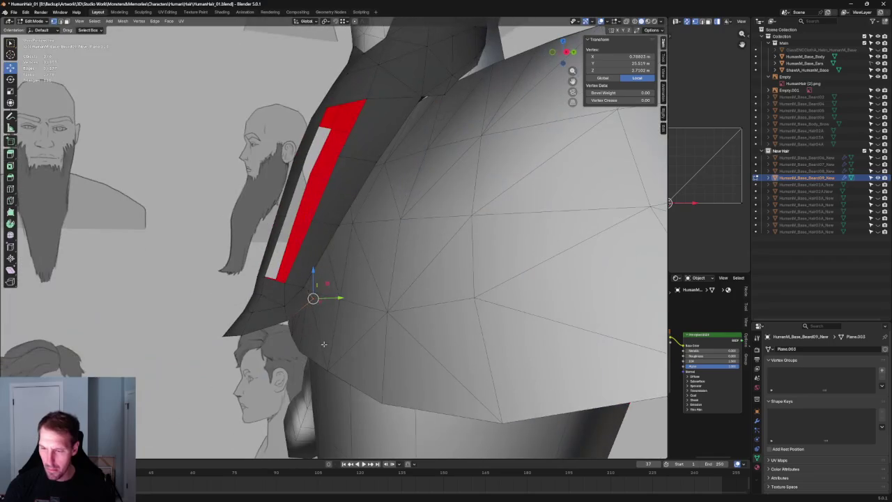
- Reshape the red side strip's top vertex and select its lower face
{"action": "key", "text": "alt+a"}
{"action": "left_click", "coordinate": [353, 124]}
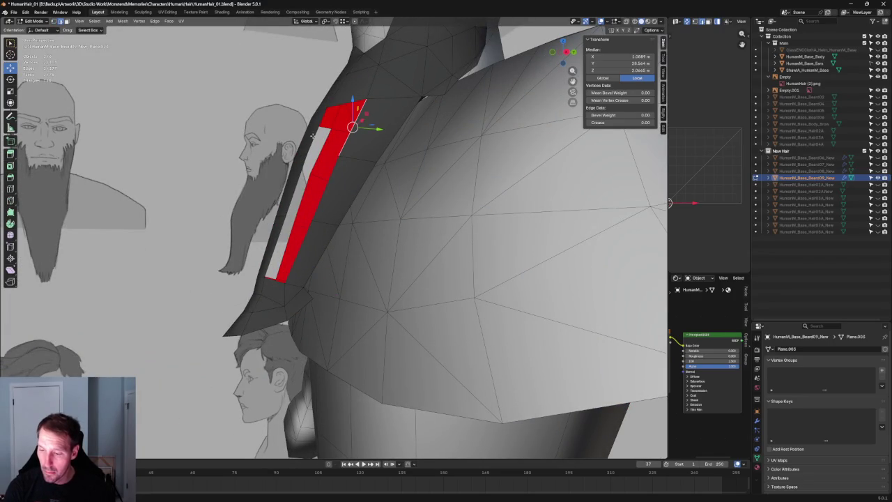
{"action": "key", "text": "g"}
{"action": "left_click", "coordinate": [311, 190]}
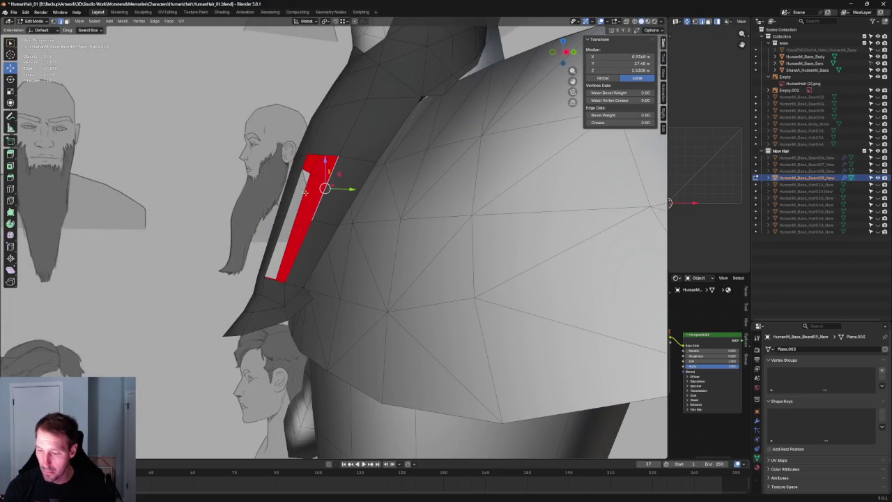
{"action": "left_click", "coordinate": [301, 236]}
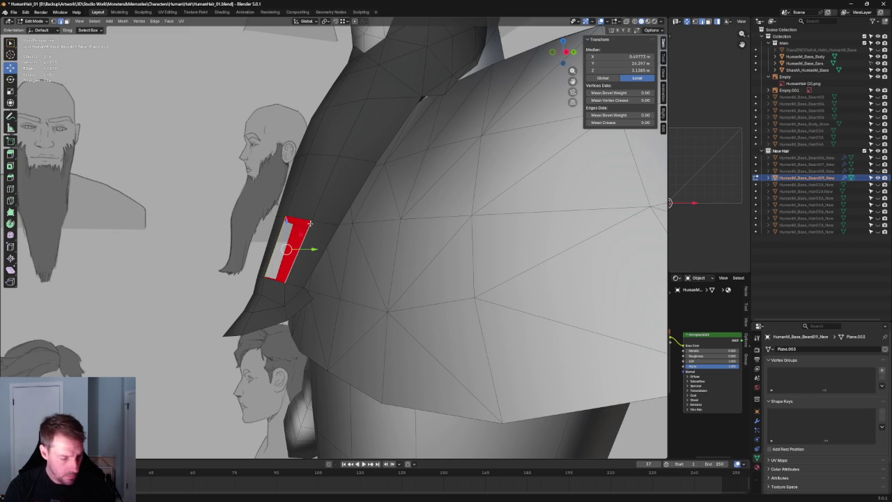
- Zoom out to a front view of the whole character and clear the selection
{"action": "scroll", "coordinate": [309, 223], "scroll_direction": "down", "scroll_amount": 10}
{"action": "middle_click_drag", "start_coordinate": [309, 223], "coordinate": [388, 237]}
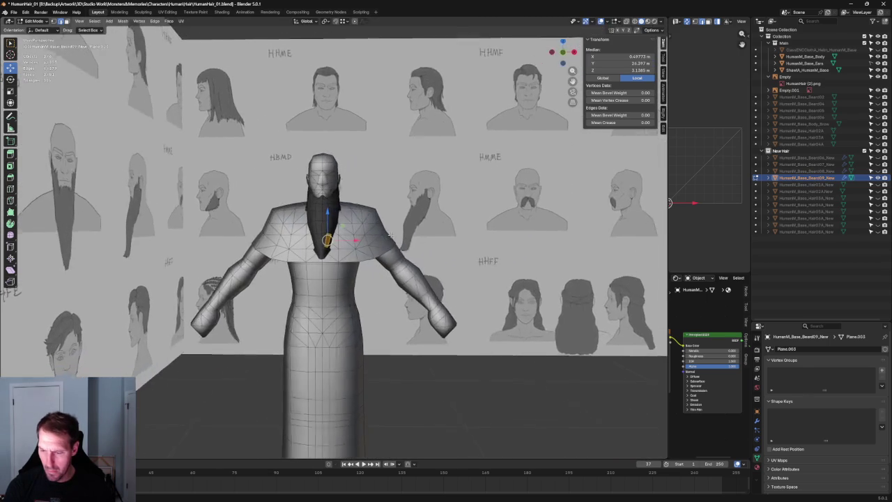
{"action": "key", "text": "KP_1"}
{"action": "left_click", "coordinate": [519, 436]}
{"action": "scroll", "coordinate": [348, 226], "scroll_direction": "up", "scroll_amount": 5}
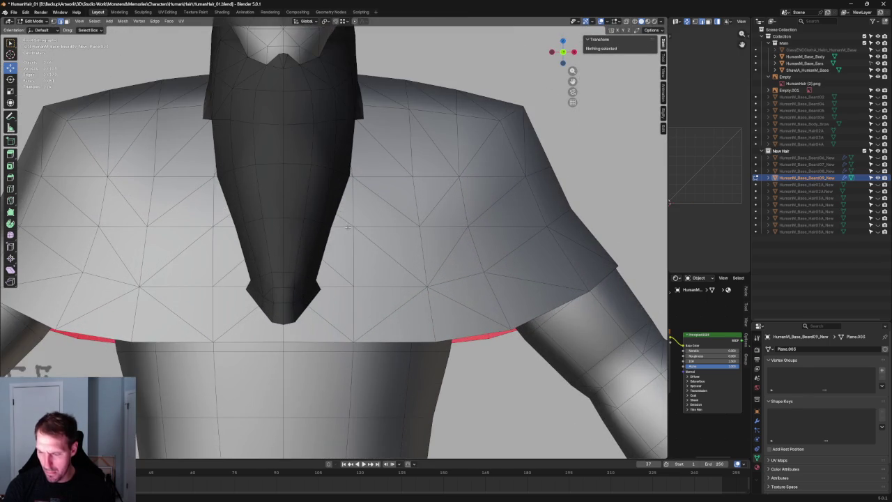
- Move a beard side vertex outward along X and select another side vertex
{"action": "left_click", "coordinate": [330, 226]}
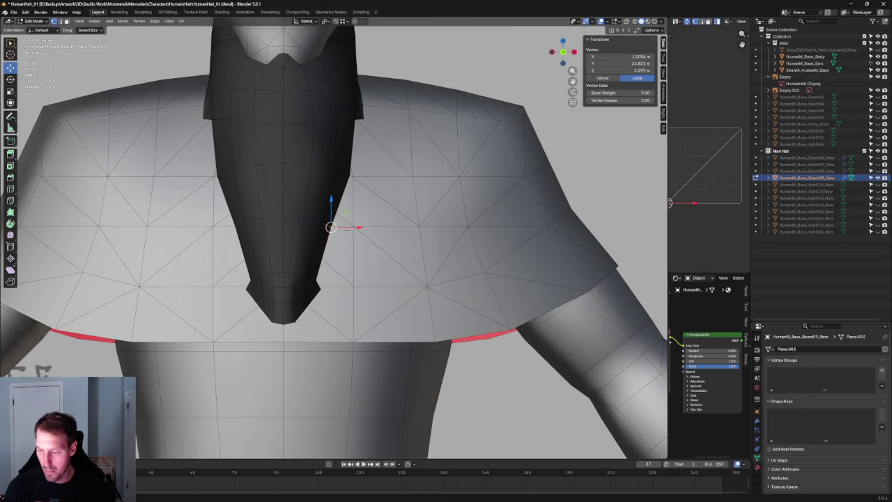
{"action": "key", "text": "g"}
{"action": "key", "text": "x"}
{"action": "left_click", "coordinate": [353, 231]}
{"action": "key", "text": "alt+z"}
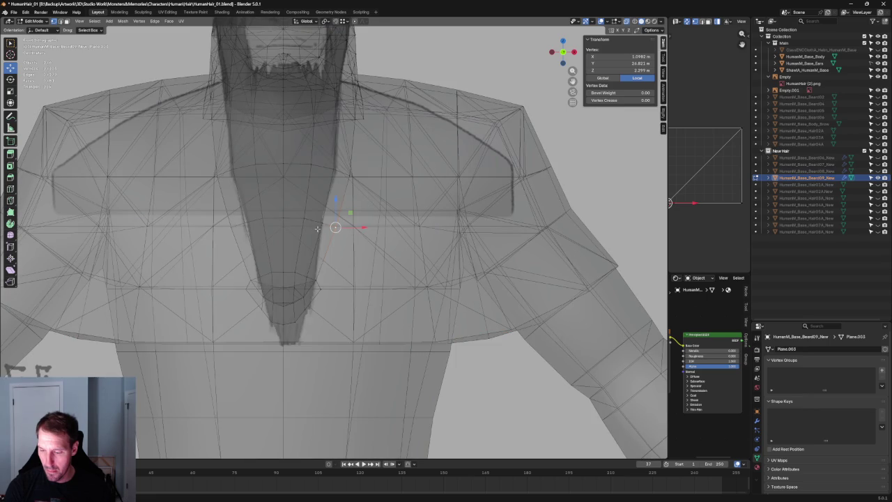
{"action": "left_click", "coordinate": [321, 222]}
{"action": "key", "text": "alt+z"}
- Widen the beard's side edges outward
{"action": "scroll", "coordinate": [352, 208], "scroll_direction": "down", "scroll_amount": 8}
{"action": "mouse_move", "coordinate": [352, 207]}
{"action": "middle_mouse_down"}
{"action": "mouse_move", "coordinate": [357, 176]}
{"action": "mouse_move", "coordinate": [414, 207]}
{"action": "middle_mouse_up"}
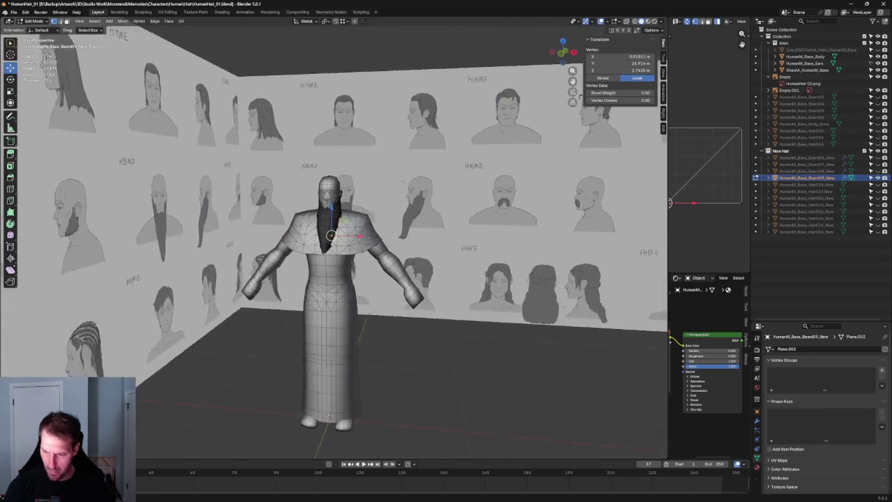
{"action": "scroll", "coordinate": [415, 207], "scroll_direction": "up", "scroll_amount": 10}
{"action": "scroll", "coordinate": [390, 216], "scroll_direction": "up", "scroll_amount": 4}
{"action": "scroll", "coordinate": [360, 227], "scroll_direction": "down", "scroll_amount": 3}
{"action": "key", "text": "g"}
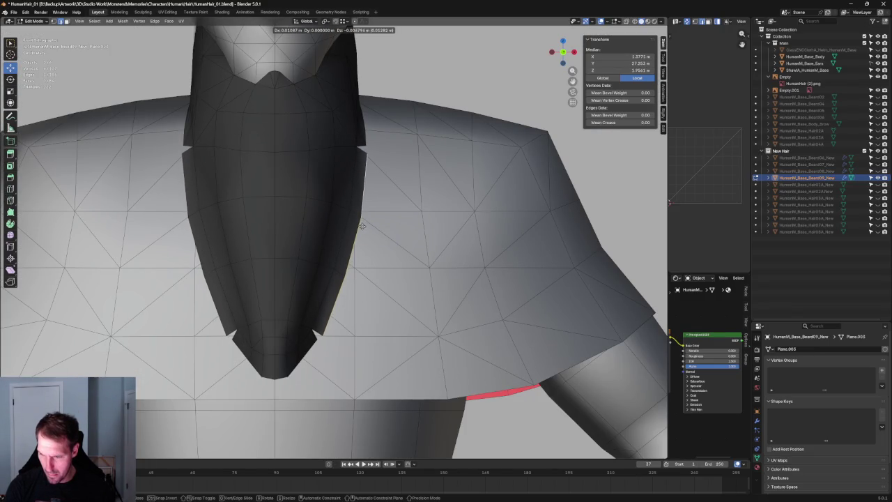
{"action": "left_click", "coordinate": [359, 226]}
- From a side view, push the beard's side edge toward the chest, then return to front view
{"action": "middle_click_drag", "start_coordinate": [359, 226], "coordinate": [367, 225]}
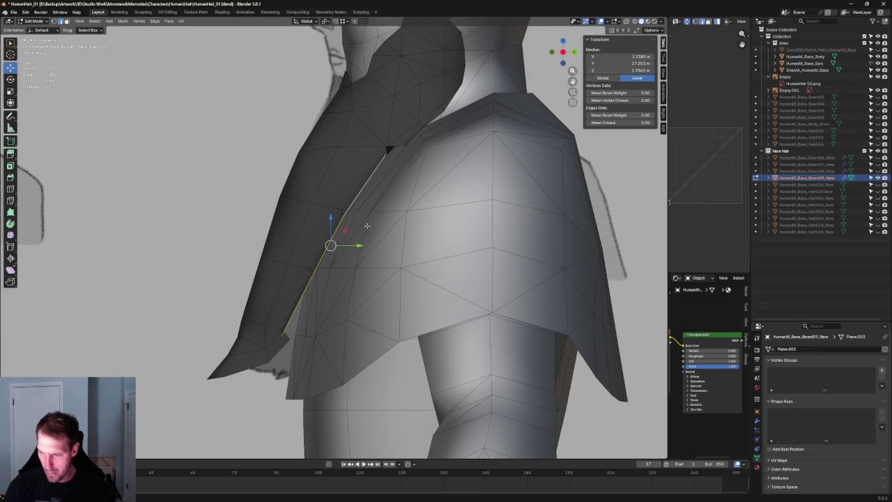
{"action": "mouse_move", "coordinate": [355, 246]}
{"action": "left_mouse_down"}
{"action": "mouse_move", "coordinate": [344, 234]}
{"action": "mouse_move", "coordinate": [353, 220]}
{"action": "left_mouse_up"}
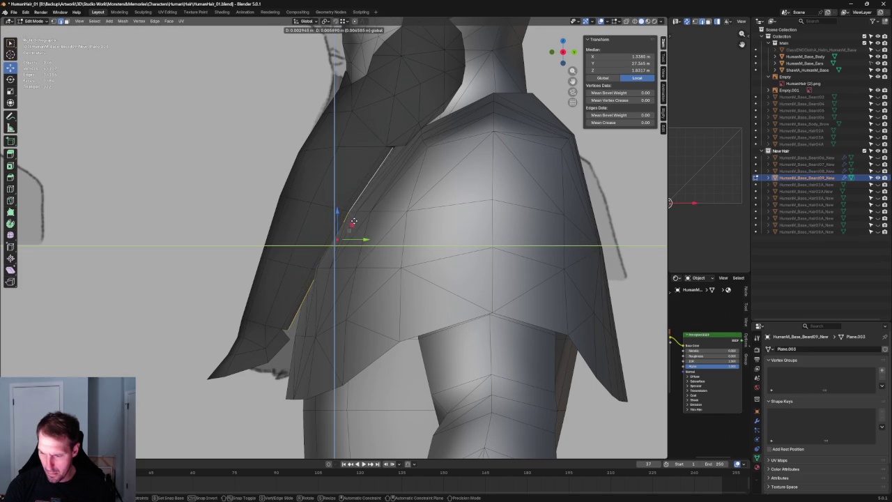
{"action": "left_click", "coordinate": [353, 221]}
{"action": "middle_click_drag", "start_coordinate": [354, 221], "coordinate": [418, 234]}
{"action": "key", "text": "grave"}
{"action": "left_click", "coordinate": [351, 275]}
- In X-ray from a side angle, lift another beard edge slightly upward
{"action": "middle_click_drag", "start_coordinate": [345, 263], "coordinate": [320, 258]}
{"action": "key", "text": "alt+z"}
{"action": "left_click", "coordinate": [296, 241]}
{"action": "left_click_drag", "start_coordinate": [296, 241], "coordinate": [295, 234]}
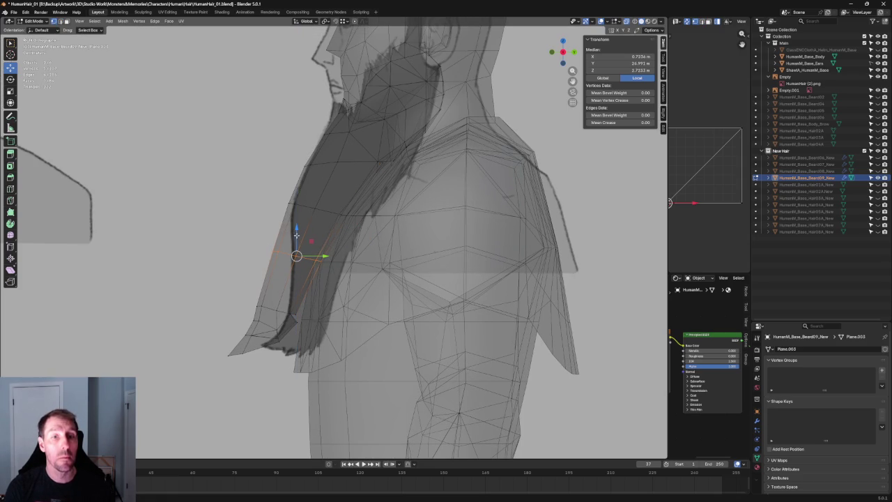
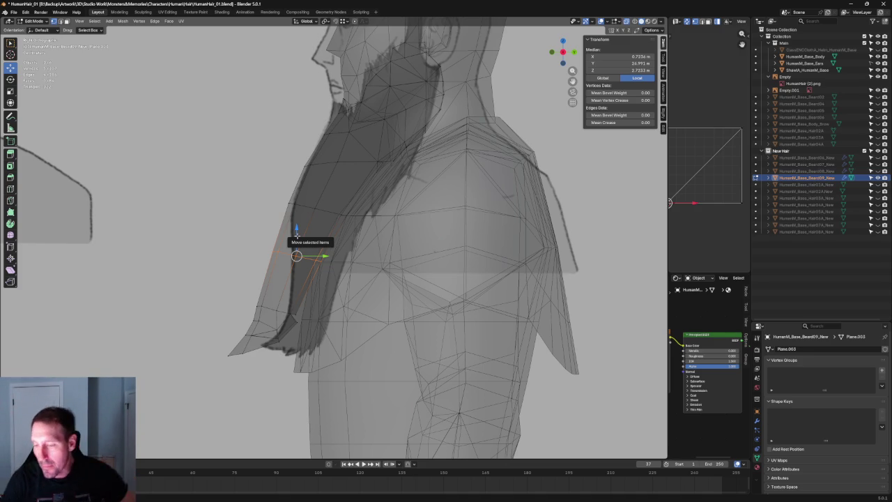
- Switch to front view and frame and centre the beard's selected vertices
{"action": "scroll", "coordinate": [451, 119], "scroll_direction": "down", "scroll_amount": 3}
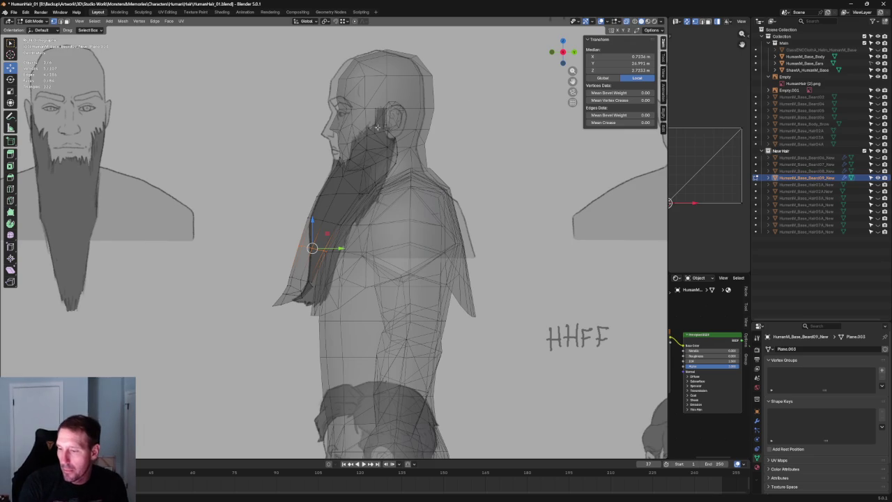
{"action": "key", "text": "KP_1"}
{"action": "key", "text": "KP_Decimal"}
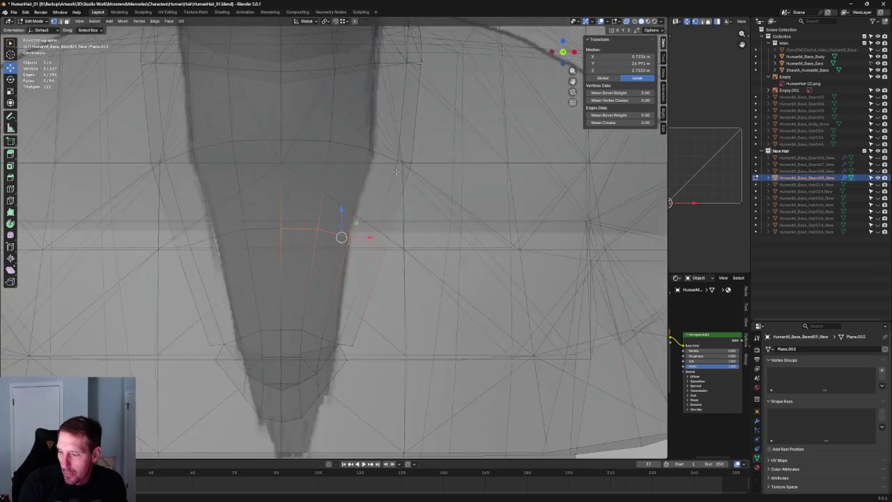
{"action": "scroll", "coordinate": [395, 170], "scroll_direction": "down", "scroll_amount": 5}
{"action": "scroll", "coordinate": [395, 174], "scroll_direction": "up", "scroll_amount": 1}
{"action": "scroll", "coordinate": [394, 179], "scroll_direction": "up", "scroll_amount": 4}
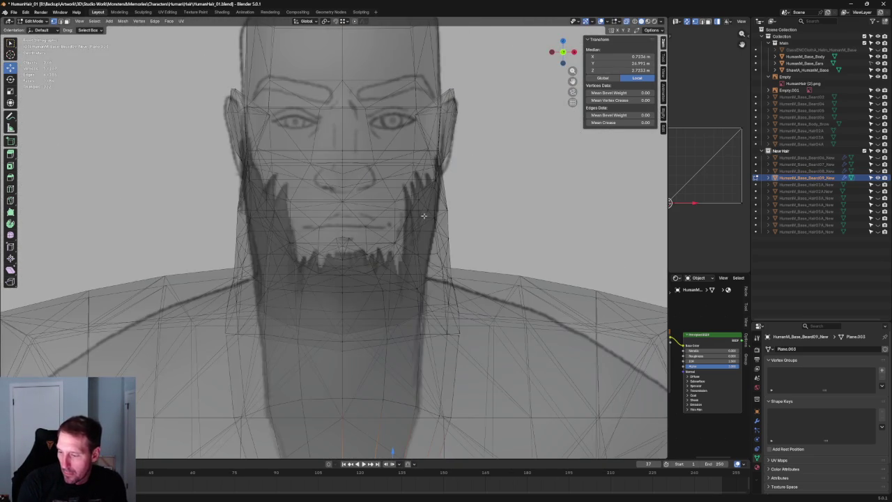
{"action": "middle_click_drag", "start_coordinate": [423, 216], "coordinate": [382, 222], "text": "shift"}
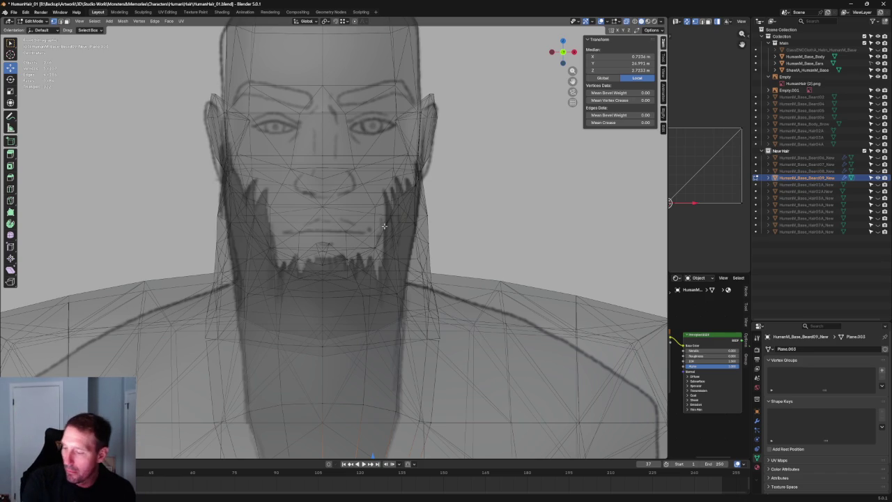
{"action": "scroll", "coordinate": [455, 248], "scroll_direction": "up", "scroll_amount": 5}
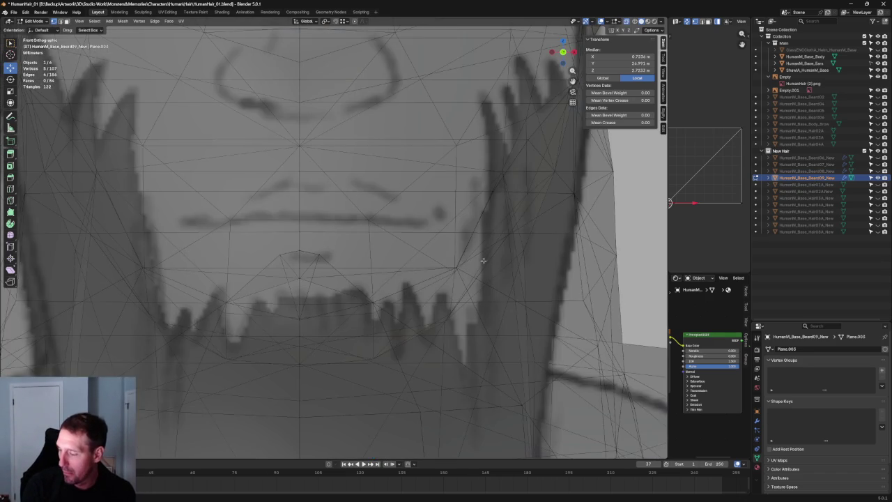
{"action": "scroll", "coordinate": [384, 230], "scroll_direction": "up", "scroll_amount": 2}
- Select a beard edge vertex in X-ray, then cancel its vertical move and clear the selection
{"action": "key", "text": "alt+z"}
{"action": "key", "text": "alt+z"}
{"action": "left_click", "coordinate": [349, 242]}
{"action": "key", "text": "alt+z"}
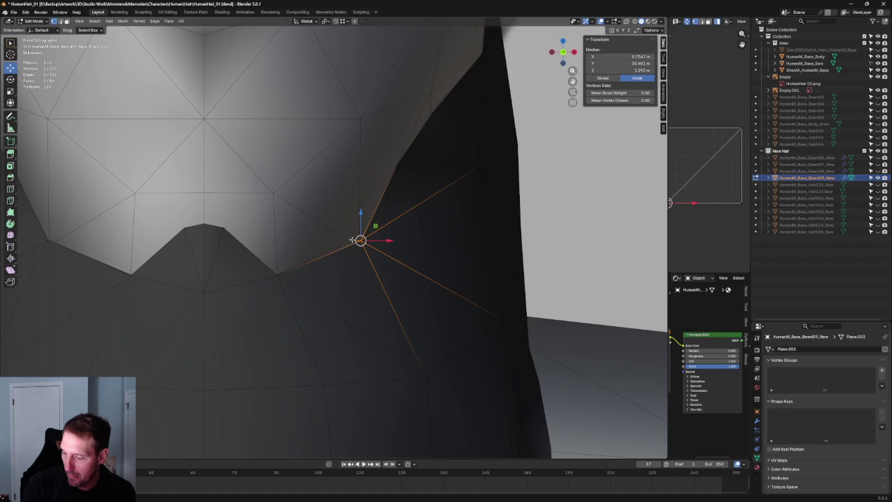
{"action": "key", "text": "g"}
{"action": "key", "text": "z"}
{"action": "key", "text": "Escape"}
{"action": "key", "text": "alt+a"}
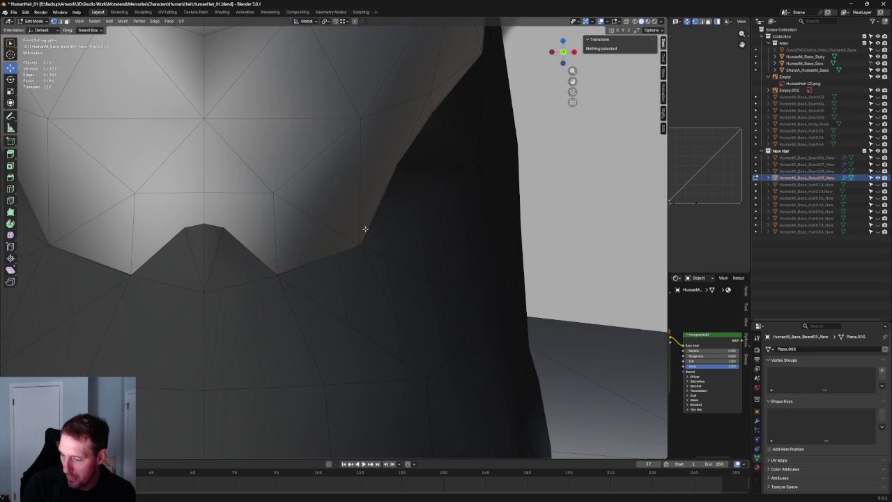
- Zoom and orbit the view around the head and body to inspect the beard
{"action": "key", "text": "alt+z"}
{"action": "scroll", "coordinate": [345, 256], "scroll_direction": "down", "scroll_amount": 3}
{"action": "scroll", "coordinate": [348, 254], "scroll_direction": "down", "scroll_amount": 2}
{"action": "key", "text": "alt+z"}
{"action": "scroll", "coordinate": [347, 253], "scroll_direction": "down", "scroll_amount": 2}
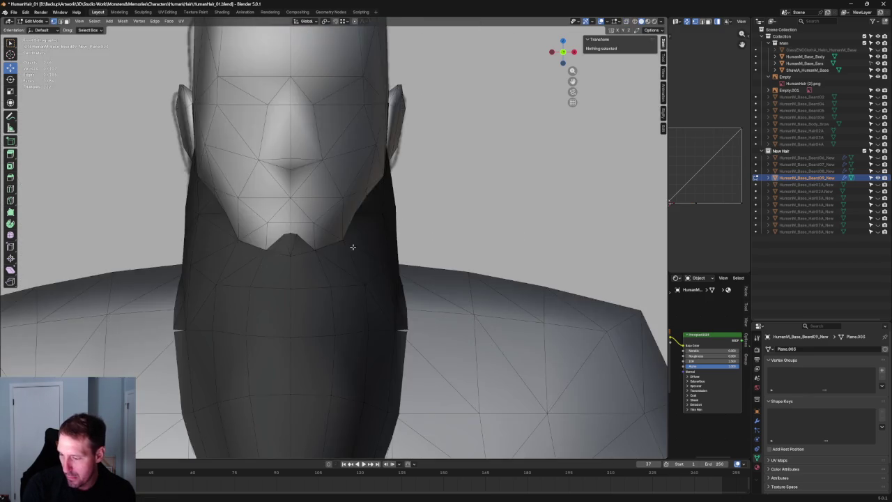
{"action": "scroll", "coordinate": [348, 254], "scroll_direction": "down", "scroll_amount": 2}
{"action": "mouse_move", "coordinate": [348, 253]}
{"action": "middle_mouse_down"}
{"action": "mouse_move", "coordinate": [375, 207]}
{"action": "mouse_move", "coordinate": [335, 324]}
{"action": "mouse_move", "coordinate": [352, 321]}
{"action": "middle_mouse_up"}
{"action": "scroll", "coordinate": [336, 324], "scroll_direction": "up", "scroll_amount": 5}
{"action": "scroll", "coordinate": [354, 320], "scroll_direction": "up", "scroll_amount": 2}
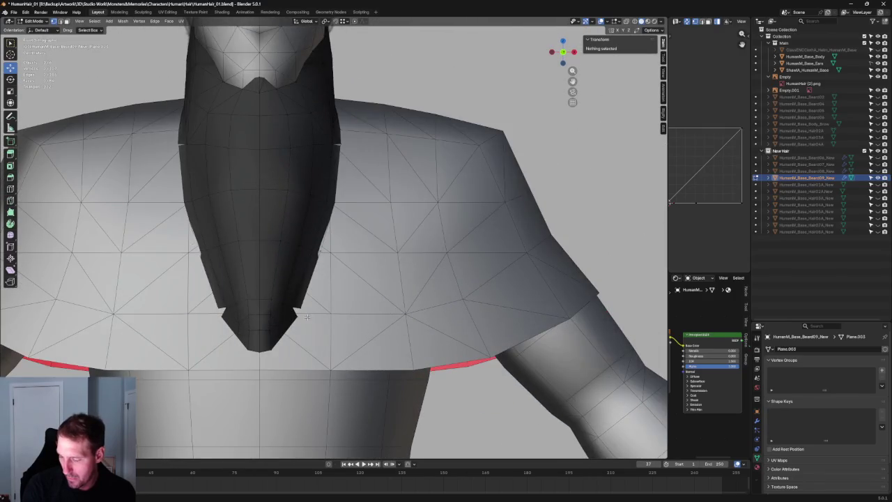
- Move two vertices at the beard's lower tip vertically to tuck the bottom edge toward the cape
{"action": "key", "text": "alt+z"}
{"action": "left_click", "coordinate": [297, 316]}
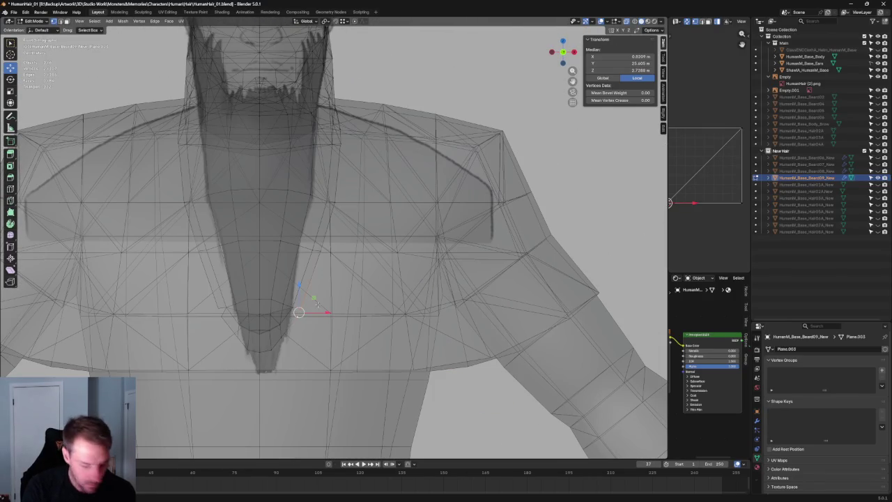
{"action": "key", "text": "alt+z"}
{"action": "key", "text": "alt+z"}
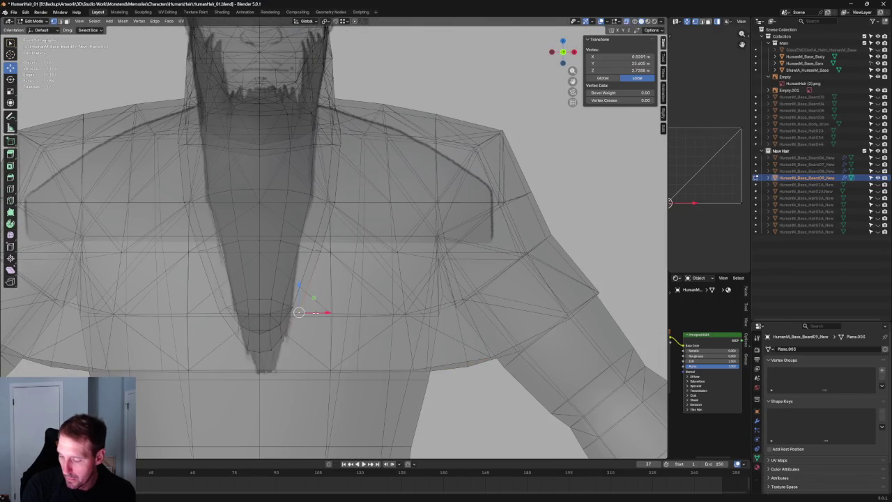
{"action": "scroll", "coordinate": [347, 202], "scroll_direction": "up", "scroll_amount": 2}
{"action": "key", "text": "alt+z"}
{"action": "key", "text": "alt+z"}
{"action": "key", "text": "alt+z"}
{"action": "left_click_drag", "start_coordinate": [329, 248], "coordinate": [331, 244]}
{"action": "left_click", "coordinate": [369, 270]}
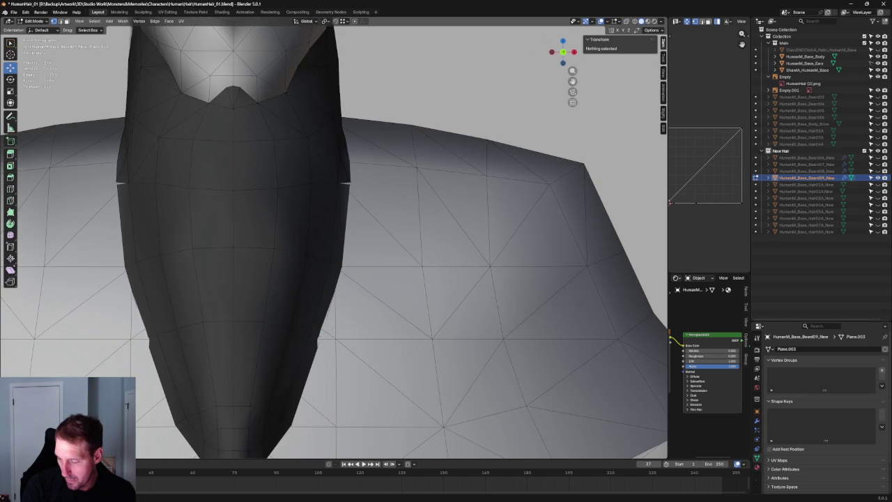
{"action": "left_click", "coordinate": [319, 339]}
{"action": "left_click_drag", "start_coordinate": [320, 313], "coordinate": [324, 319]}
{"action": "mouse_move", "coordinate": [323, 319]}
{"action": "middle_mouse_down"}
{"action": "mouse_move", "coordinate": [339, 334]}
{"action": "mouse_move", "coordinate": [364, 333]}
{"action": "middle_mouse_up"}
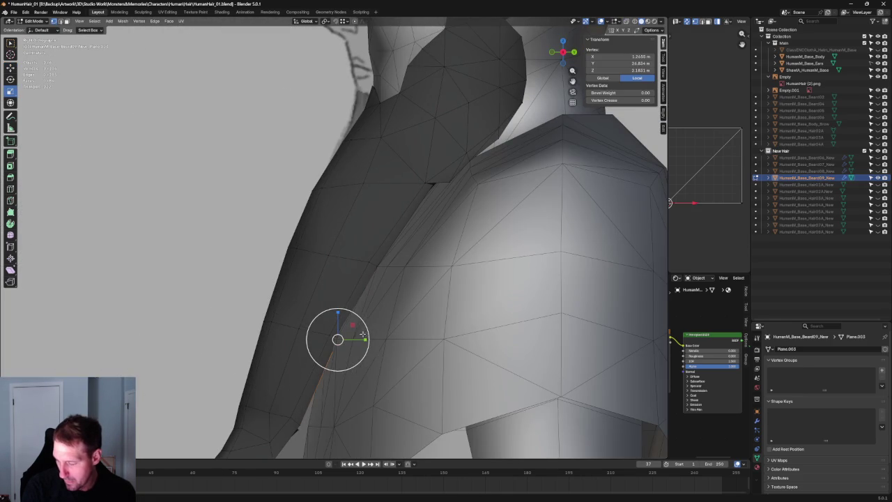
- Move the selected beard vertex toward the face onto the drawn beard outline, using X-ray
{"action": "key", "text": "shift+space"}
{"action": "key", "text": "g"}
{"action": "left_click_drag", "start_coordinate": [363, 339], "coordinate": [360, 339]}
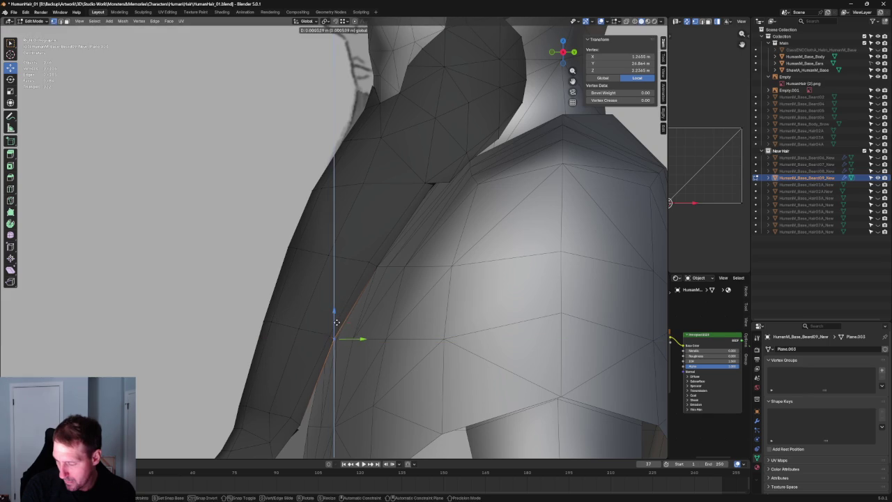
{"action": "key", "text": "alt+z"}
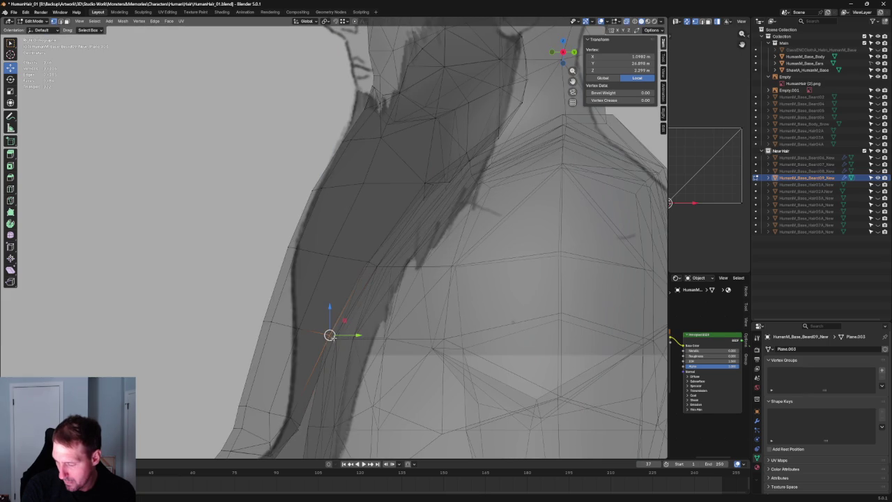
{"action": "left_click_drag", "start_coordinate": [343, 321], "coordinate": [341, 324]}
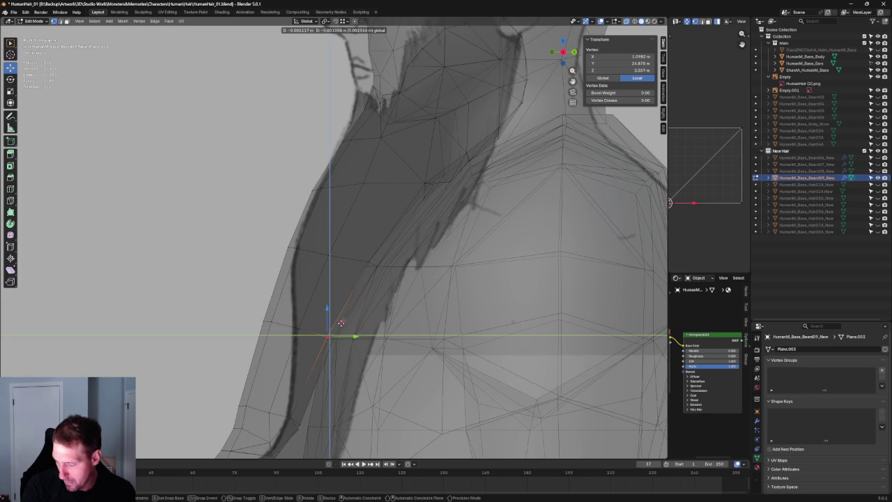
{"action": "left_click_drag", "start_coordinate": [339, 322], "coordinate": [337, 324]}
{"action": "key", "text": "alt+z"}
- Switch to side view, select several beard-tip vertices and try joining them
{"action": "scroll", "coordinate": [338, 324], "scroll_direction": "down", "scroll_amount": 5}
{"action": "mouse_move", "coordinate": [337, 324]}
{"action": "middle_mouse_down"}
{"action": "mouse_move", "coordinate": [293, 300]}
{"action": "mouse_move", "coordinate": [364, 281]}
{"action": "mouse_move", "coordinate": [343, 294]}
{"action": "middle_mouse_up"}
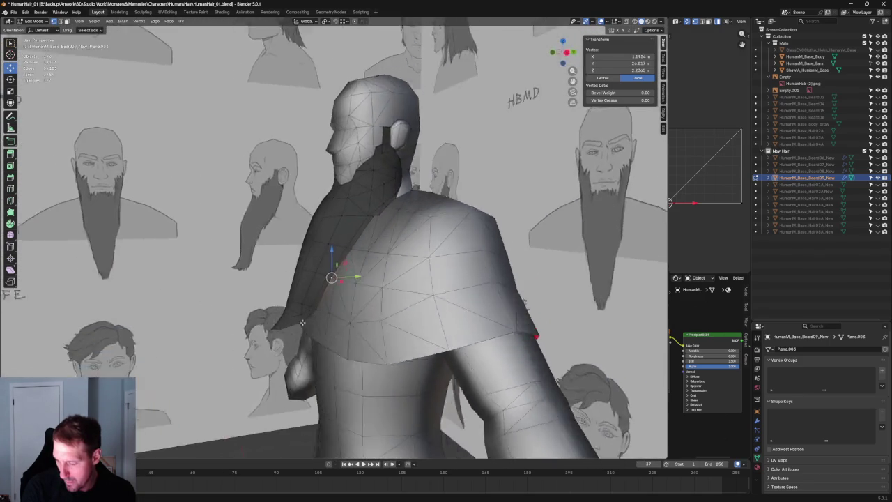
{"action": "key", "text": "KP_3"}
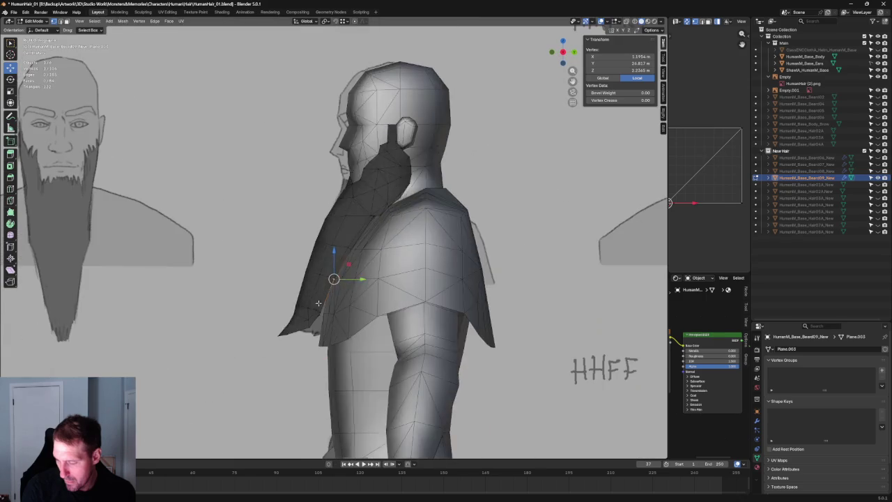
{"action": "key", "text": "KP_Decimal"}
{"action": "mouse_move", "coordinate": [319, 340]}
{"action": "middle_mouse_down"}
{"action": "mouse_move", "coordinate": [356, 316]}
{"action": "mouse_move", "coordinate": [227, 339]}
{"action": "mouse_move", "coordinate": [318, 284]}
{"action": "mouse_move", "coordinate": [336, 283]}
{"action": "middle_mouse_up"}
{"action": "left_click", "coordinate": [318, 284], "text": "shift"}
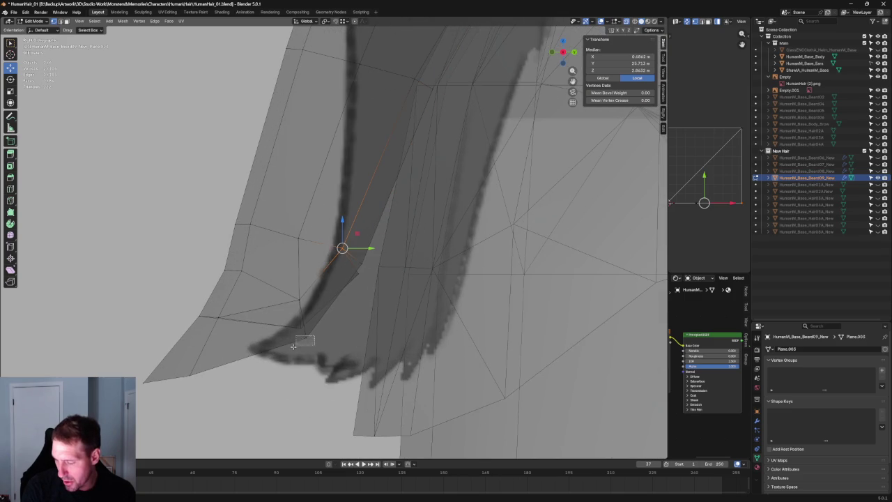
{"action": "key", "text": "j"}
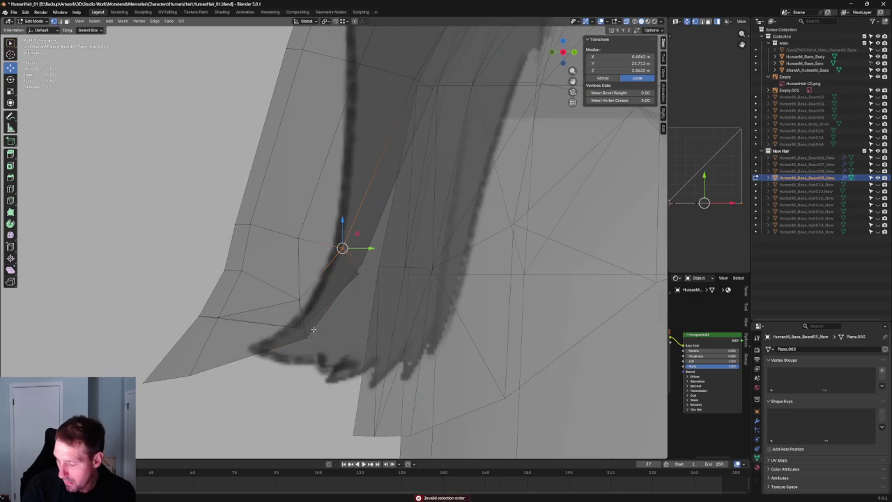
{"action": "right_click", "coordinate": [305, 341]}
- Delete the single stray vertex at the beard's lower tip
{"action": "left_click", "coordinate": [355, 275]}
{"action": "key", "text": "x"}
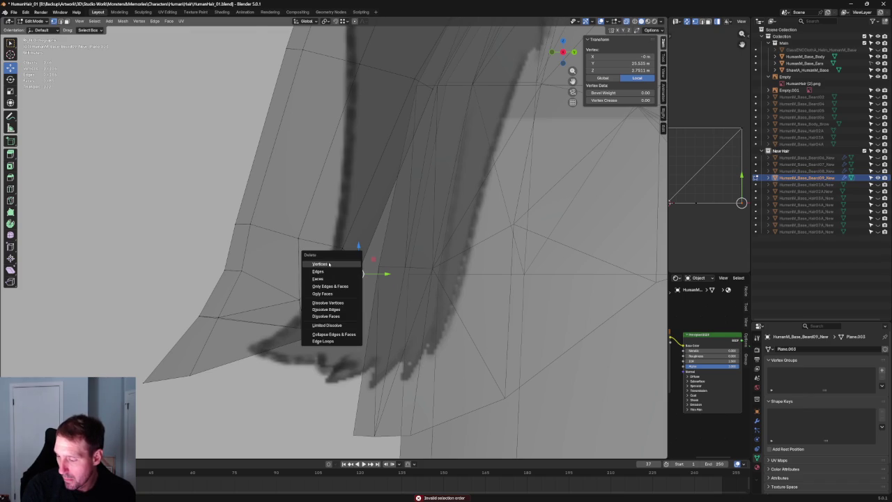
{"action": "left_click", "coordinate": [329, 264]}
{"action": "mouse_move", "coordinate": [362, 279]}
{"action": "middle_mouse_down"}
{"action": "mouse_move", "coordinate": [409, 268]}
{"action": "mouse_move", "coordinate": [391, 290]}
{"action": "mouse_move", "coordinate": [304, 267]}
{"action": "mouse_move", "coordinate": [300, 254]}
{"action": "middle_mouse_up"}
{"action": "key", "text": "alt+z"}
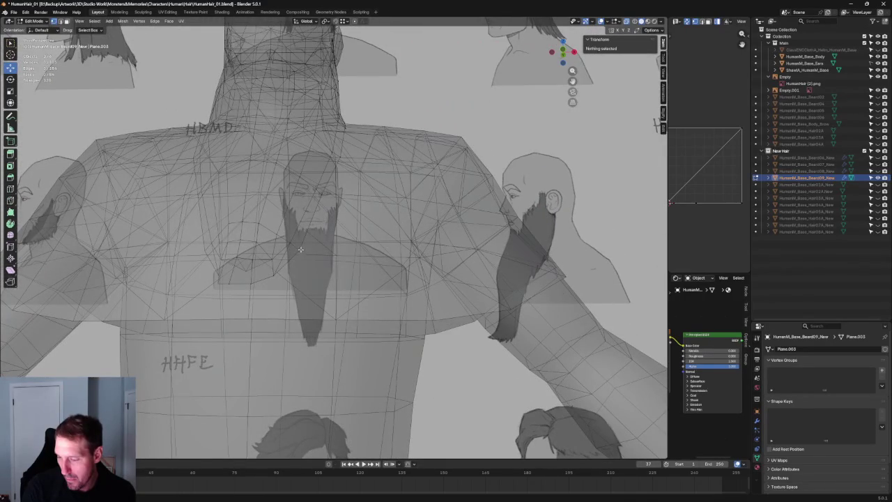
- Slide a beard-tip vertex sideways to match the front drawing
{"action": "left_click", "coordinate": [300, 249]}
{"action": "left_click_drag", "start_coordinate": [308, 249], "coordinate": [311, 247]}
{"action": "scroll", "coordinate": [311, 247], "scroll_direction": "up", "scroll_amount": 5}
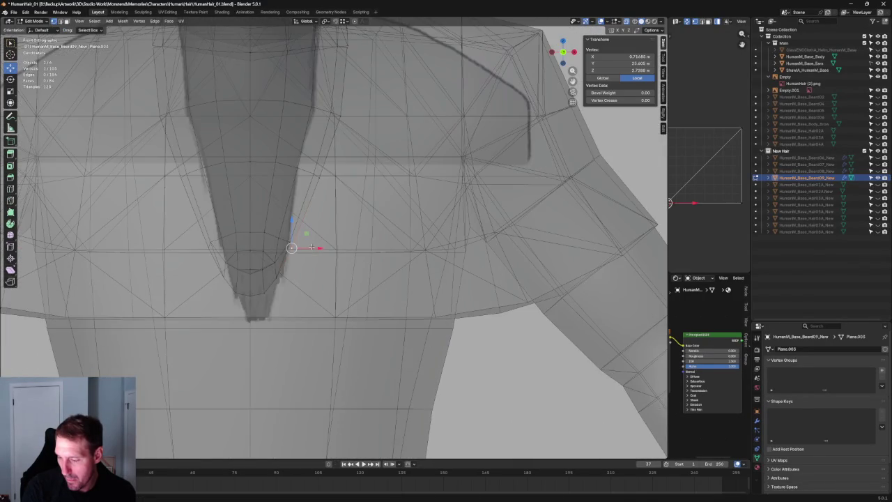
{"action": "mouse_move", "coordinate": [314, 250]}
{"action": "middle_mouse_down"}
{"action": "mouse_move", "coordinate": [260, 246]}
{"action": "mouse_move", "coordinate": [353, 238]}
{"action": "mouse_move", "coordinate": [294, 260]}
{"action": "mouse_move", "coordinate": [450, 235]}
{"action": "mouse_move", "coordinate": [455, 215]}
{"action": "mouse_move", "coordinate": [476, 237]}
{"action": "mouse_move", "coordinate": [323, 309]}
{"action": "middle_mouse_up"}
{"action": "scroll", "coordinate": [341, 245], "scroll_direction": "up", "scroll_amount": 5}
{"action": "scroll", "coordinate": [374, 250], "scroll_direction": "down", "scroll_amount": 3}
{"action": "scroll", "coordinate": [362, 250], "scroll_direction": "down", "scroll_amount": 3}
{"action": "scroll", "coordinate": [352, 252], "scroll_direction": "down", "scroll_amount": 5}
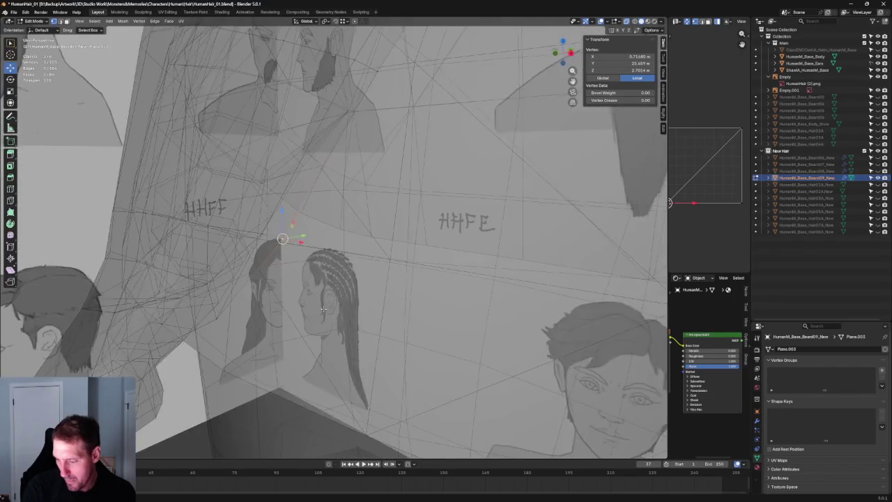
- Connect two vertices near the cape with a new edge and remove a face via the context menu
{"action": "key", "text": "alt+z"}
{"action": "left_click", "coordinate": [239, 276], "text": "shift"}
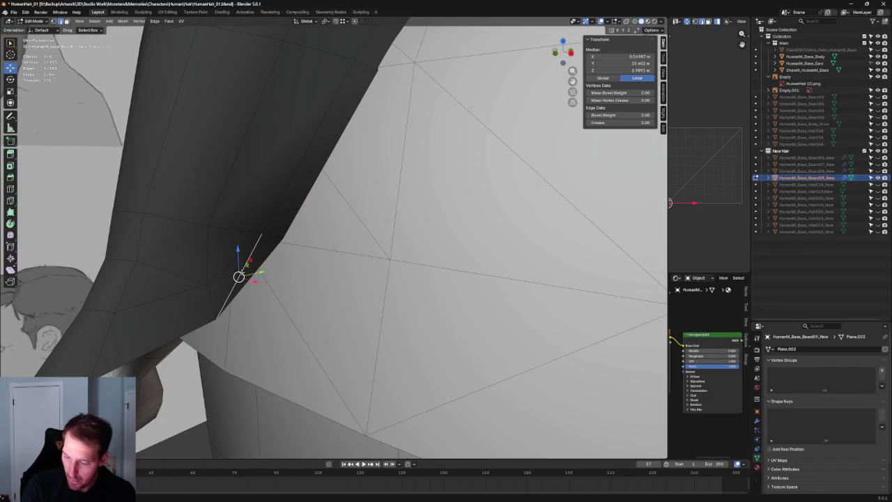
{"action": "key", "text": "j"}
{"action": "left_click", "coordinate": [239, 276], "text": "alt"}
{"action": "key", "text": "alt+z"}
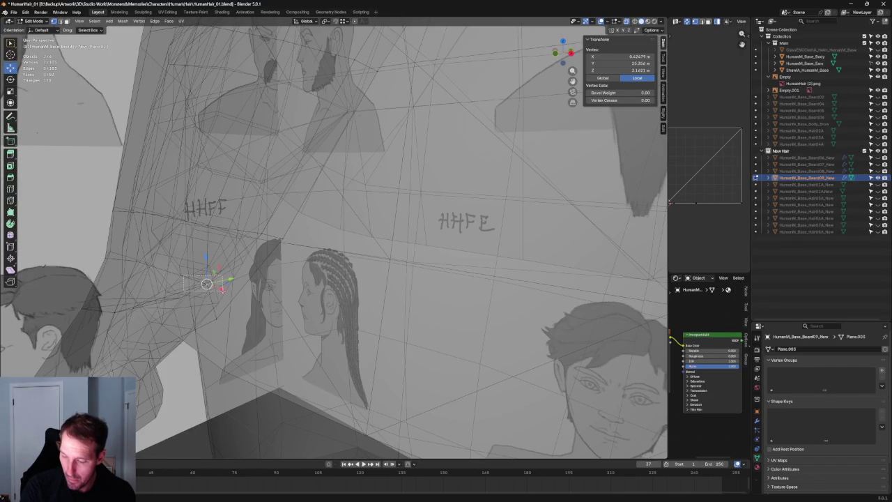
{"action": "middle_click_drag", "start_coordinate": [213, 294], "coordinate": [145, 319]}
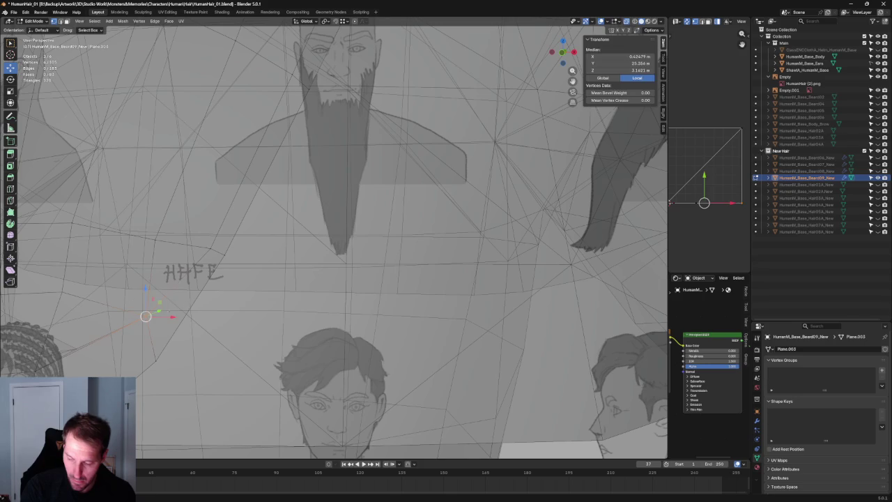
{"action": "right_click", "coordinate": [225, 262]}
{"action": "left_click", "coordinate": [216, 260]}
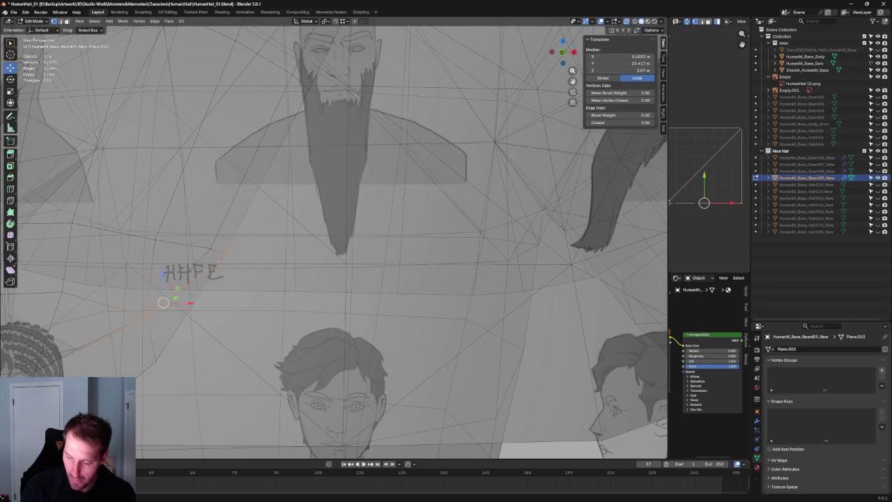
- In front view, move the beard's lower-side vertex along the X axis toward the drawing
{"action": "key", "text": "alt+z"}
{"action": "key", "text": "KP_1"}
{"action": "key", "text": "alt+z"}
{"action": "left_click_drag", "start_coordinate": [173, 301], "coordinate": [155, 320]}
{"action": "key", "text": "alt+z"}
{"action": "key", "text": "g"}
{"action": "key", "text": "x"}
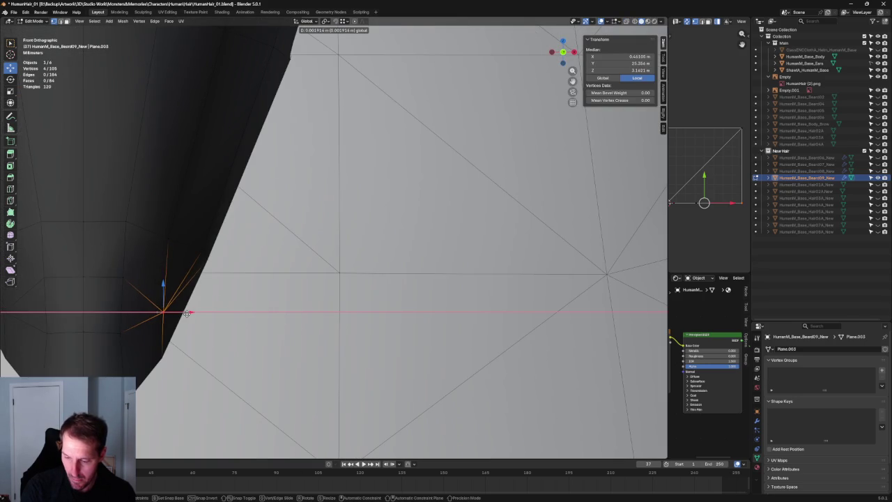
{"action": "left_click", "coordinate": [189, 312]}
{"action": "mouse_move", "coordinate": [190, 313]}
{"action": "middle_mouse_down"}
{"action": "mouse_move", "coordinate": [280, 283]}
{"action": "mouse_move", "coordinate": [148, 297]}
{"action": "middle_mouse_up"}
{"action": "mouse_move", "coordinate": [281, 304]}
{"action": "middle_mouse_down"}
{"action": "mouse_move", "coordinate": [339, 282]}
{"action": "mouse_move", "coordinate": [310, 289]}
{"action": "middle_mouse_up"}
- Nudge the selected beard vertex with an axis-constrained move, checking it in X-ray
{"action": "key", "text": "alt+z"}
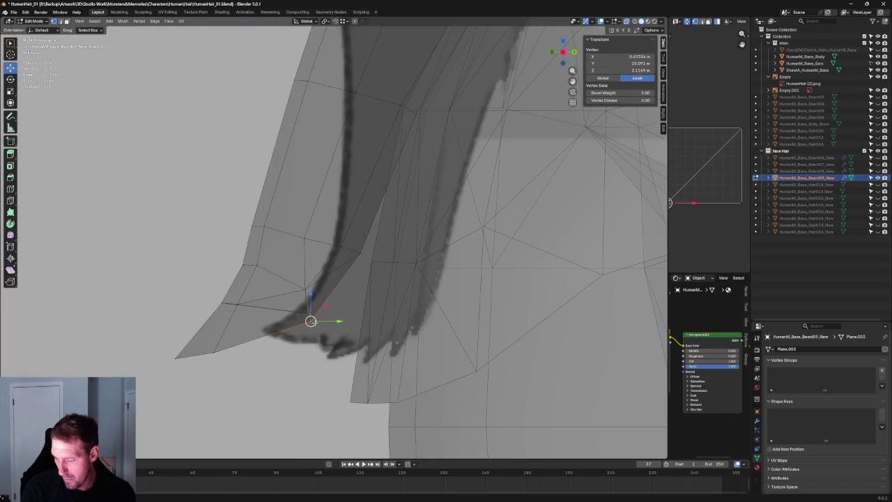
{"action": "key", "text": "g"}
{"action": "key", "text": "shift+x"}
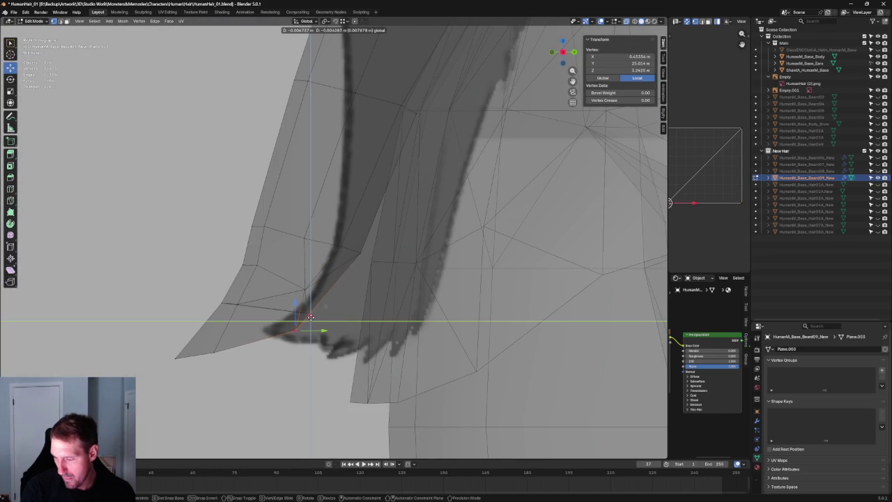
{"action": "left_click", "coordinate": [311, 317]}
{"action": "key", "text": "alt+z"}
{"action": "mouse_move", "coordinate": [308, 314]}
{"action": "middle_mouse_down"}
{"action": "mouse_move", "coordinate": [258, 299]}
{"action": "mouse_move", "coordinate": [371, 312]}
{"action": "mouse_move", "coordinate": [384, 259]}
{"action": "mouse_move", "coordinate": [468, 285]}
{"action": "mouse_move", "coordinate": [336, 306]}
{"action": "middle_mouse_up"}
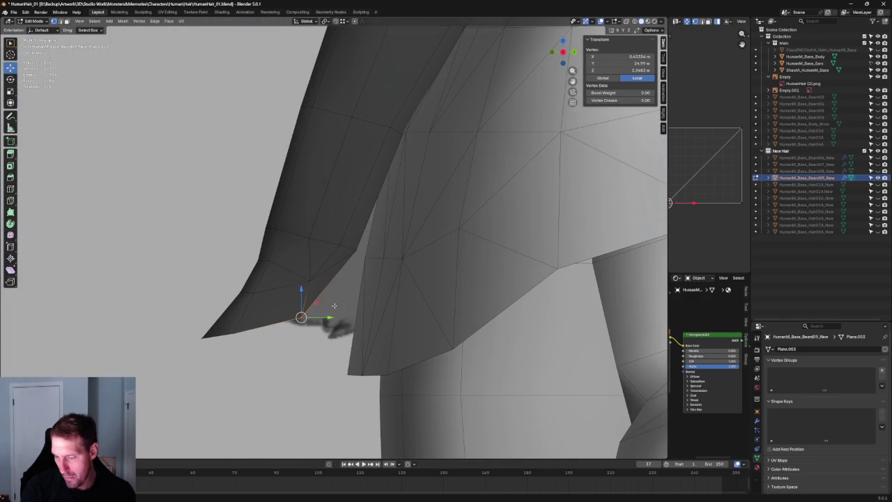
{"action": "key", "text": "alt+z"}
- Reposition a single vertex on the beard's lower edge, then select the lower corner vertex
{"action": "right_click", "coordinate": [272, 267]}
{"action": "left_click", "coordinate": [268, 265]}
{"action": "mouse_move", "coordinate": [207, 281]}
{"action": "middle_mouse_down"}
{"action": "mouse_move", "coordinate": [278, 292]}
{"action": "mouse_move", "coordinate": [339, 278]}
{"action": "mouse_move", "coordinate": [309, 354]}
{"action": "middle_mouse_up"}
{"action": "left_click", "coordinate": [287, 352]}
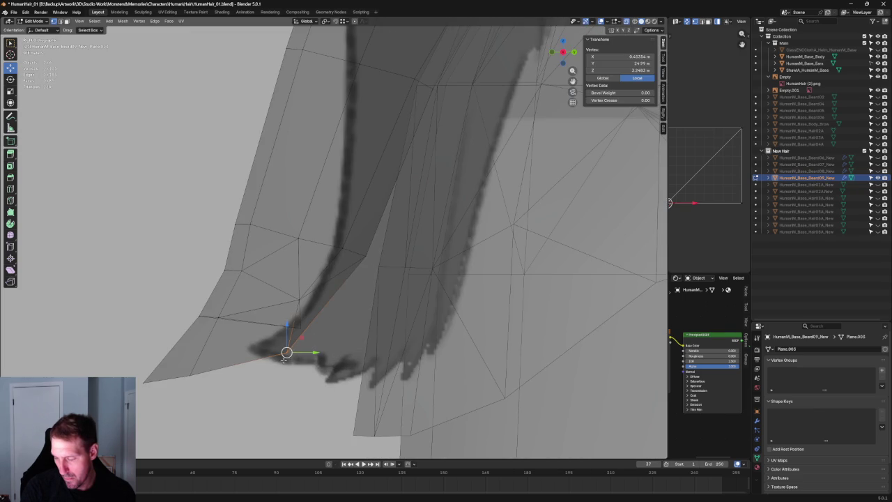
{"action": "key", "text": "g"}
{"action": "left_click", "coordinate": [300, 357]}
{"action": "left_click", "coordinate": [343, 305]}
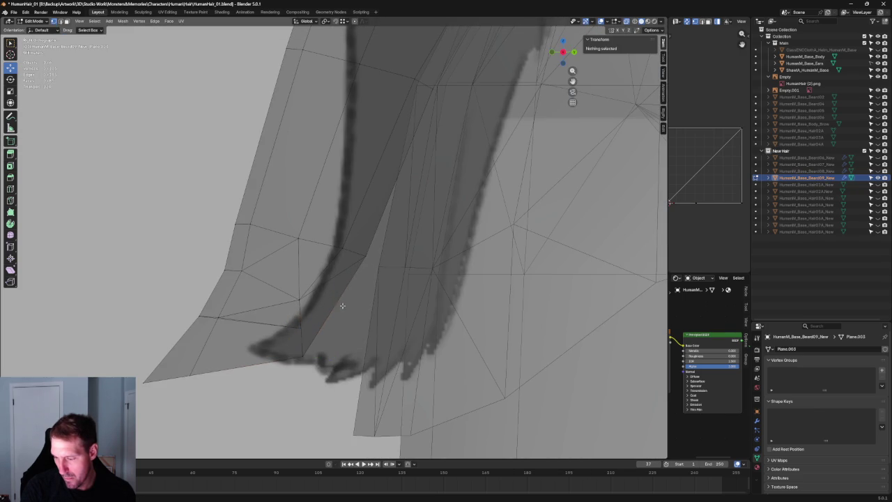
{"action": "left_click", "coordinate": [316, 317]}
- Frame a vertex along the beard edge and move it higher up the edge
{"action": "scroll", "coordinate": [313, 320], "scroll_direction": "down", "scroll_amount": 5}
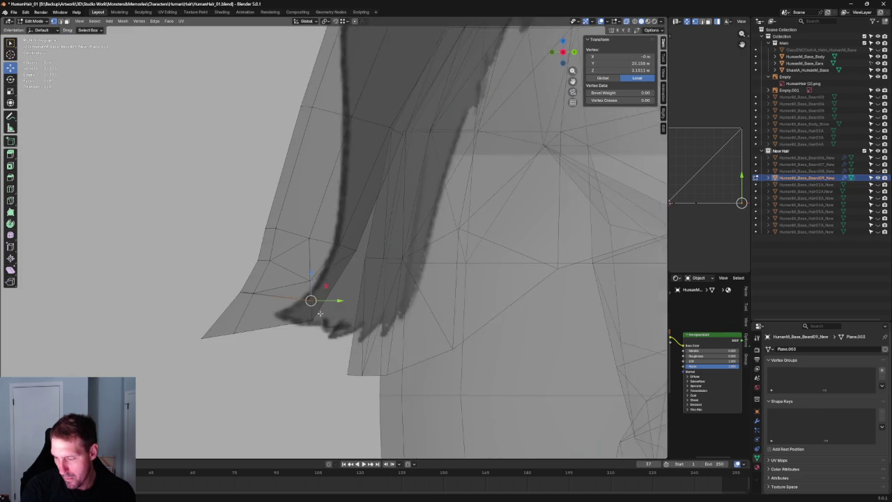
{"action": "scroll", "coordinate": [312, 320], "scroll_direction": "down", "scroll_amount": 5}
{"action": "mouse_move", "coordinate": [313, 320]}
{"action": "middle_mouse_down"}
{"action": "mouse_move", "coordinate": [376, 263]}
{"action": "mouse_move", "coordinate": [449, 280]}
{"action": "mouse_move", "coordinate": [276, 306]}
{"action": "middle_mouse_up"}
{"action": "key", "text": "alt+a"}
{"action": "left_click", "coordinate": [276, 306]}
{"action": "key", "text": "KP_Decimal"}
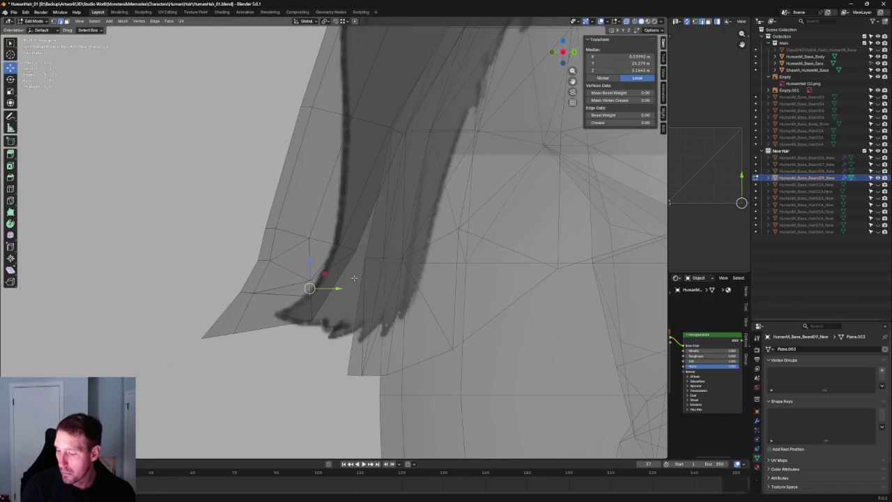
{"action": "key", "text": "g"}
{"action": "left_click", "coordinate": [360, 258]}
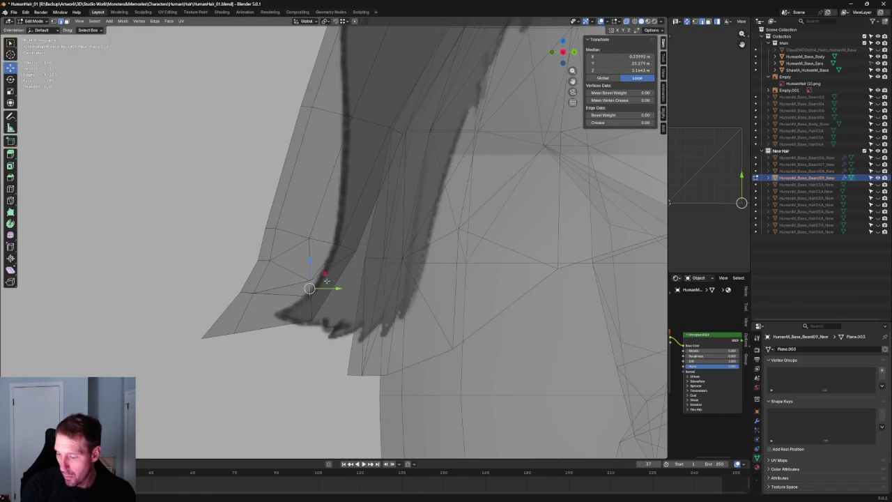
{"action": "key", "text": "g"}
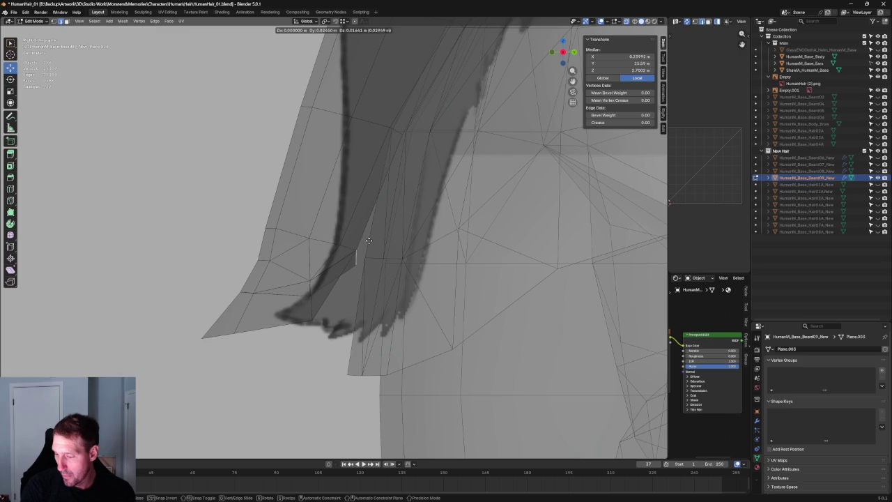
{"action": "left_click", "coordinate": [369, 240]}
- In solid shading, slide a beard-side vertex along its edge and adjust it slightly
{"action": "scroll", "coordinate": [369, 240], "scroll_direction": "down", "scroll_amount": 5}
{"action": "key", "text": "alt+z"}
{"action": "mouse_move", "coordinate": [368, 240]}
{"action": "middle_mouse_down"}
{"action": "mouse_move", "coordinate": [365, 232]}
{"action": "mouse_move", "coordinate": [353, 290]}
{"action": "mouse_move", "coordinate": [344, 262]}
{"action": "middle_mouse_up"}
{"action": "scroll", "coordinate": [344, 262], "scroll_direction": "up", "scroll_amount": 4}
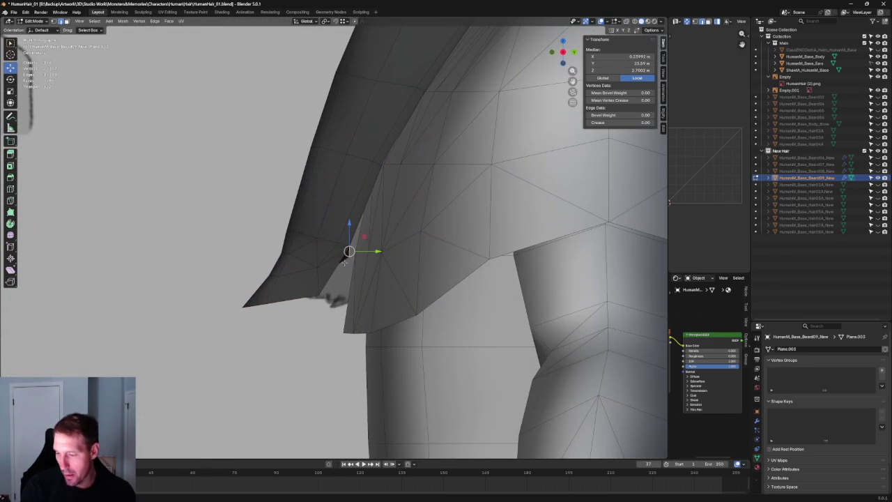
{"action": "left_click", "coordinate": [314, 235]}
{"action": "middle_click_drag", "start_coordinate": [314, 235], "coordinate": [330, 267]}
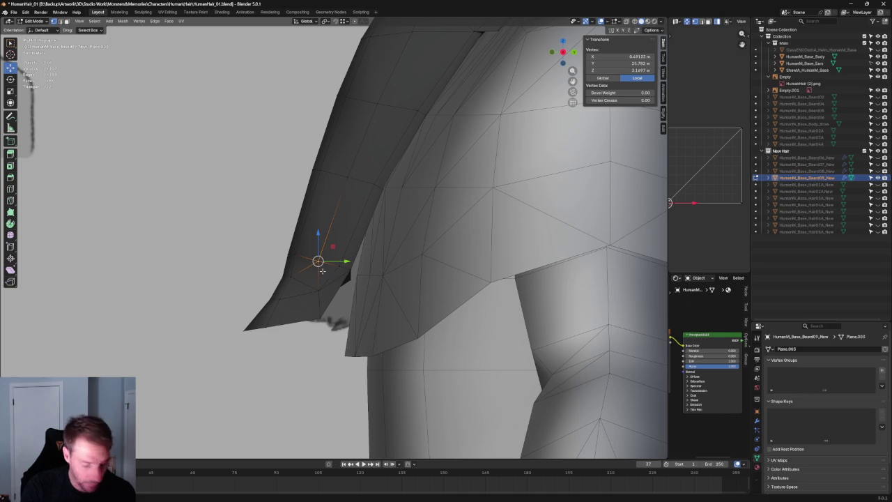
{"action": "key", "text": "g"}
{"action": "key", "text": "g"}
{"action": "left_click", "coordinate": [314, 264]}
{"action": "key", "text": "g"}
{"action": "key", "text": "g"}
{"action": "left_click", "coordinate": [341, 166]}
- Slide and move another beard-side vertex to smooth the side profile
{"action": "middle_click_drag", "start_coordinate": [389, 124], "coordinate": [335, 249]}
{"action": "left_click", "coordinate": [335, 245]}
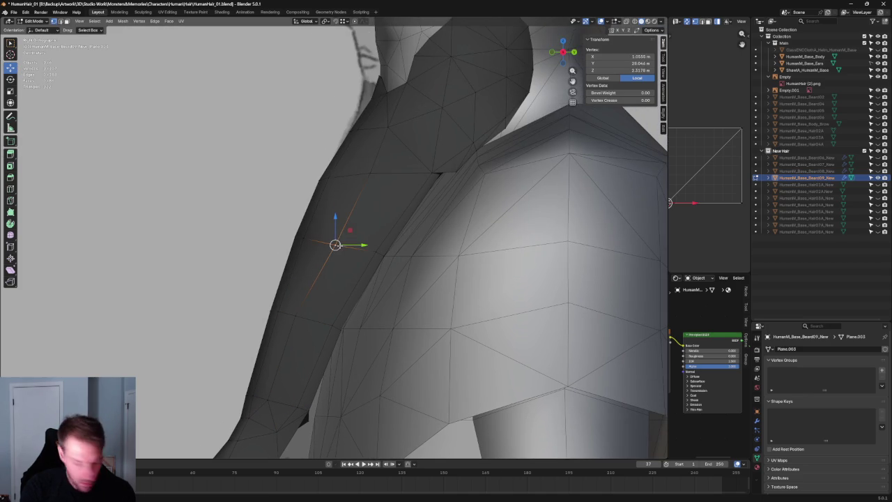
{"action": "key", "text": "g"}
{"action": "key", "text": "g"}
{"action": "left_click", "coordinate": [321, 241]}
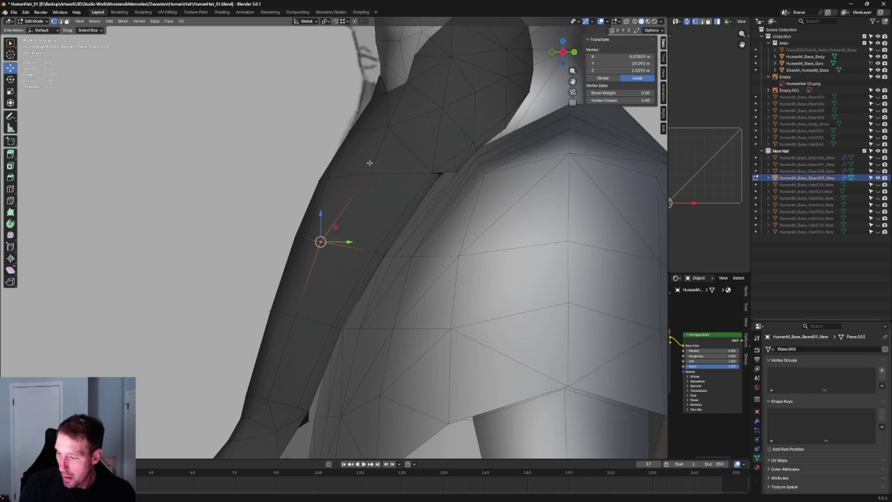
{"action": "key", "text": "g"}
{"action": "key", "text": "g"}
{"action": "left_click", "coordinate": [350, 173]}
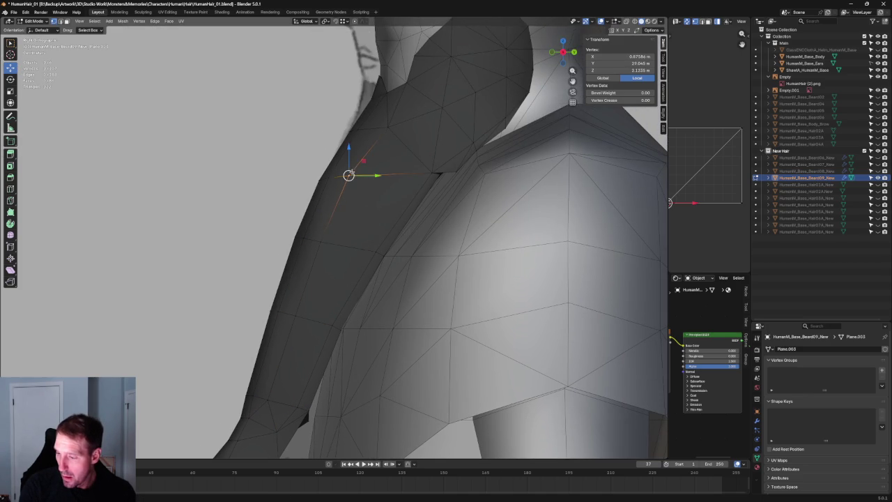
{"action": "key", "text": "g"}
{"action": "key", "text": "g"}
{"action": "left_click", "coordinate": [376, 128]}
{"action": "scroll", "coordinate": [376, 128], "scroll_direction": "down", "scroll_amount": 5}
{"action": "scroll", "coordinate": [387, 203], "scroll_direction": "up", "scroll_amount": 5}
- Slide a lower beard-side vertex along its edges into place
{"action": "left_click", "coordinate": [411, 183]}
{"action": "key", "text": "g"}
{"action": "key", "text": "Escape"}
{"action": "left_click", "coordinate": [364, 250]}
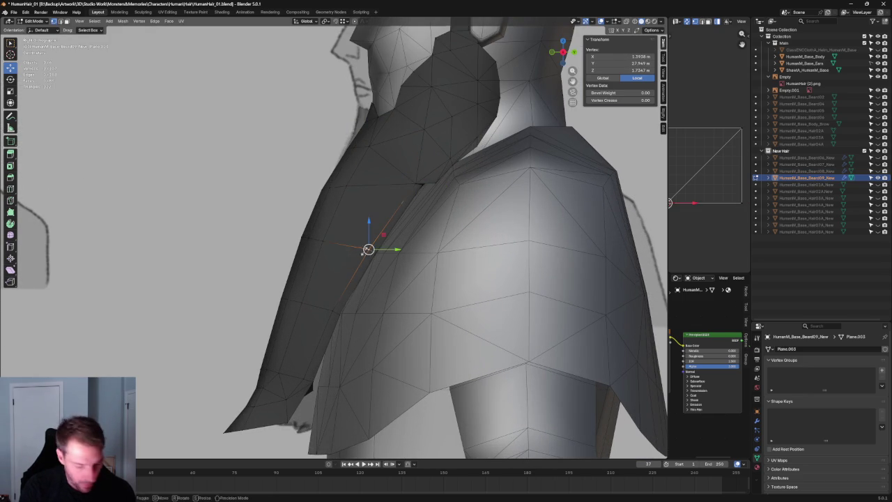
{"action": "key", "text": "g"}
{"action": "key", "text": "g"}
{"action": "left_click", "coordinate": [339, 247]}
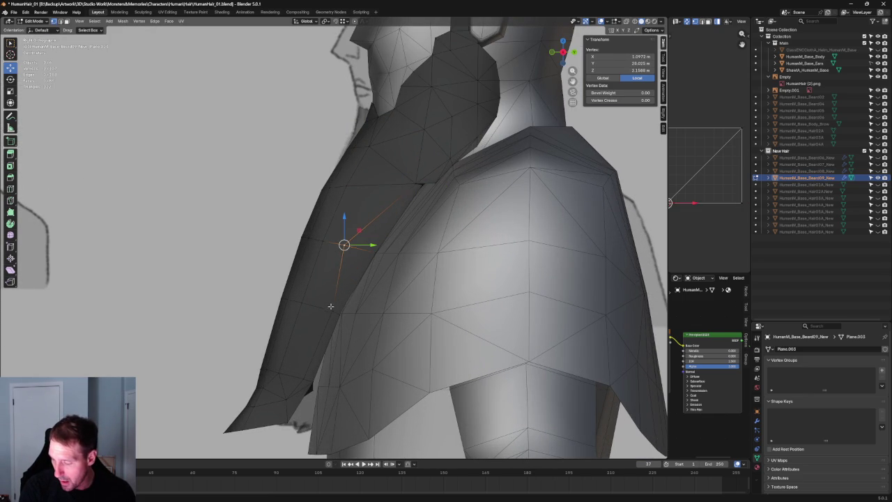
{"action": "key", "text": "g"}
{"action": "key", "text": "g"}
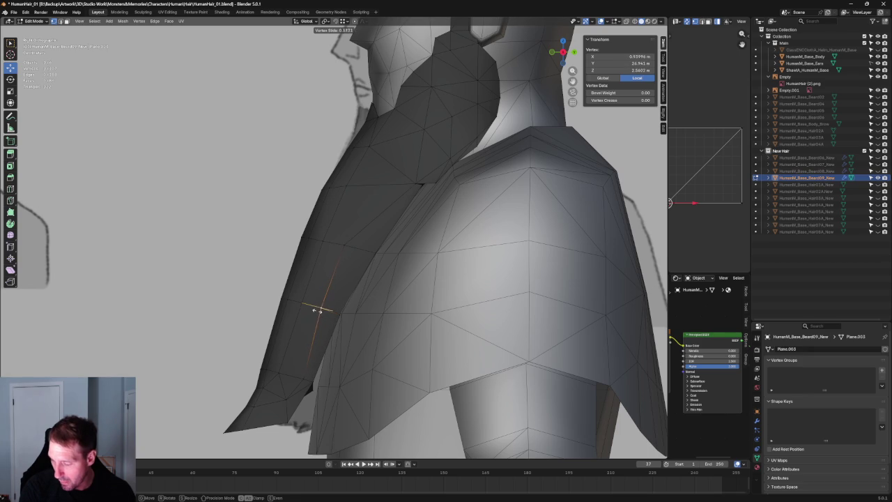
{"action": "left_click", "coordinate": [317, 310]}
- Slide the vertex near the beard's bottom and set its depth with a Y-locked move
{"action": "left_click", "coordinate": [303, 376]}
{"action": "key", "text": "g"}
{"action": "key", "text": "g"}
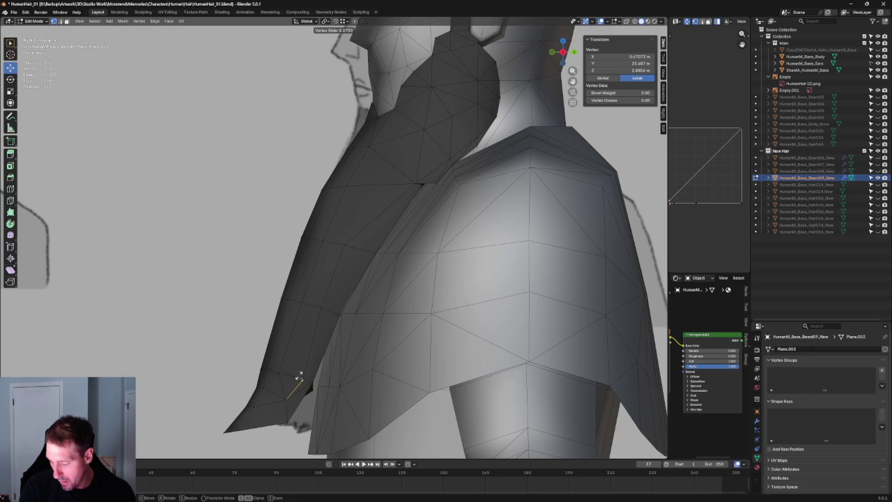
{"action": "left_click", "coordinate": [301, 374]}
{"action": "key", "text": "KP_Decimal"}
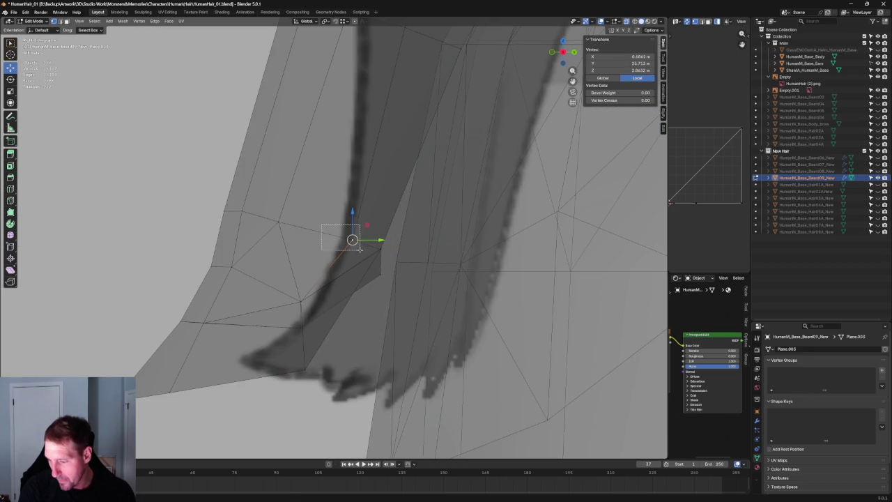
{"action": "key", "text": "g"}
{"action": "key", "text": "y"}
{"action": "left_click", "coordinate": [340, 231]}
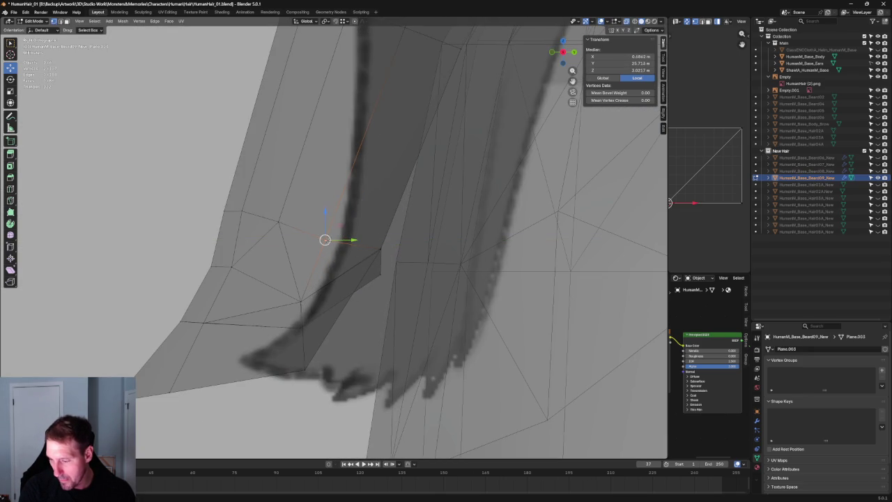
- Deselect and orbit out in X-ray to compare the beard with the references
{"action": "key", "text": "alt+a"}
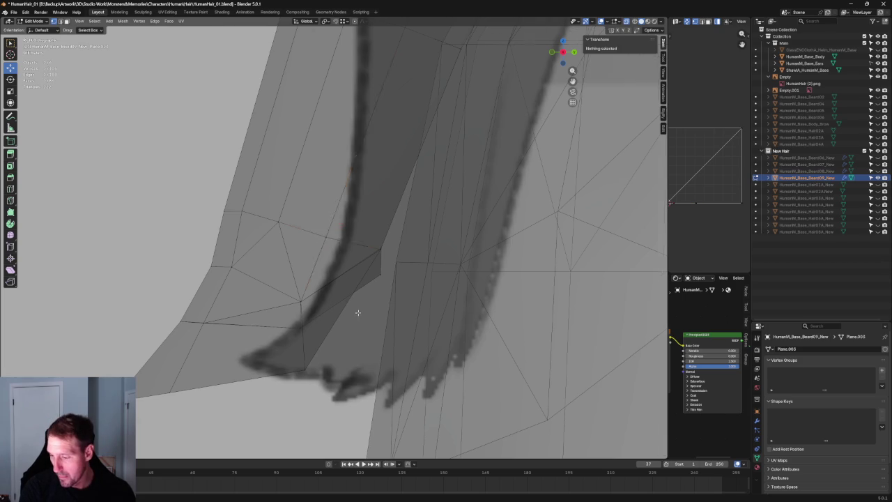
{"action": "scroll", "coordinate": [358, 312], "scroll_direction": "down", "scroll_amount": 3}
{"action": "mouse_move", "coordinate": [358, 312]}
{"action": "middle_mouse_down"}
{"action": "mouse_move", "coordinate": [370, 262]}
{"action": "mouse_move", "coordinate": [235, 247]}
{"action": "mouse_move", "coordinate": [202, 274]}
{"action": "middle_mouse_up"}
{"action": "key", "text": "alt+z"}
{"action": "key", "text": "alt+z"}
{"action": "scroll", "coordinate": [294, 281], "scroll_direction": "up", "scroll_amount": 4}
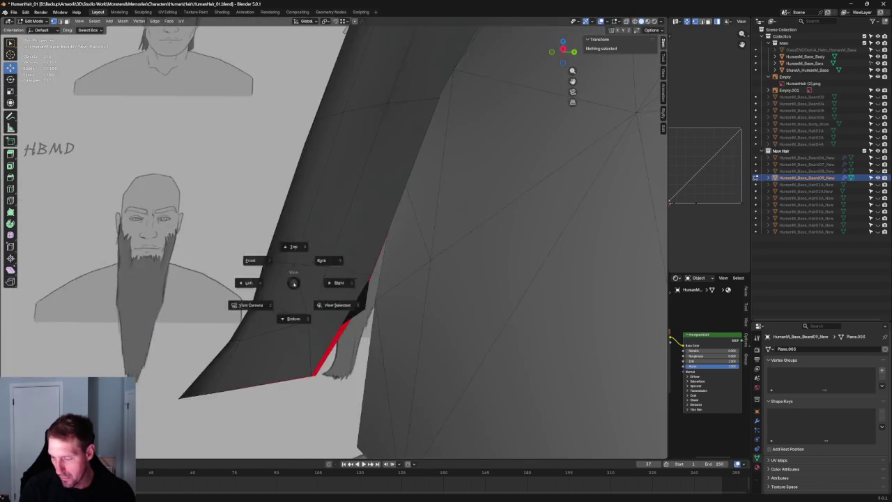
- Shift a beard vertex slightly along X, then along Y
{"action": "scroll", "coordinate": [318, 239], "scroll_direction": "up", "scroll_amount": 3}
{"action": "left_click", "coordinate": [325, 237]}
{"action": "key", "text": "g"}
{"action": "key", "text": "x"}
{"action": "left_click", "coordinate": [332, 239]}
{"action": "key", "text": "g"}
{"action": "key", "text": "y"}
{"action": "left_click", "coordinate": [349, 235]}
- Move the vertex outward along X to widen the beard
{"action": "scroll", "coordinate": [335, 244], "scroll_direction": "down", "scroll_amount": 4}
{"action": "mouse_move", "coordinate": [335, 244]}
{"action": "middle_mouse_down"}
{"action": "mouse_move", "coordinate": [412, 245]}
{"action": "mouse_move", "coordinate": [335, 235]}
{"action": "middle_mouse_up"}
{"action": "scroll", "coordinate": [335, 237], "scroll_direction": "up", "scroll_amount": 2}
{"action": "scroll", "coordinate": [354, 238], "scroll_direction": "up", "scroll_amount": 2}
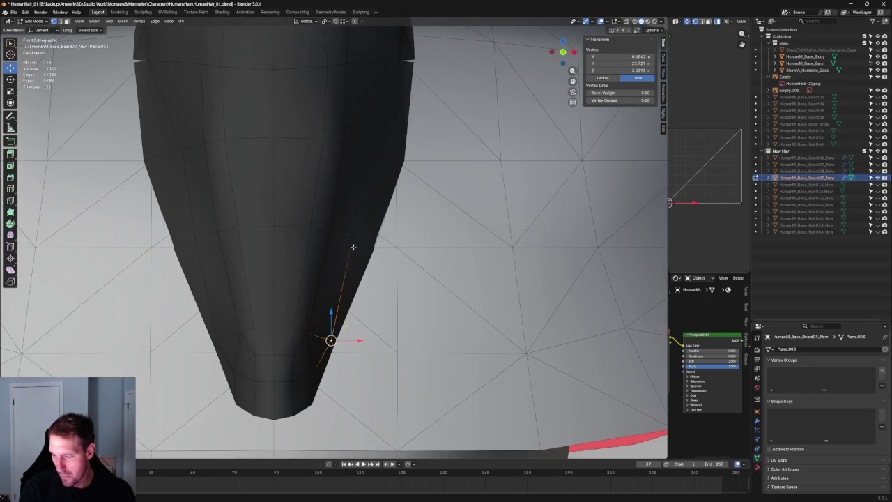
{"action": "key", "text": "g"}
{"action": "key", "text": "x"}
{"action": "left_click", "coordinate": [383, 245]}
- Check the vertex against the front drawing in X-ray, cancelling a trial move
{"action": "key", "text": "alt+z"}
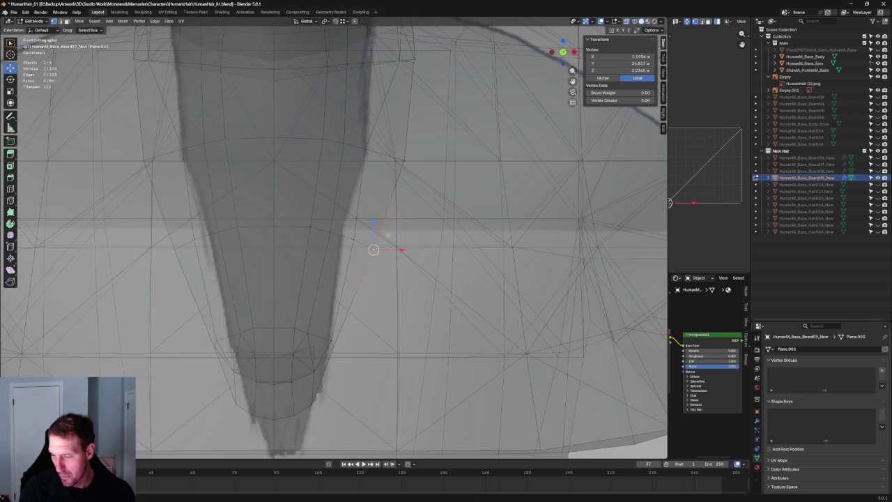
{"action": "key", "text": "alt+z"}
{"action": "key", "text": "g"}
{"action": "key", "text": "x"}
{"action": "key", "text": "z"}
{"action": "key", "text": "Escape"}
{"action": "key", "text": "alt+z"}
- Reposition a vertex near the beard tip on the X-Z plane, excluding Y
{"action": "left_click", "coordinate": [331, 349]}
{"action": "key", "text": "alt+z"}
{"action": "key", "text": "g"}
{"action": "key", "text": "x"}
{"action": "key", "text": "Escape"}
{"action": "key", "text": "alt+z"}
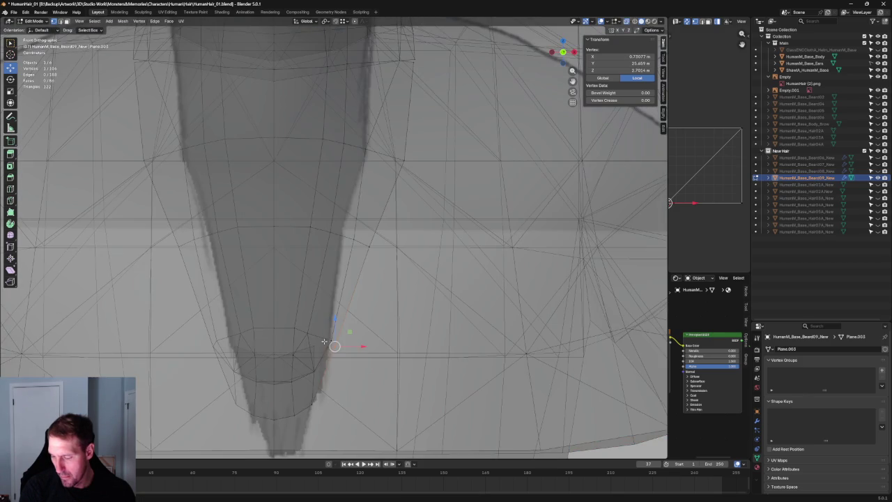
{"action": "key", "text": "alt+z"}
{"action": "key", "text": "g"}
{"action": "key", "text": "shift+y"}
{"action": "left_click", "coordinate": [337, 324]}
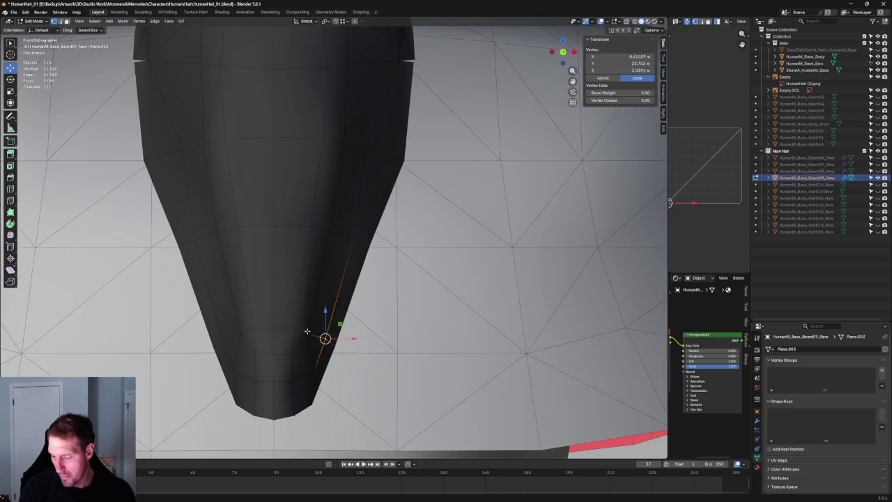
- Orbit to a side view and pick a beard vertex with X-ray on
{"action": "scroll", "coordinate": [325, 332], "scroll_direction": "down", "scroll_amount": 4}
{"action": "middle_click_drag", "start_coordinate": [325, 333], "coordinate": [333, 306]}
{"action": "mouse_move", "coordinate": [340, 275]}
{"action": "middle_mouse_down"}
{"action": "mouse_move", "coordinate": [300, 271]}
{"action": "mouse_move", "coordinate": [315, 302]}
{"action": "mouse_move", "coordinate": [403, 229]}
{"action": "mouse_move", "coordinate": [345, 237]}
{"action": "mouse_move", "coordinate": [338, 249]}
{"action": "mouse_move", "coordinate": [381, 243]}
{"action": "mouse_move", "coordinate": [333, 312]}
{"action": "mouse_move", "coordinate": [315, 312]}
{"action": "middle_mouse_up"}
{"action": "left_click", "coordinate": [346, 257], "text": "alt"}
{"action": "left_click", "coordinate": [381, 243]}
{"action": "scroll", "coordinate": [381, 243], "scroll_direction": "up", "scroll_amount": 3}
{"action": "key", "text": "alt+z"}
- Move a different beard vertex sideways along X
{"action": "left_click_drag", "start_coordinate": [309, 318], "coordinate": [309, 319]}
{"action": "key", "text": "alt+z"}
{"action": "mouse_move", "coordinate": [309, 318]}
{"action": "middle_mouse_down"}
{"action": "mouse_move", "coordinate": [346, 323]}
{"action": "mouse_move", "coordinate": [357, 310]}
{"action": "mouse_move", "coordinate": [317, 255]}
{"action": "mouse_move", "coordinate": [292, 378]}
{"action": "middle_mouse_up"}
{"action": "scroll", "coordinate": [357, 311], "scroll_direction": "up", "scroll_amount": 3}
{"action": "key", "text": "g"}
{"action": "key", "text": "x"}
{"action": "left_click", "coordinate": [346, 293]}
- Shift another vertex sideways along X to narrow the tip
{"action": "scroll", "coordinate": [310, 262], "scroll_direction": "up", "scroll_amount": 4}
{"action": "scroll", "coordinate": [298, 333], "scroll_direction": "up", "scroll_amount": 2}
{"action": "key", "text": "g"}
{"action": "key", "text": "x"}
{"action": "left_click", "coordinate": [327, 335]}
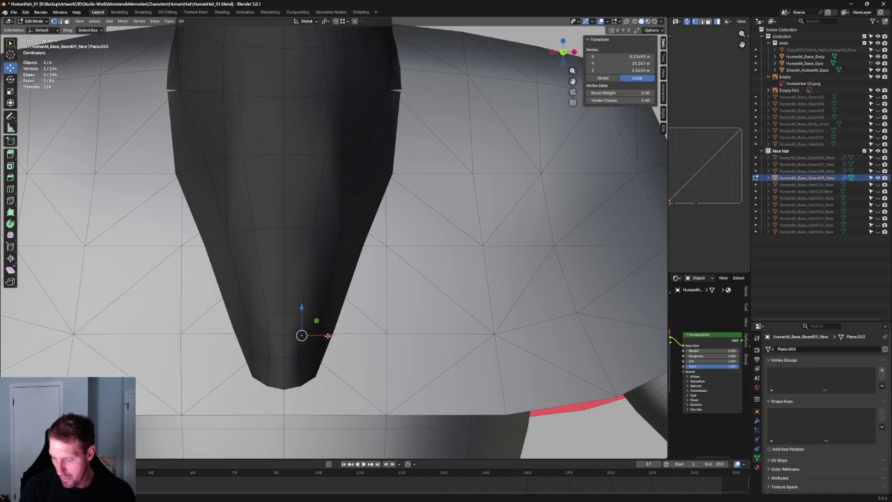
{"action": "scroll", "coordinate": [334, 351], "scroll_direction": "down", "scroll_amount": 5}
{"action": "mouse_move", "coordinate": [334, 351]}
{"action": "middle_mouse_down"}
{"action": "mouse_move", "coordinate": [323, 277]}
{"action": "mouse_move", "coordinate": [293, 369]}
{"action": "mouse_move", "coordinate": [299, 374]}
{"action": "middle_mouse_up"}
- In Front Orthographic, slide a vertex on the beard's lower edge sideways along X
{"action": "left_click", "coordinate": [299, 374]}
{"action": "left_click", "coordinate": [276, 345]}
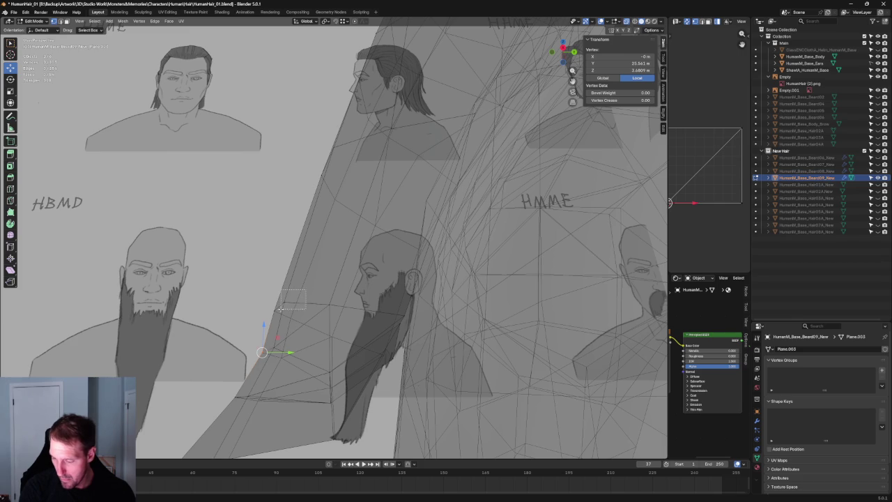
{"action": "key", "text": "alt+z"}
{"action": "mouse_move", "coordinate": [329, 306]}
{"action": "middle_mouse_down"}
{"action": "mouse_move", "coordinate": [303, 318]}
{"action": "mouse_move", "coordinate": [302, 341]}
{"action": "middle_mouse_up"}
{"action": "key", "text": "alt+z"}
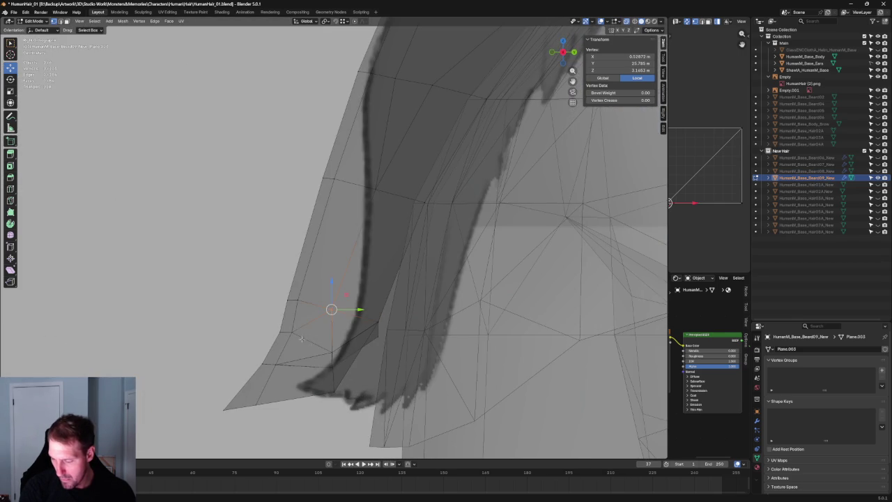
{"action": "key", "text": "alt+z"}
{"action": "key", "text": "KP_1"}
{"action": "key", "text": "g"}
{"action": "key", "text": "x"}
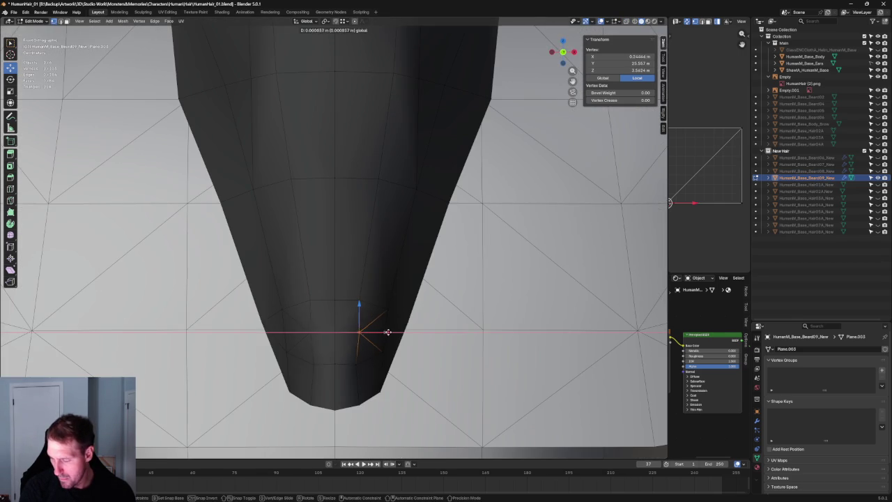
{"action": "left_click", "coordinate": [387, 331]}
- Slide two higher vertices up the beard's tapered front sideways along X
{"action": "left_click", "coordinate": [360, 301]}
{"action": "key", "text": "g"}
{"action": "key", "text": "x"}
{"action": "left_click", "coordinate": [388, 308]}
{"action": "key", "text": "g"}
{"action": "key", "text": "x"}
{"action": "left_click", "coordinate": [418, 309]}
{"action": "left_click", "coordinate": [416, 188]}
{"action": "key", "text": "g"}
{"action": "key", "text": "x"}
{"action": "left_click", "coordinate": [436, 191]}
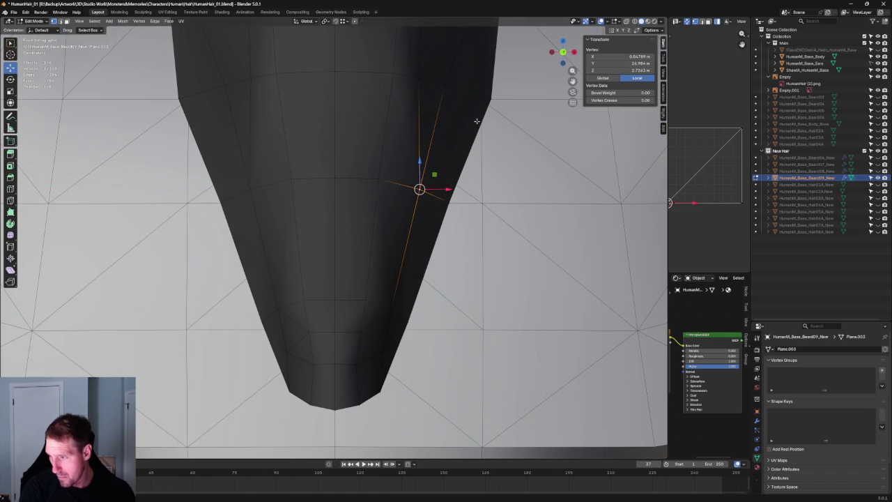
- Select a single side vertex near the shoulder and orbit to show the reference drawings
{"action": "middle_click_drag", "start_coordinate": [418, 185], "coordinate": [334, 406], "text": "shift"}
{"action": "left_click", "coordinate": [329, 317], "text": "shift"}
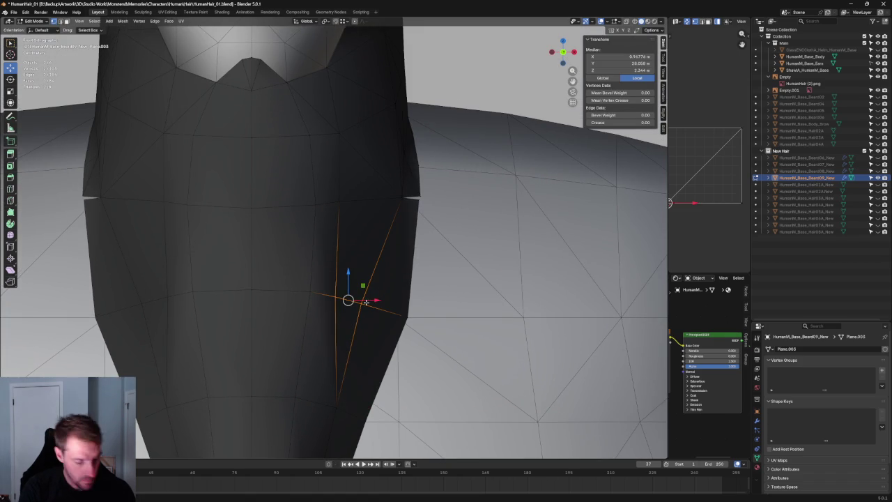
{"action": "left_click", "coordinate": [348, 300]}
{"action": "mouse_move", "coordinate": [348, 299]}
{"action": "middle_mouse_down"}
{"action": "mouse_move", "coordinate": [349, 256]}
{"action": "mouse_move", "coordinate": [524, 242]}
{"action": "middle_mouse_up"}
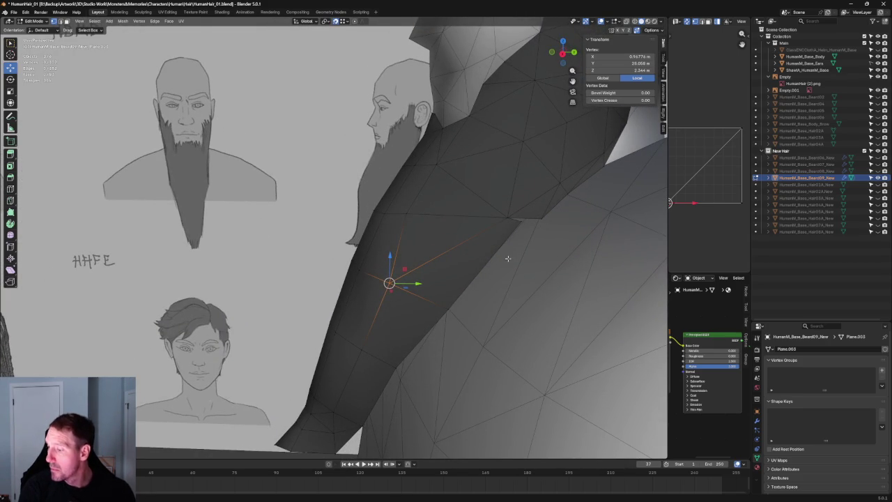
{"action": "left_click", "coordinate": [522, 221]}
{"action": "key", "text": "g"}
{"action": "left_click", "coordinate": [537, 215]}
{"action": "mouse_move", "coordinate": [537, 215]}
{"action": "middle_mouse_down"}
{"action": "mouse_move", "coordinate": [418, 260]}
{"action": "mouse_move", "coordinate": [384, 253]}
{"action": "mouse_move", "coordinate": [400, 209]}
{"action": "mouse_move", "coordinate": [397, 222]}
{"action": "middle_mouse_up"}
{"action": "scroll", "coordinate": [397, 265], "scroll_direction": "up", "scroll_amount": 4}
{"action": "key", "text": "alt+z"}
{"action": "key", "text": "alt+z"}
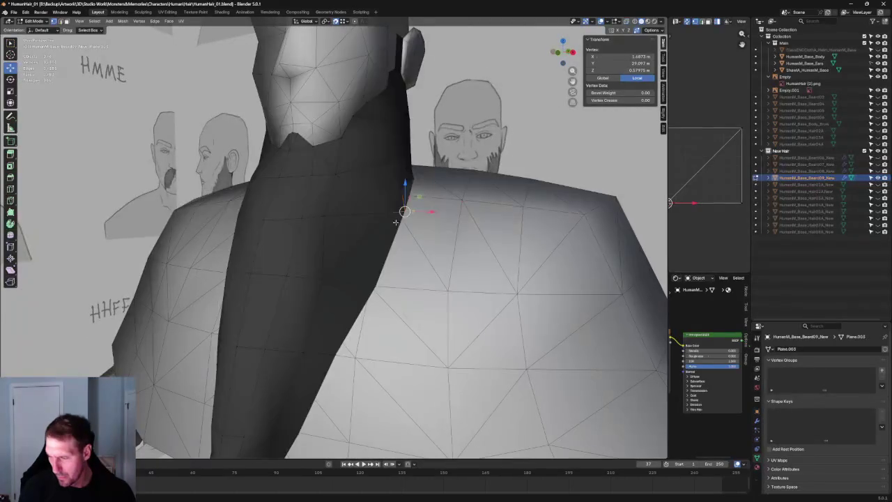
{"action": "left_click", "coordinate": [386, 280], "text": "shift"}
{"action": "key", "text": "j"}
{"action": "key", "text": "alt+z"}
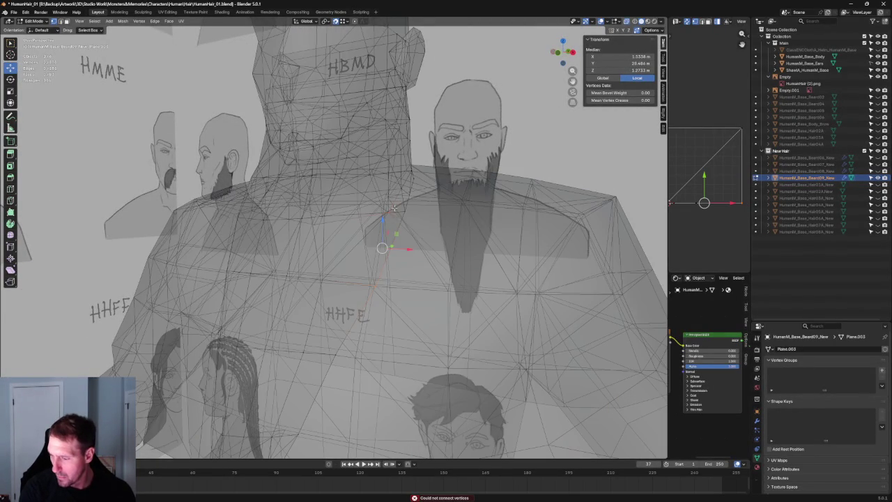
{"action": "right_click", "coordinate": [376, 287]}
{"action": "key", "text": "Escape"}
{"action": "key", "text": "alt+z"}
{"action": "key", "text": "alt+a"}
{"action": "mouse_move", "coordinate": [364, 289]}
{"action": "middle_mouse_down"}
{"action": "mouse_move", "coordinate": [335, 302]}
{"action": "mouse_move", "coordinate": [364, 289]}
{"action": "middle_mouse_up"}
{"action": "scroll", "coordinate": [364, 288], "scroll_direction": "up", "scroll_amount": 5}
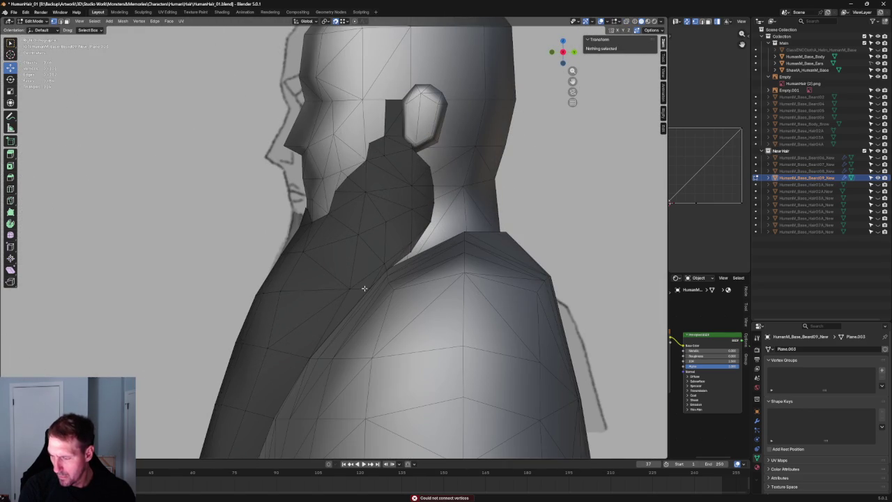
- Box-select the beard's lower-edge vertices in X-ray and raise them
{"action": "key", "text": "alt+z"}
{"action": "left_click_drag", "start_coordinate": [357, 282], "coordinate": [245, 310]}
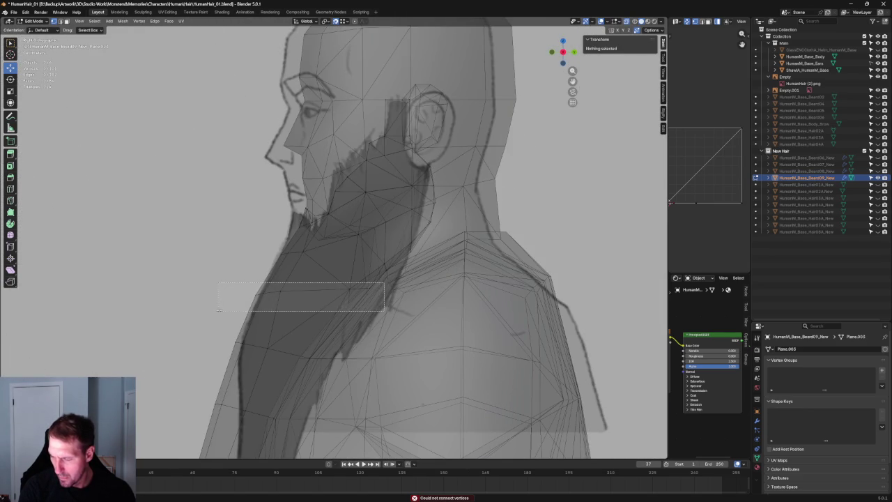
{"action": "key", "text": "alt+z"}
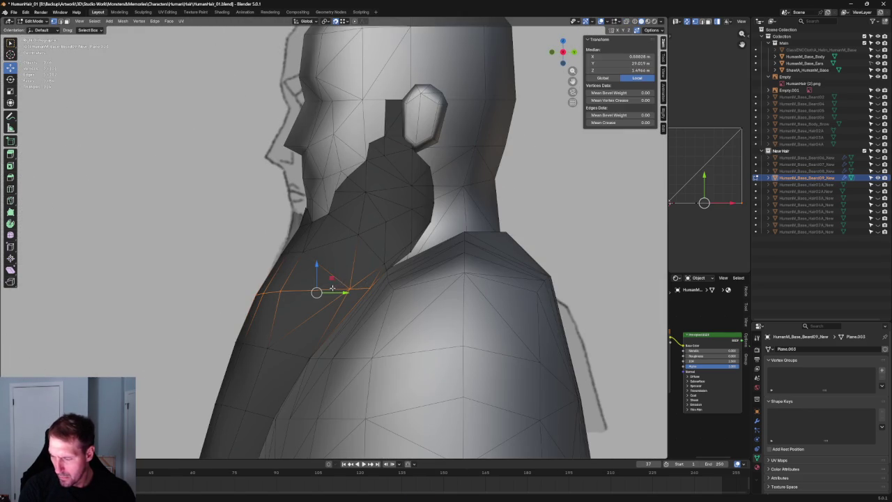
{"action": "left_click_drag", "start_coordinate": [332, 279], "coordinate": [337, 269]}
{"action": "middle_click_drag", "start_coordinate": [337, 269], "coordinate": [420, 276]}
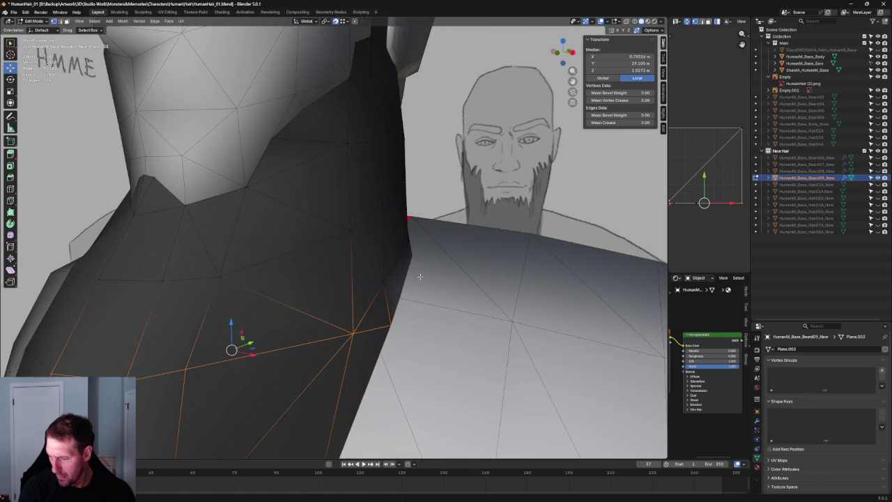
- Slide a single beard-edge vertex near the shoulder along its edge
{"action": "key", "text": "alt+z"}
{"action": "left_click", "coordinate": [404, 300]}
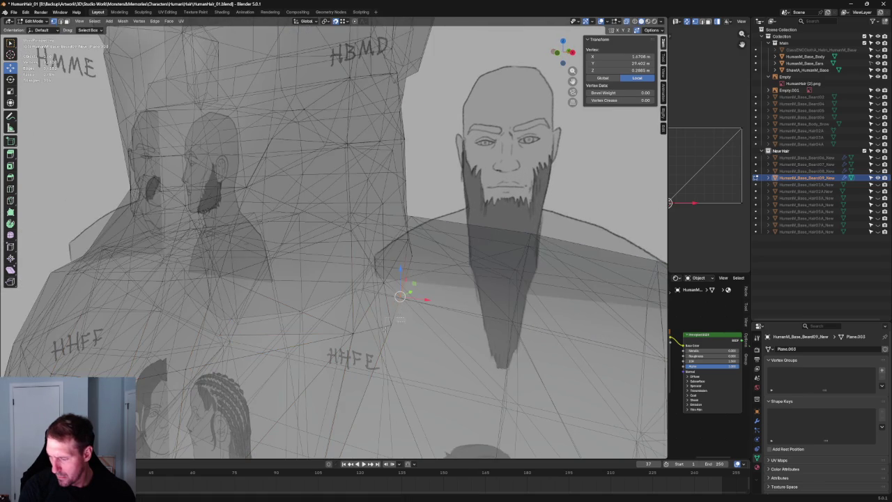
{"action": "middle_click_drag", "start_coordinate": [404, 300], "coordinate": [381, 298]}
{"action": "key", "text": "alt+z"}
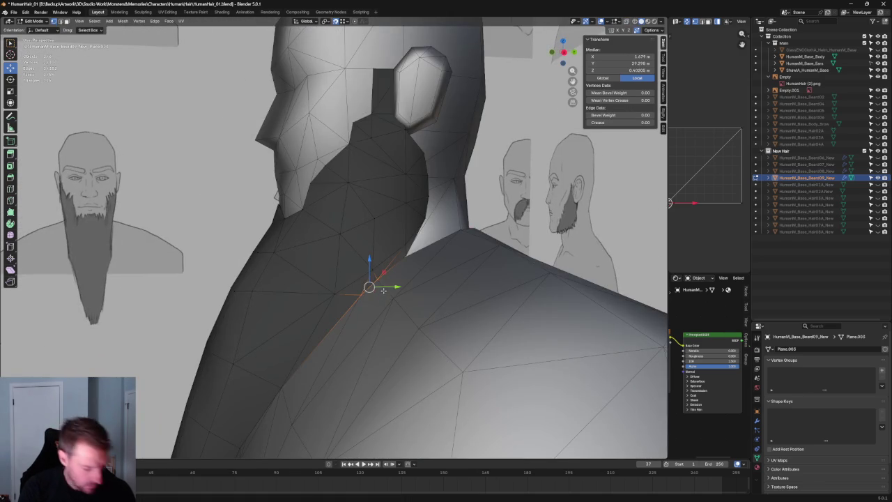
{"action": "left_click", "coordinate": [382, 293]}
{"action": "middle_click_drag", "start_coordinate": [382, 290], "coordinate": [368, 291]}
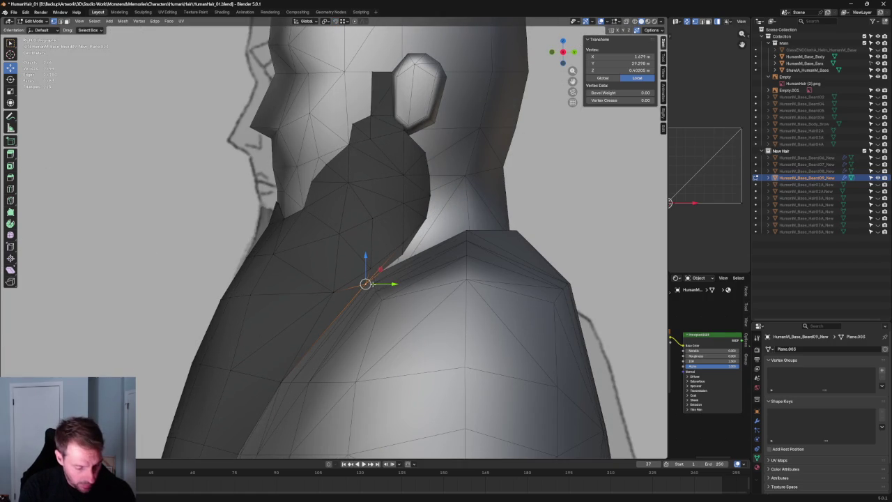
{"action": "key", "text": "g"}
{"action": "key", "text": "g"}
{"action": "left_click", "coordinate": [381, 280]}
- Slide three more beard-edge vertices along their edges to follow the shoulder line
{"action": "left_click", "coordinate": [333, 291]}
{"action": "key", "text": "g"}
{"action": "key", "text": "g"}
{"action": "left_click", "coordinate": [317, 293]}
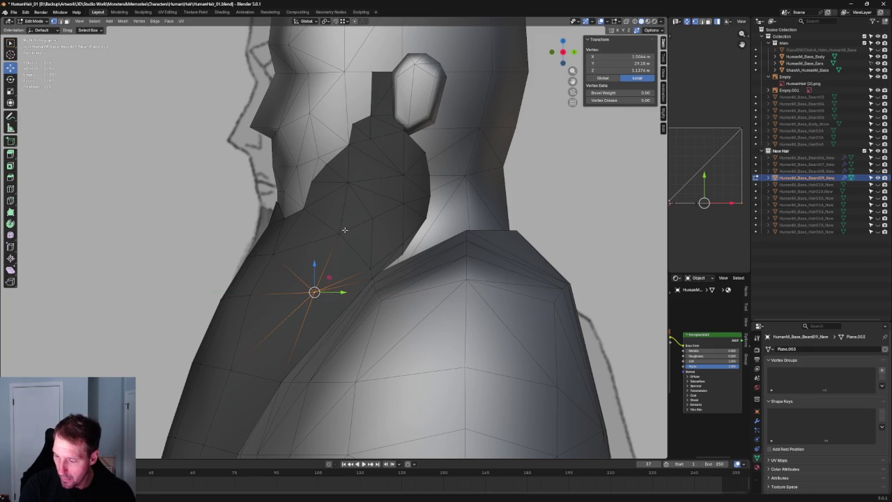
{"action": "left_click", "coordinate": [338, 234]}
{"action": "key", "text": "g"}
{"action": "key", "text": "g"}
{"action": "left_click", "coordinate": [345, 234]}
{"action": "left_click", "coordinate": [323, 295]}
{"action": "left_click", "coordinate": [314, 292]}
{"action": "key", "text": "g"}
{"action": "key", "text": "g"}
{"action": "left_click", "coordinate": [342, 293]}
{"action": "mouse_move", "coordinate": [341, 293]}
{"action": "middle_mouse_down"}
{"action": "mouse_move", "coordinate": [398, 264]}
{"action": "mouse_move", "coordinate": [385, 281]}
{"action": "mouse_move", "coordinate": [369, 237]}
{"action": "middle_mouse_up"}
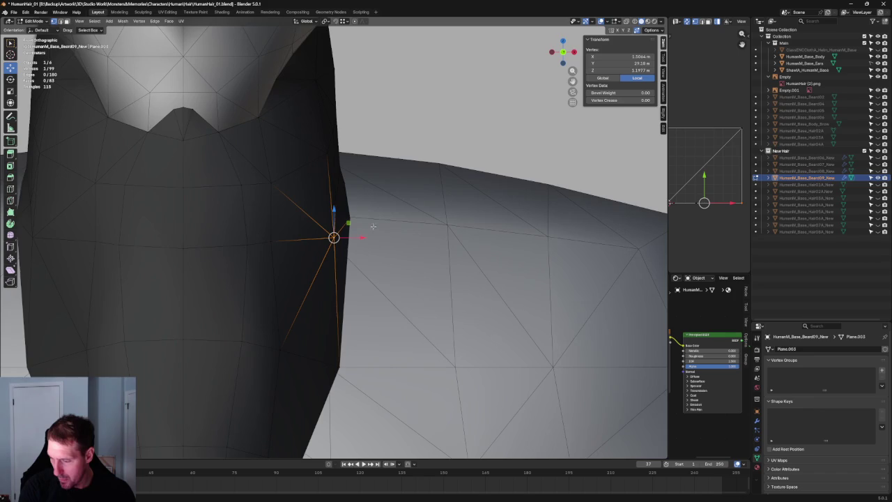
- Nudge the shoulder-side beard vertex along X twice to line up with the front drawing
{"action": "key", "text": "alt+z"}
{"action": "key", "text": "alt+z"}
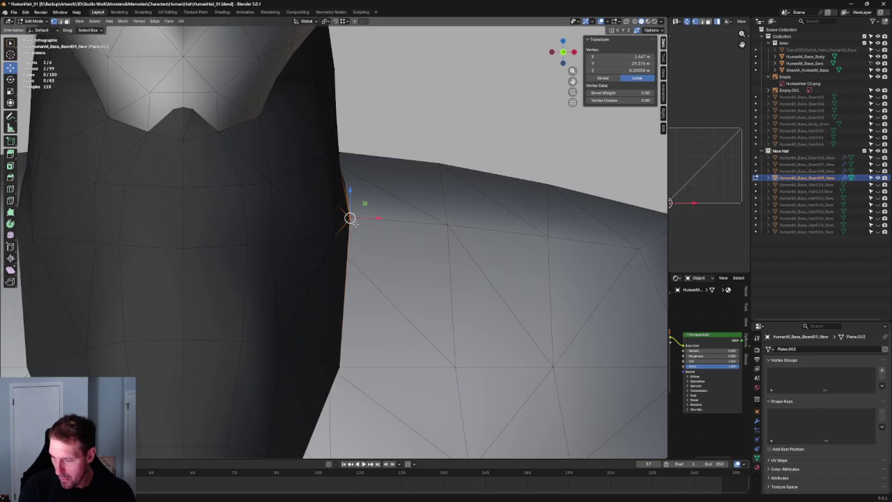
{"action": "key", "text": "g"}
{"action": "key", "text": "x"}
{"action": "left_click", "coordinate": [367, 197]}
{"action": "key", "text": "alt+z"}
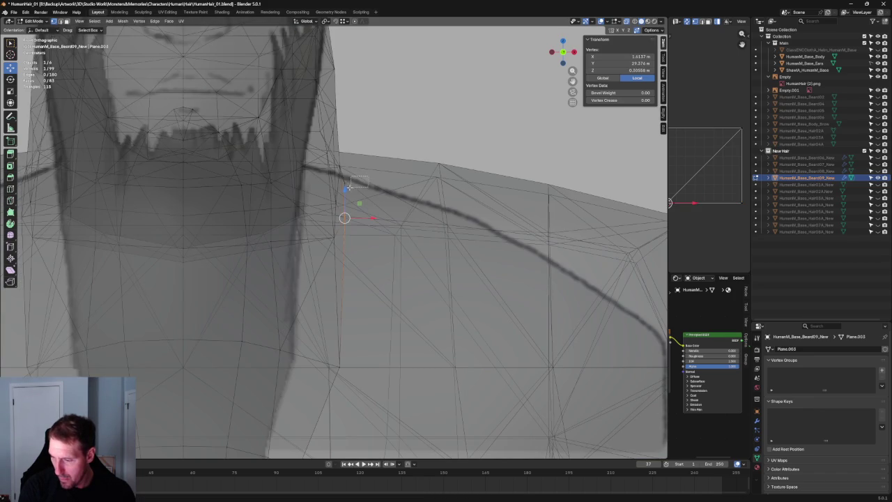
{"action": "key", "text": "alt+z"}
{"action": "key", "text": "g"}
{"action": "key", "text": "x"}
{"action": "left_click", "coordinate": [361, 182]}
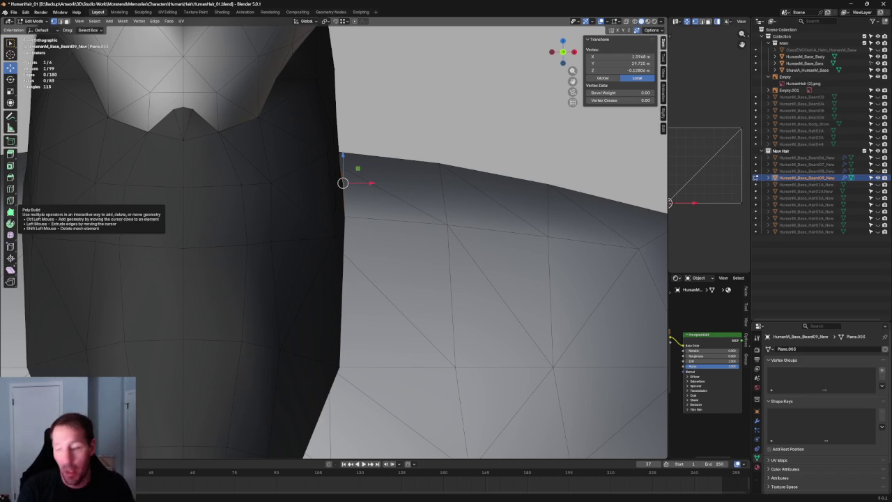
{"action": "scroll", "coordinate": [299, 298], "scroll_direction": "down", "scroll_amount": 5}
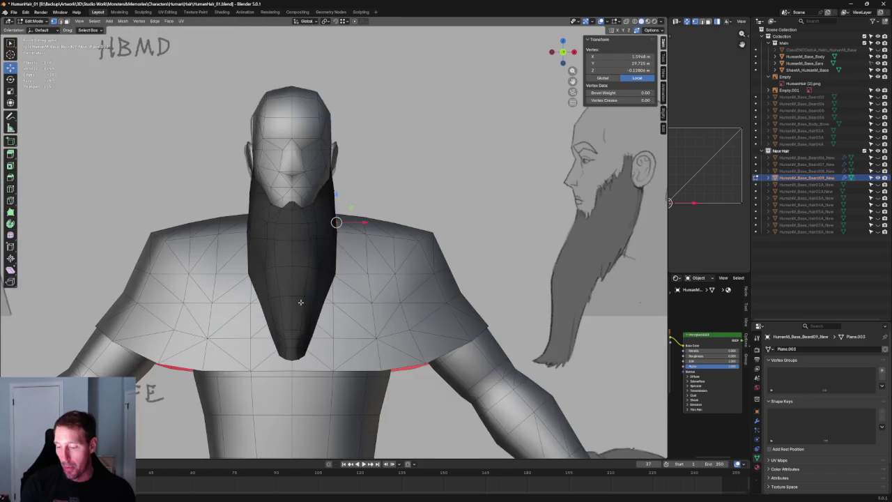
- From an angled view, move a beard vertex front-to-back beside the shoulder
{"action": "scroll", "coordinate": [306, 299], "scroll_direction": "up", "scroll_amount": 4}
{"action": "middle_click_drag", "start_coordinate": [306, 298], "coordinate": [311, 298]}
{"action": "key", "text": "KP_1"}
{"action": "scroll", "coordinate": [313, 265], "scroll_direction": "up", "scroll_amount": 3}
{"action": "scroll", "coordinate": [319, 231], "scroll_direction": "up", "scroll_amount": 3}
{"action": "middle_click_drag", "start_coordinate": [271, 239], "coordinate": [328, 243]}
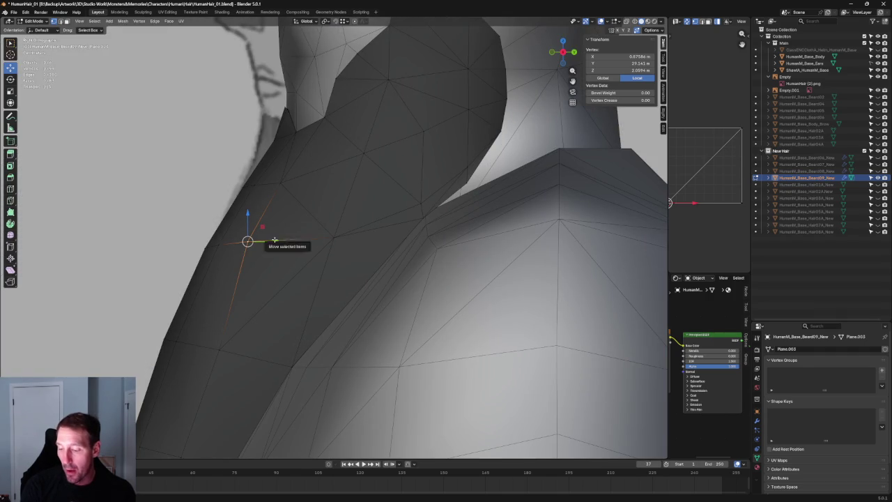
{"action": "left_click_drag", "start_coordinate": [275, 241], "coordinate": [288, 240]}
{"action": "key", "text": "KP_3"}
- In right side view with X-ray, move two beard vertices along Y to match the side drawing
{"action": "scroll", "coordinate": [301, 278], "scroll_direction": "down", "scroll_amount": 3}
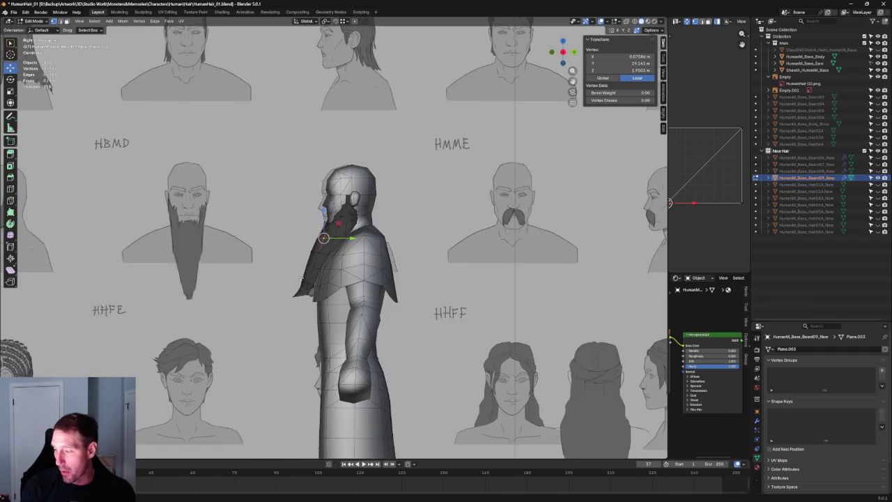
{"action": "scroll", "coordinate": [301, 274], "scroll_direction": "up", "scroll_amount": 5}
{"action": "scroll", "coordinate": [301, 274], "scroll_direction": "up", "scroll_amount": 3}
{"action": "left_click", "coordinate": [275, 171]}
{"action": "key", "text": "alt+z"}
{"action": "key", "text": "alt+z"}
{"action": "left_click_drag", "start_coordinate": [296, 173], "coordinate": [309, 172]}
{"action": "left_click", "coordinate": [253, 241]}
{"action": "left_click_drag", "start_coordinate": [269, 243], "coordinate": [272, 248]}
- In front view, shift two beard vertices sideways to the reference outline
{"action": "scroll", "coordinate": [275, 279], "scroll_direction": "down", "scroll_amount": 8}
{"action": "middle_click_drag", "start_coordinate": [293, 251], "coordinate": [338, 203]}
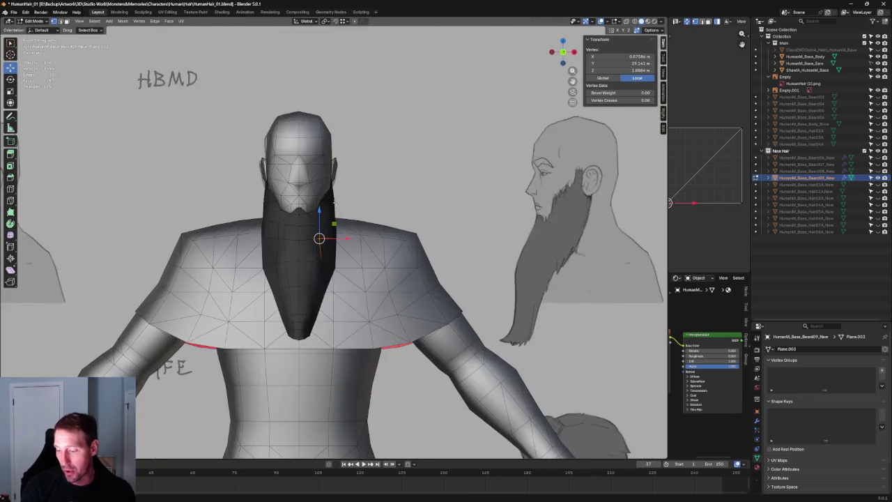
{"action": "scroll", "coordinate": [336, 203], "scroll_direction": "up", "scroll_amount": 6}
{"action": "key", "text": "alt+z"}
{"action": "left_click_drag", "start_coordinate": [313, 241], "coordinate": [318, 242]}
{"action": "key", "text": "alt+z"}
{"action": "left_click", "coordinate": [286, 191]}
{"action": "left_click_drag", "start_coordinate": [310, 190], "coordinate": [311, 191]}
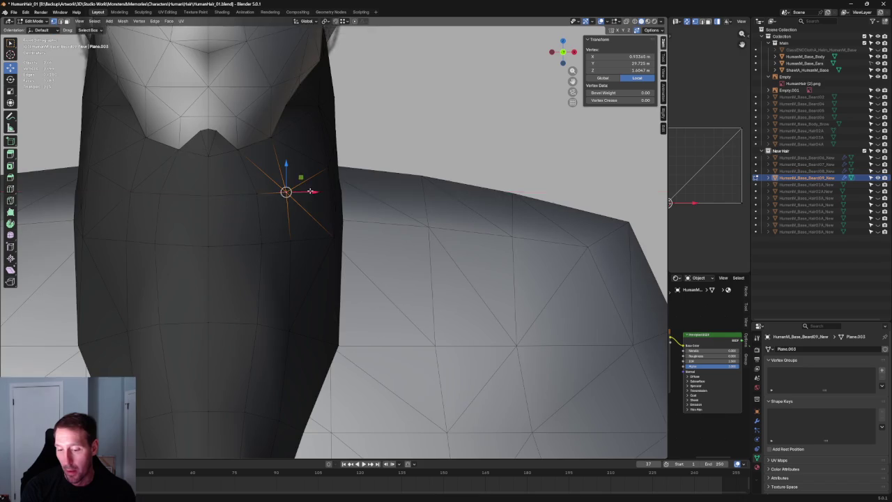
- Return to the right side view in X-ray, zoomed in on the neck
{"action": "scroll", "coordinate": [310, 191], "scroll_direction": "down", "scroll_amount": 6}
{"action": "scroll", "coordinate": [312, 177], "scroll_direction": "up", "scroll_amount": 6}
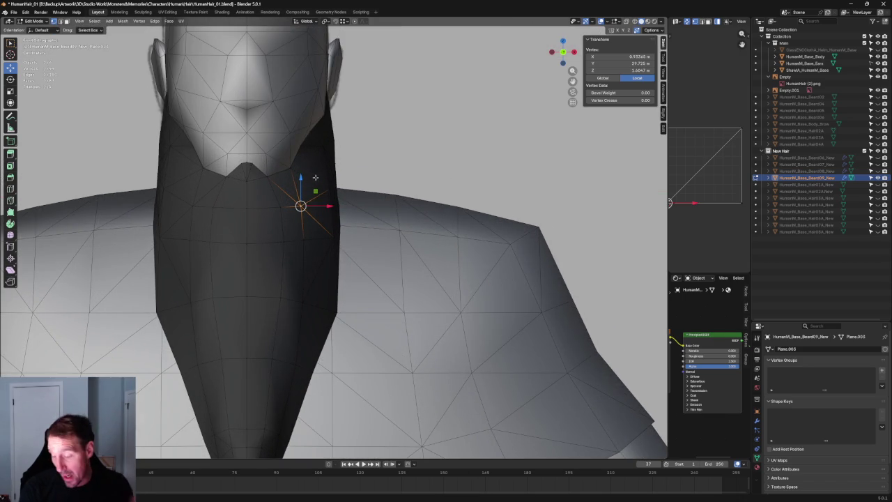
{"action": "scroll", "coordinate": [312, 177], "scroll_direction": "down", "scroll_amount": 1}
{"action": "scroll", "coordinate": [310, 170], "scroll_direction": "down", "scroll_amount": 2}
{"action": "key", "text": "KP_3"}
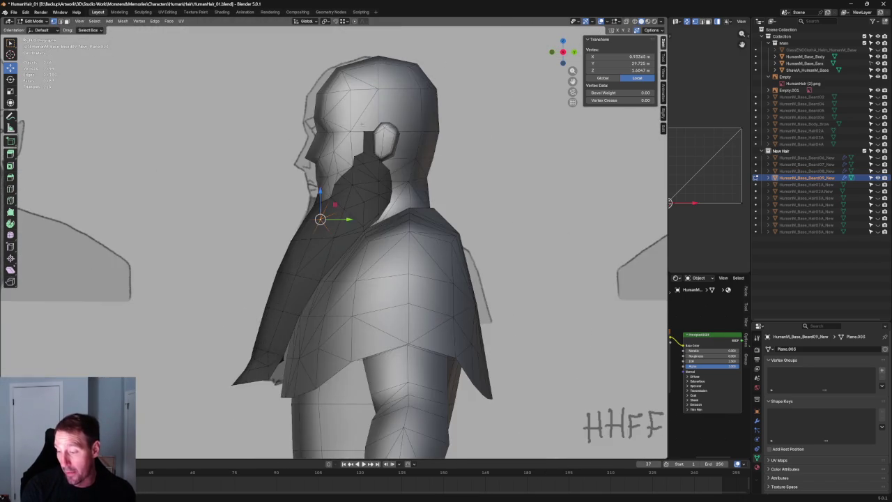
{"action": "scroll", "coordinate": [352, 239], "scroll_direction": "up", "scroll_amount": 4}
{"action": "key", "text": "alt+z"}
{"action": "middle_click_drag", "start_coordinate": [351, 239], "coordinate": [323, 209], "text": "shift"}
{"action": "scroll", "coordinate": [323, 210], "scroll_direction": "up", "scroll_amount": 3}
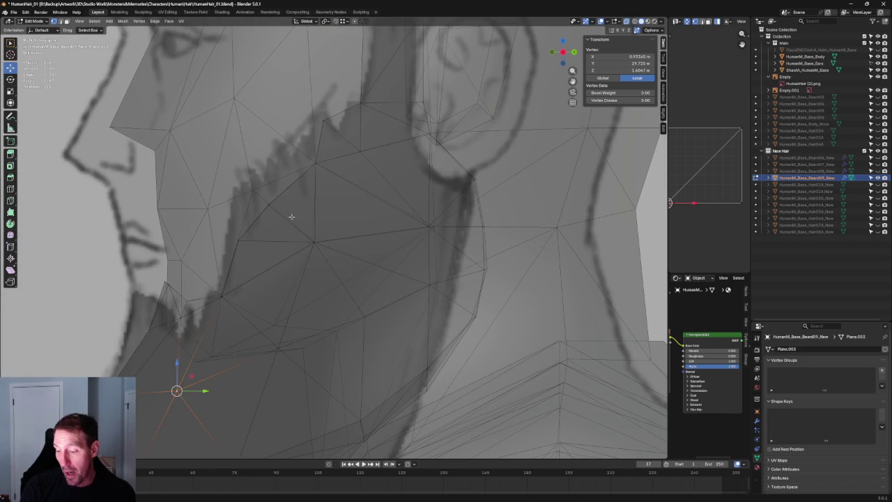
- Move the box-selected jaw vertices in the YZ plane to follow the side drawing's beard outline
{"action": "left_click_drag", "start_coordinate": [250, 224], "coordinate": [251, 223]}
{"action": "key", "text": "g"}
{"action": "key", "text": "shift+x"}
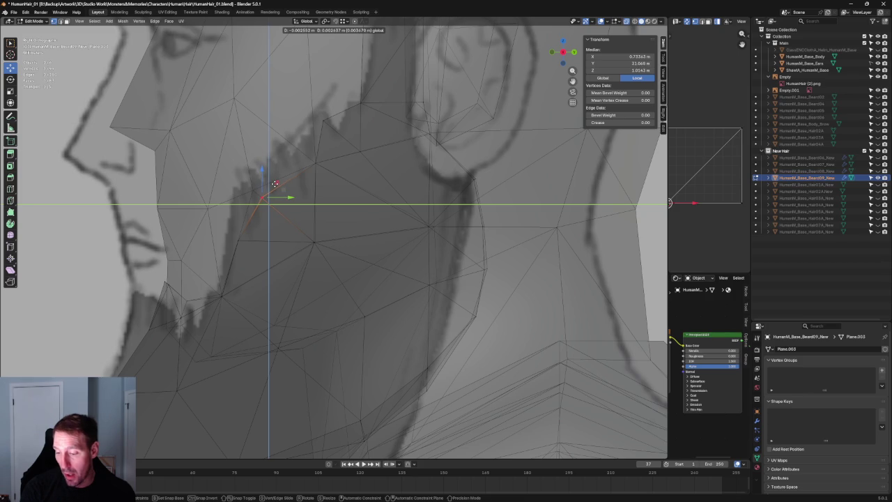
{"action": "left_click", "coordinate": [275, 183]}
{"action": "key", "text": "alt+z"}
{"action": "scroll", "coordinate": [275, 183], "scroll_direction": "down", "scroll_amount": 4}
{"action": "mouse_move", "coordinate": [279, 202]}
{"action": "middle_mouse_down"}
{"action": "mouse_move", "coordinate": [344, 241]}
{"action": "mouse_move", "coordinate": [328, 223]}
{"action": "mouse_move", "coordinate": [370, 207]}
{"action": "mouse_move", "coordinate": [295, 197]}
{"action": "middle_mouse_up"}
{"action": "scroll", "coordinate": [294, 198], "scroll_direction": "up", "scroll_amount": 2}
- Inspect the beard from a higher angle, then clear the selection and return to front view
{"action": "key", "text": "alt+z"}
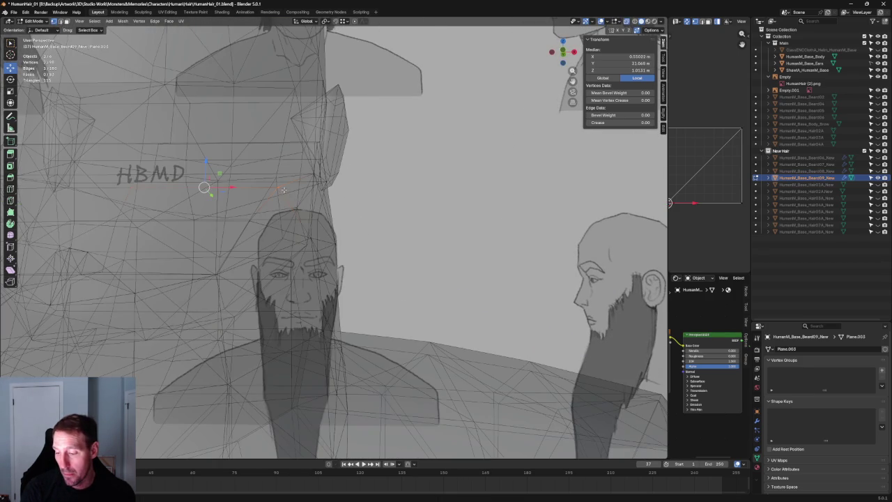
{"action": "key", "text": "alt+z"}
{"action": "left_click", "coordinate": [285, 188]}
{"action": "scroll", "coordinate": [301, 187], "scroll_direction": "down", "scroll_amount": 5}
{"action": "scroll", "coordinate": [301, 187], "scroll_direction": "down", "scroll_amount": 4}
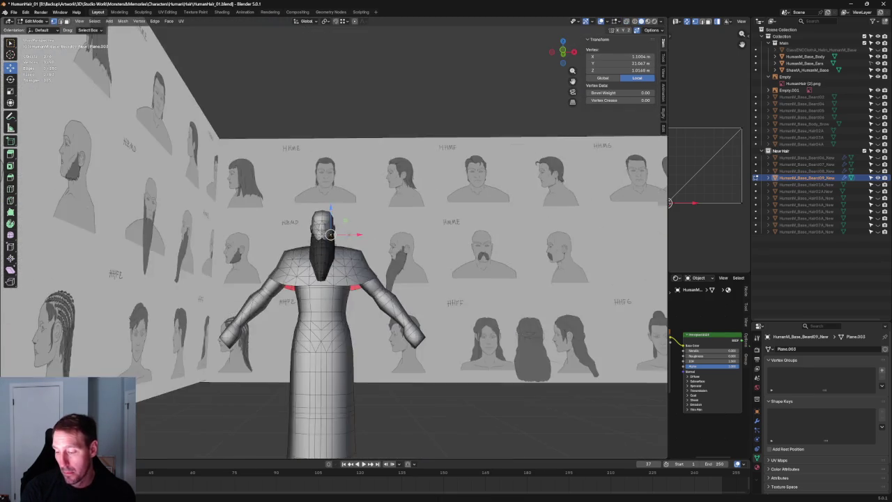
{"action": "middle_click_drag", "start_coordinate": [301, 187], "coordinate": [365, 163]}
{"action": "left_click", "coordinate": [376, 137]}
{"action": "key", "text": "KP_1"}
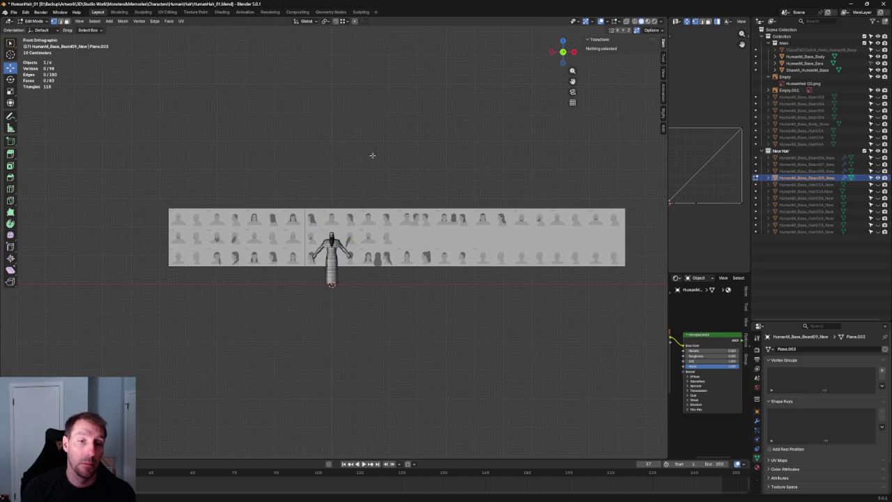
{"action": "scroll", "coordinate": [364, 181], "scroll_direction": "up", "scroll_amount": 6}
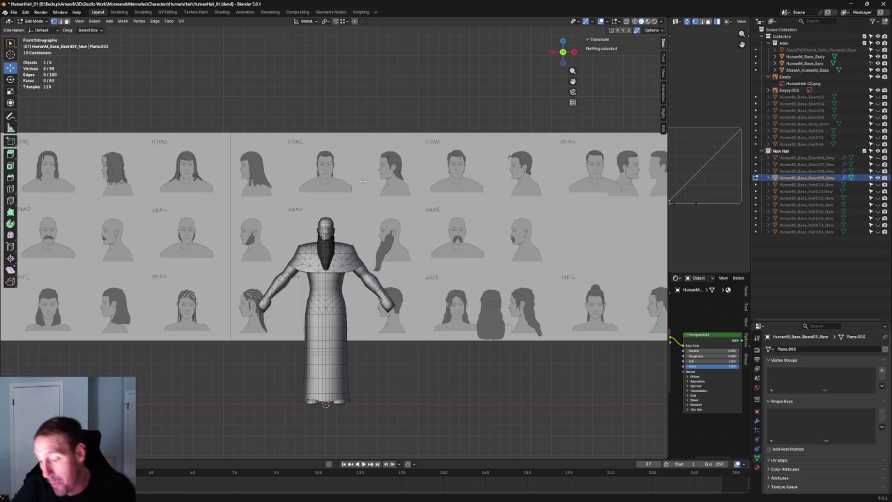
{"action": "scroll", "coordinate": [366, 223], "scroll_direction": "up", "scroll_amount": 5}
- Box-select a vertex on the beard's lower side edge and shift it slightly right
{"action": "scroll", "coordinate": [365, 223], "scroll_direction": "up", "scroll_amount": 5}
{"action": "middle_click_drag", "start_coordinate": [334, 313], "coordinate": [286, 222], "text": "shift"}
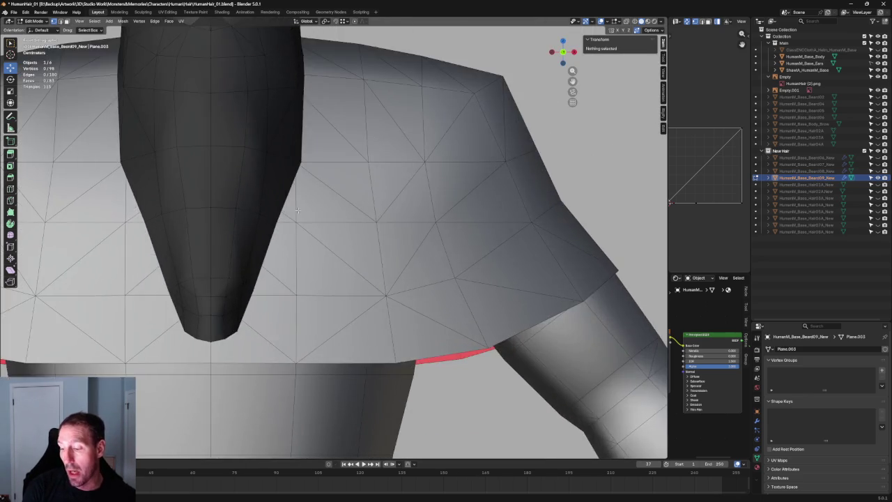
{"action": "key", "text": "alt+z"}
{"action": "left_click_drag", "start_coordinate": [273, 232], "coordinate": [271, 221]}
{"action": "key", "text": "alt+z"}
{"action": "key", "text": "g"}
{"action": "left_click", "coordinate": [299, 222]}
- Nudge the vertex further along X against the beard's side, then check from the right view
{"action": "key", "text": "alt+z"}
{"action": "key", "text": "alt+z"}
{"action": "key", "text": "alt+z"}
{"action": "key", "text": "g"}
{"action": "key", "text": "x"}
{"action": "left_click", "coordinate": [317, 162]}
{"action": "key", "text": "alt+z"}
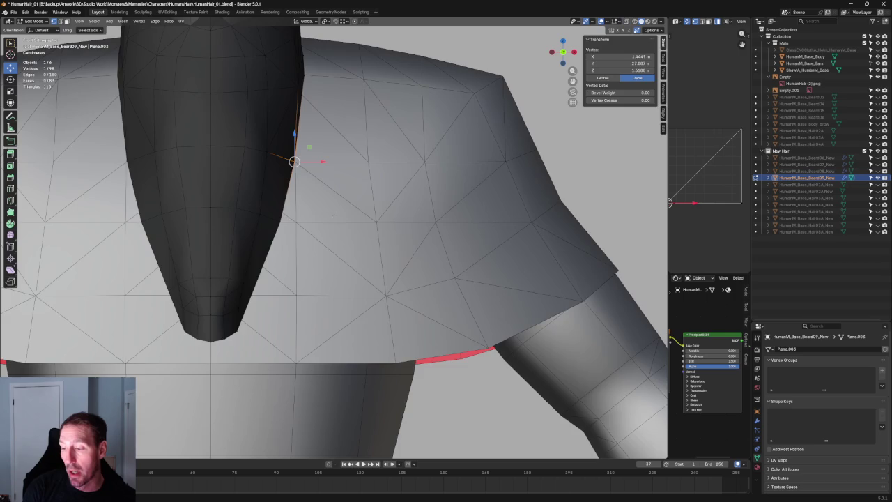
{"action": "key", "text": "alt+a"}
{"action": "scroll", "coordinate": [327, 213], "scroll_direction": "down", "scroll_amount": 5}
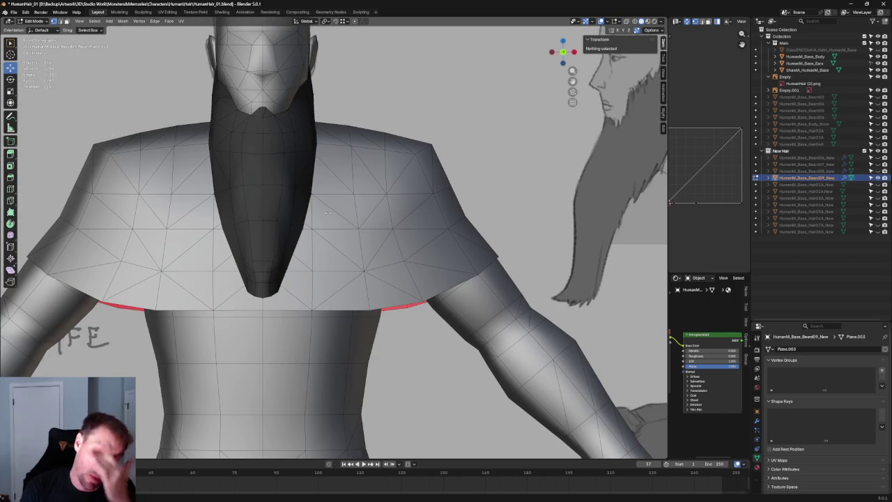
{"action": "scroll", "coordinate": [309, 243], "scroll_direction": "down", "scroll_amount": 4}
{"action": "key", "text": "KP_3"}
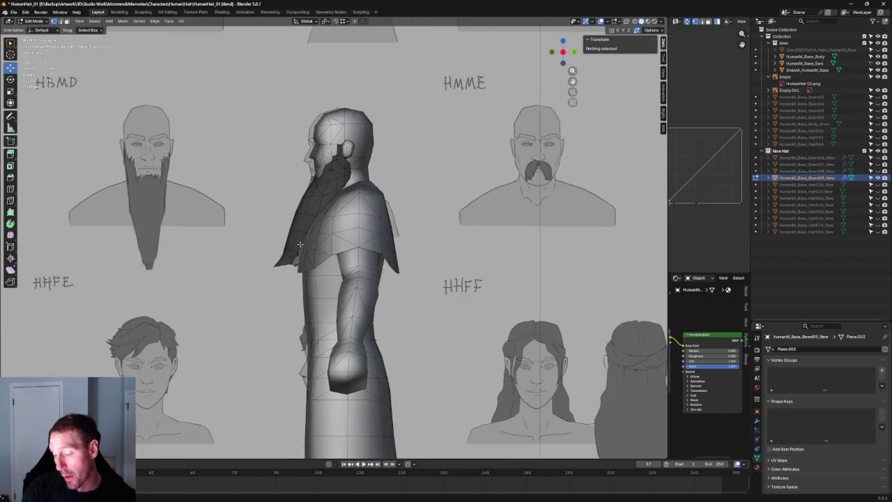
{"action": "scroll", "coordinate": [224, 306], "scroll_direction": "up", "scroll_amount": 6}
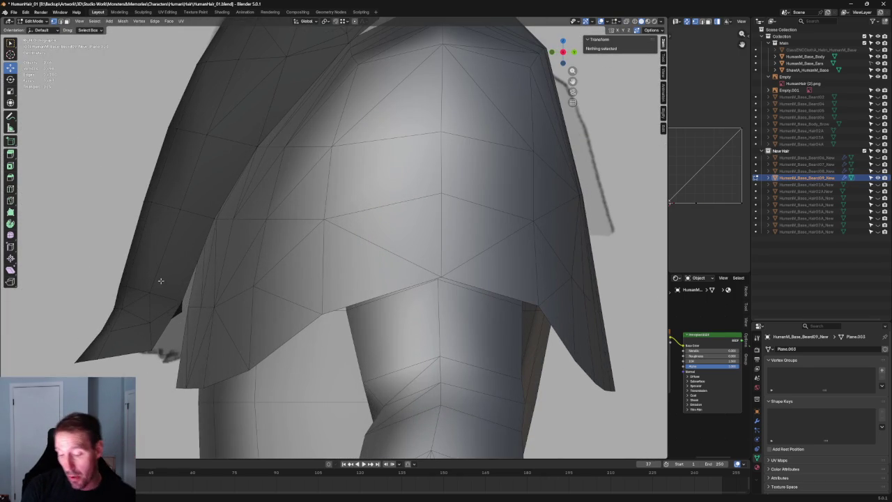
- In X-ray, flatten the beard's lower-edge vertices along Y by scaling
{"action": "key", "text": "alt+z"}
{"action": "scroll", "coordinate": [241, 247], "scroll_direction": "up", "scroll_amount": 2}
{"action": "left_click_drag", "start_coordinate": [205, 207], "coordinate": [90, 252]}
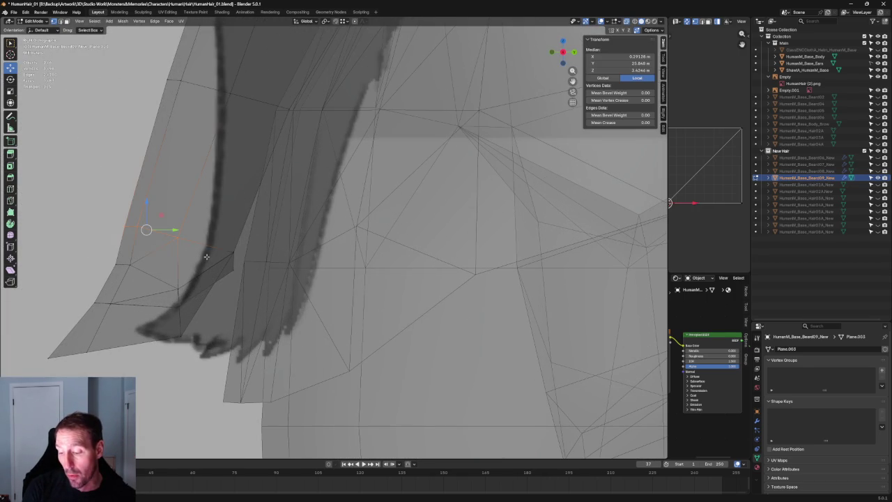
{"action": "scroll", "coordinate": [149, 229], "scroll_direction": "up", "scroll_amount": 2}
{"action": "scroll", "coordinate": [230, 259], "scroll_direction": "up", "scroll_amount": 2}
{"action": "scroll", "coordinate": [208, 227], "scroll_direction": "up", "scroll_amount": 1}
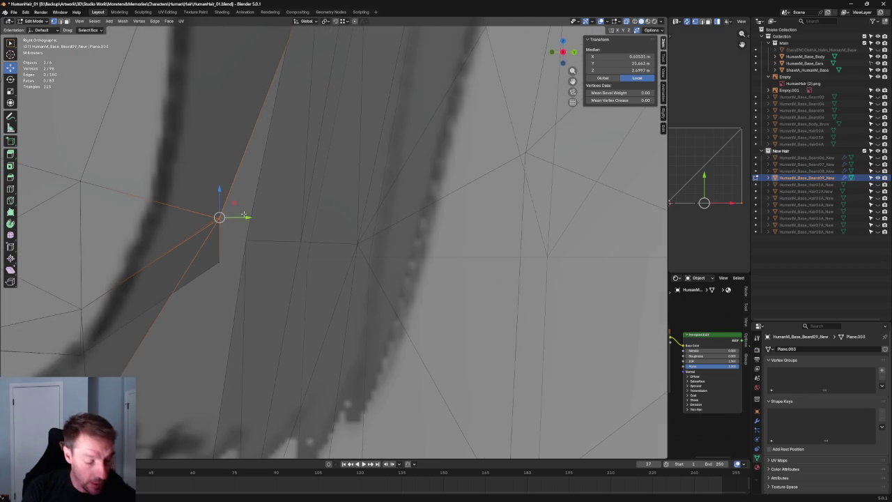
{"action": "key", "text": "shift+space"}
{"action": "key", "text": "s"}
{"action": "left_click_drag", "start_coordinate": [239, 213], "coordinate": [223, 215]}
{"action": "scroll", "coordinate": [256, 266], "scroll_direction": "down", "scroll_amount": 2}
{"action": "left_click", "coordinate": [261, 266]}
- Reposition two beard-tip vertices, the second constrained along Y
{"action": "left_click", "coordinate": [268, 254]}
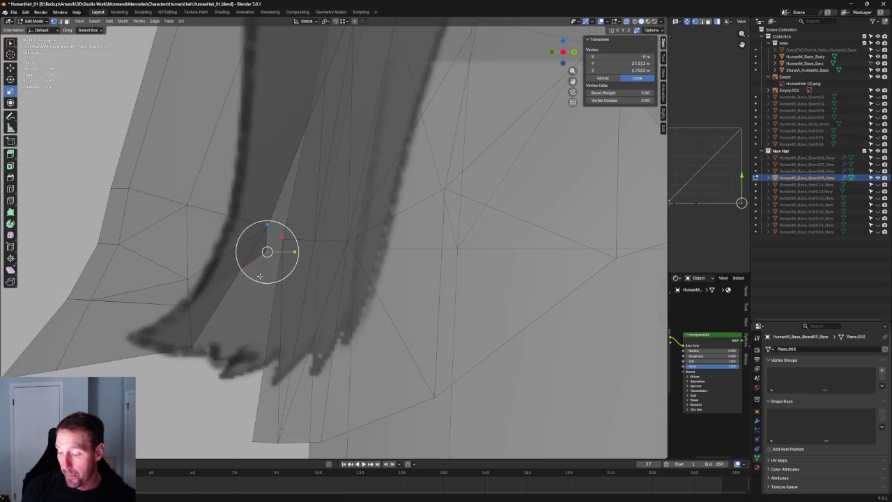
{"action": "key", "text": "KP_5"}
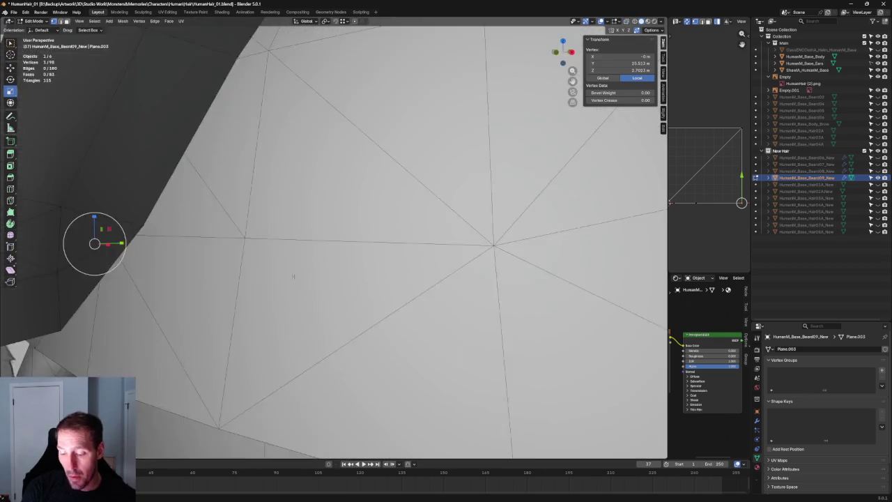
{"action": "middle_click_drag", "start_coordinate": [294, 276], "coordinate": [259, 256]}
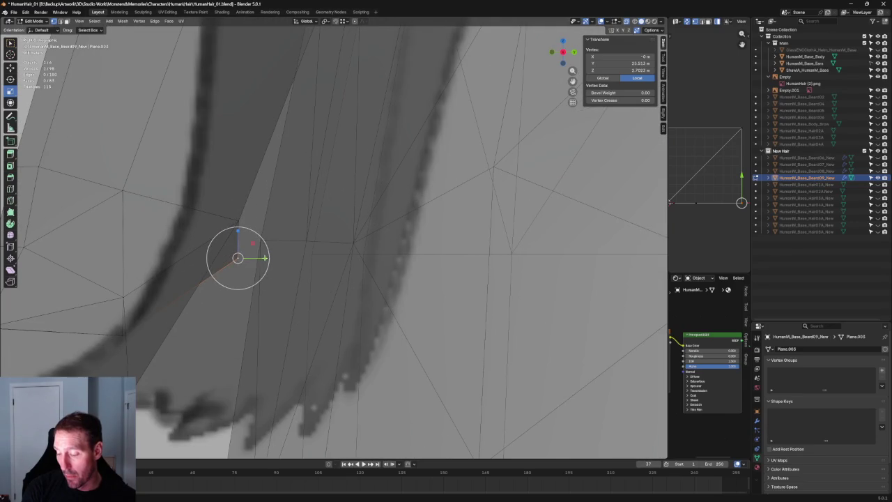
{"action": "key", "text": "g"}
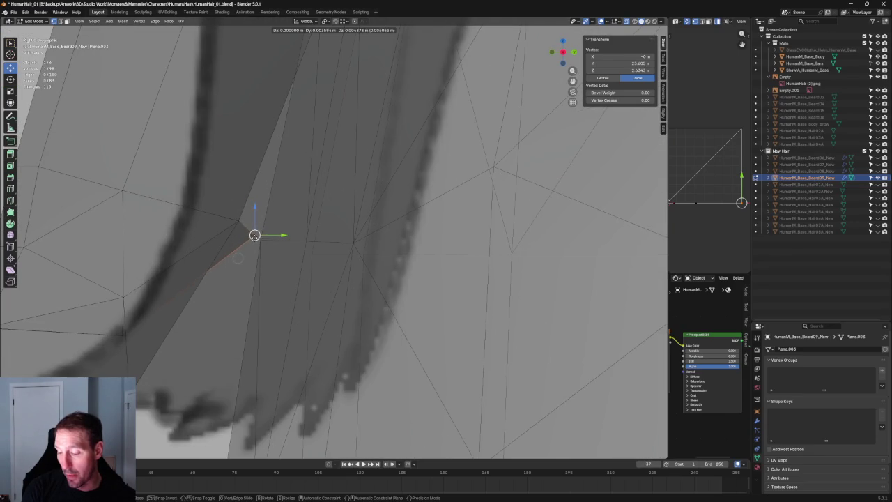
{"action": "left_click", "coordinate": [238, 258]}
{"action": "scroll", "coordinate": [238, 259], "scroll_direction": "down", "scroll_amount": 3}
{"action": "left_click", "coordinate": [233, 214]}
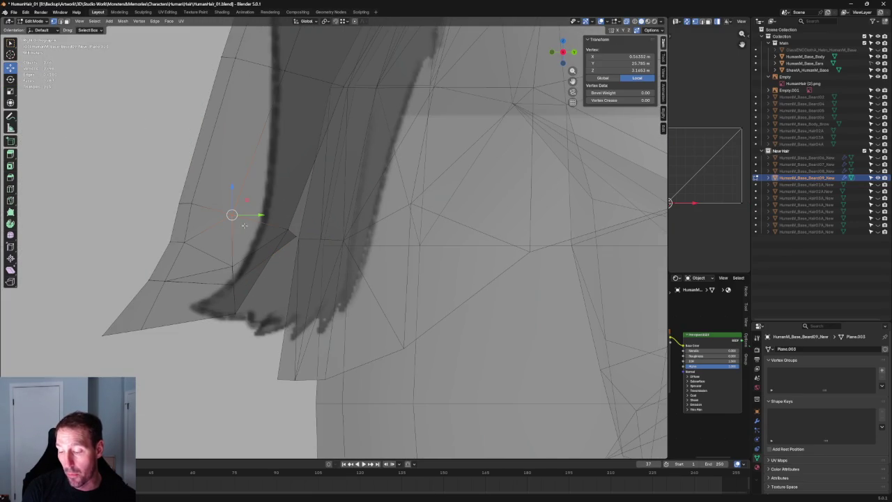
{"action": "key", "text": "g"}
{"action": "key", "text": "y"}
{"action": "left_click", "coordinate": [266, 215]}
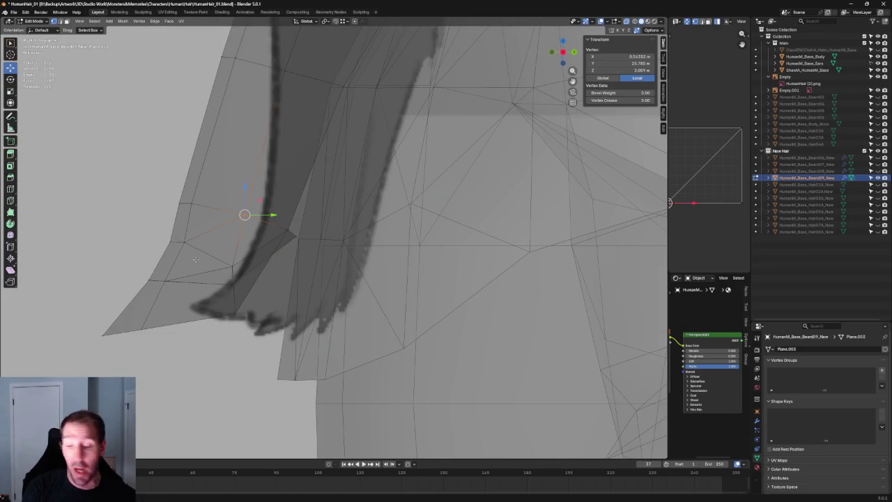
- Move a beard-edge vertex along Y onto the side reference outline
{"action": "key", "text": "alt+a"}
{"action": "scroll", "coordinate": [206, 186], "scroll_direction": "down", "scroll_amount": 2}
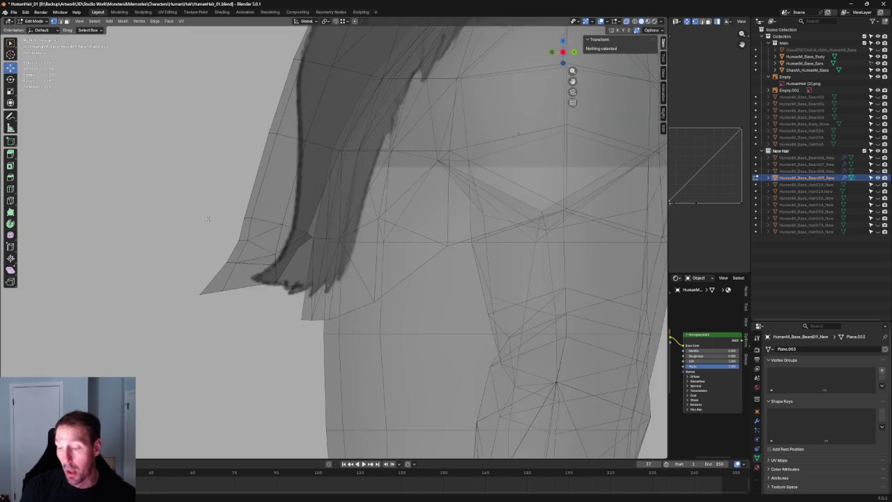
{"action": "scroll", "coordinate": [206, 186], "scroll_direction": "down", "scroll_amount": 3}
{"action": "scroll", "coordinate": [286, 159], "scroll_direction": "up", "scroll_amount": 5}
{"action": "scroll", "coordinate": [286, 158], "scroll_direction": "up", "scroll_amount": 3}
{"action": "left_click_drag", "start_coordinate": [259, 194], "coordinate": [180, 247]}
{"action": "left_click_drag", "start_coordinate": [233, 218], "coordinate": [224, 209]}
{"action": "middle_click_drag", "start_coordinate": [225, 217], "coordinate": [225, 153], "text": "shift"}
- Slide the beard's tip faces along the Y axis
{"action": "left_click", "coordinate": [158, 285]}
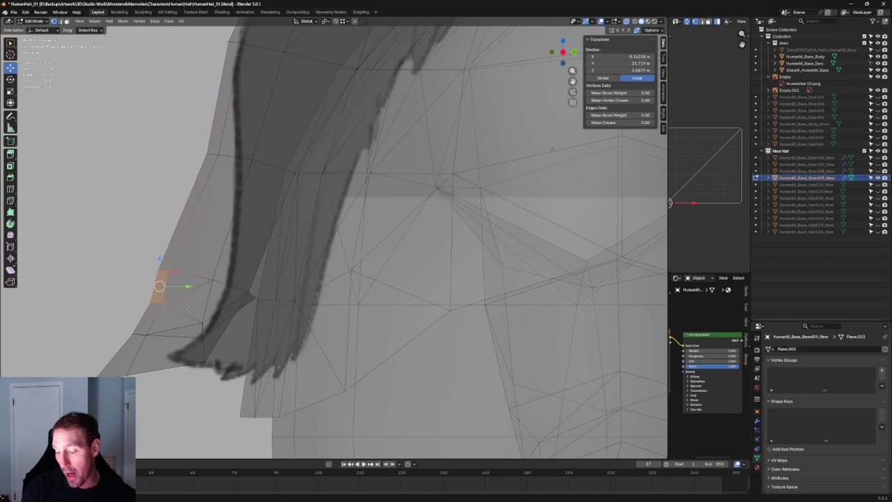
{"action": "left_click_drag", "start_coordinate": [62, 220], "coordinate": [259, 376]}
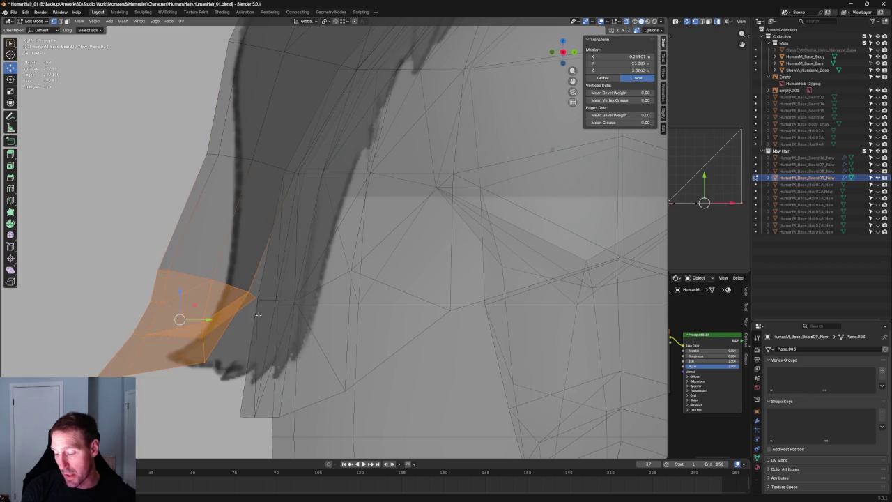
{"action": "key", "text": "alt+z"}
{"action": "left_click_drag", "start_coordinate": [209, 321], "coordinate": [211, 321]}
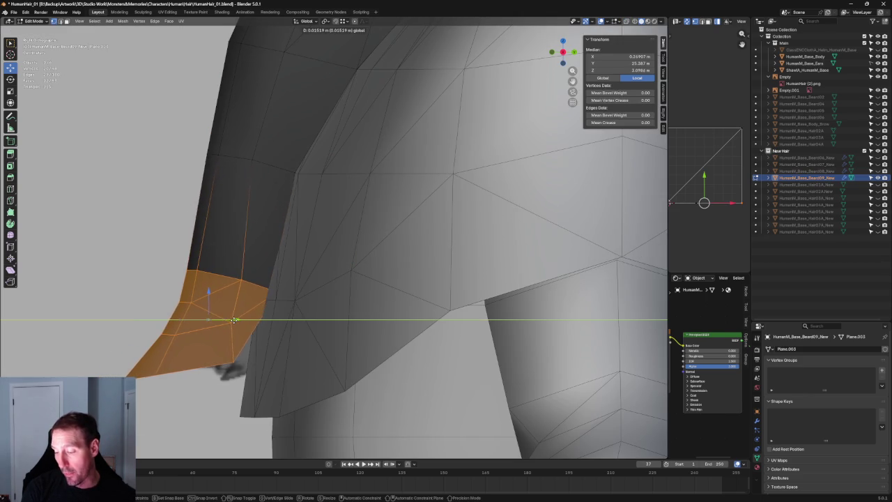
{"action": "left_click_drag", "start_coordinate": [211, 320], "coordinate": [225, 323]}
{"action": "key", "text": "alt+z"}
{"action": "scroll", "coordinate": [272, 318], "scroll_direction": "up", "scroll_amount": 1}
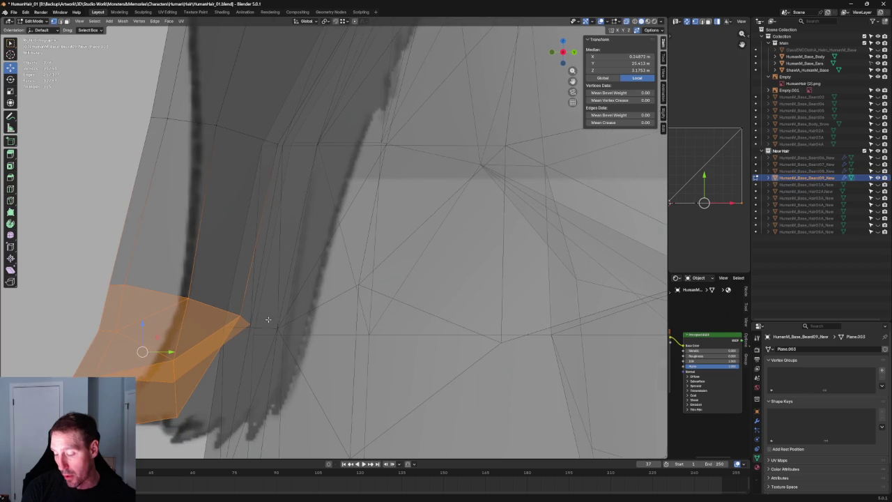
{"action": "left_click", "coordinate": [259, 318]}
- Move a single beard-tip vertex to match the reference outline
{"action": "left_click", "coordinate": [249, 325]}
{"action": "left_click_drag", "start_coordinate": [262, 311], "coordinate": [247, 305]}
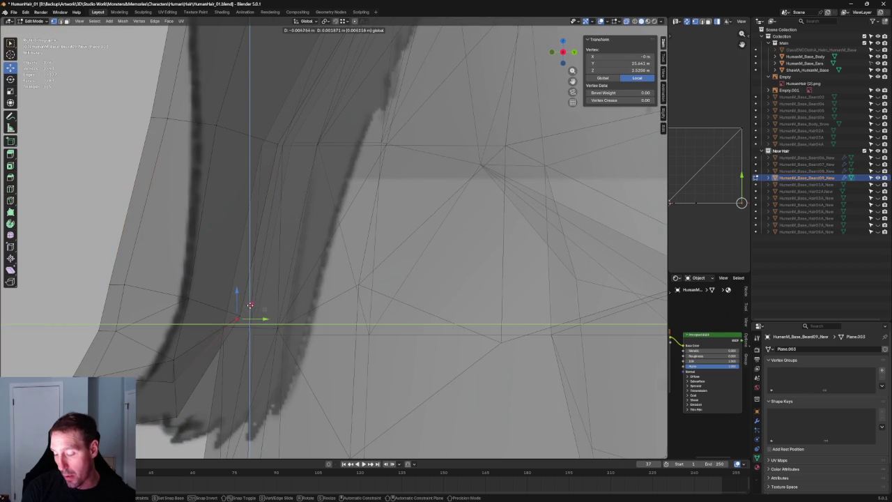
{"action": "left_click_drag", "start_coordinate": [254, 303], "coordinate": [250, 307]}
{"action": "scroll", "coordinate": [247, 317], "scroll_direction": "down", "scroll_amount": 2}
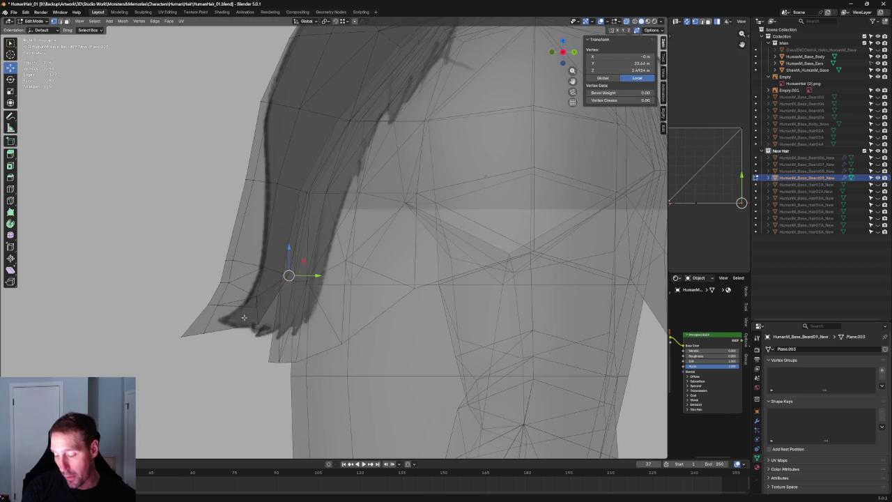
- Select the connected lower beard strand and shift it along Y, then Z
{"action": "key", "text": "ctrl+l"}
{"action": "key", "text": "alt+z"}
{"action": "scroll", "coordinate": [280, 299], "scroll_direction": "up", "scroll_amount": 3}
{"action": "left_click_drag", "start_coordinate": [187, 334], "coordinate": [167, 319]}
{"action": "scroll", "coordinate": [209, 314], "scroll_direction": "down", "scroll_amount": 2}
{"action": "scroll", "coordinate": [279, 295], "scroll_direction": "down", "scroll_amount": 3}
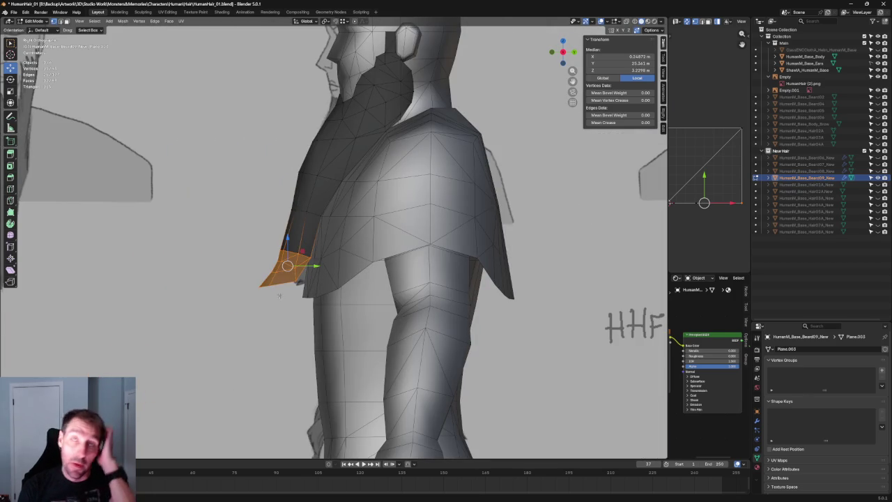
{"action": "scroll", "coordinate": [305, 276], "scroll_direction": "up", "scroll_amount": 3}
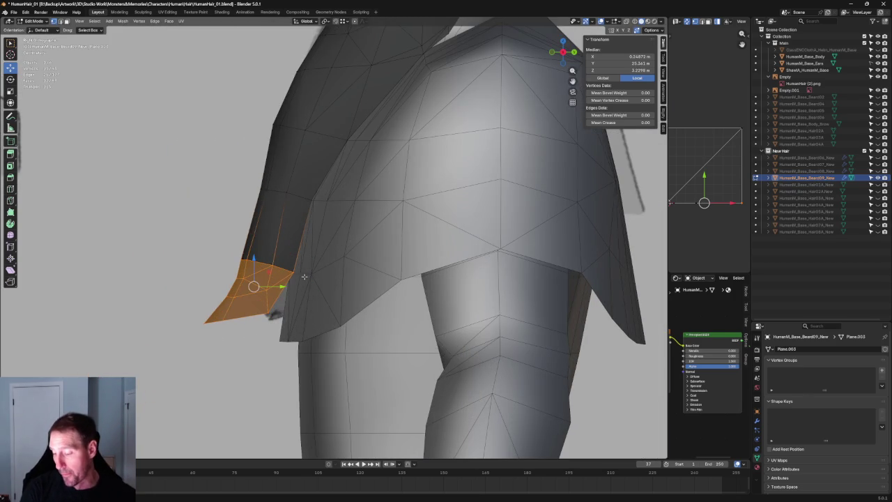
{"action": "scroll", "coordinate": [304, 276], "scroll_direction": "up", "scroll_amount": 4}
- Move the strand-tip vertex along Y to its new position
{"action": "key", "text": "alt+z"}
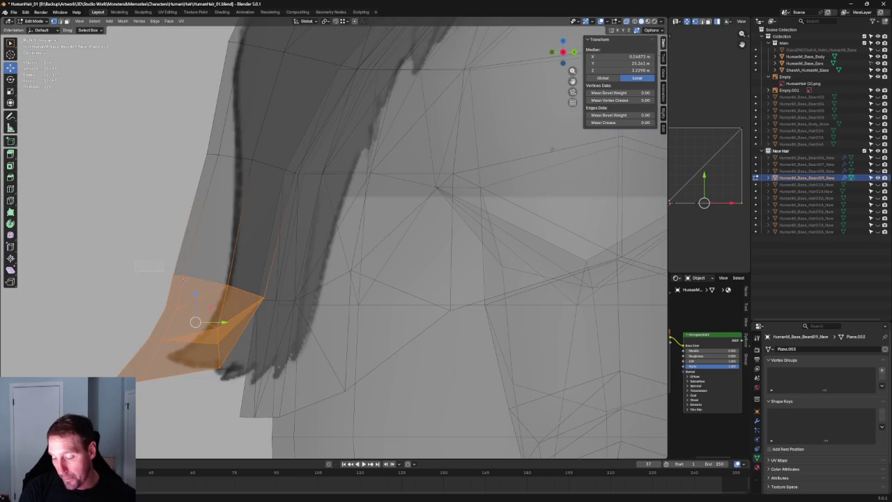
{"action": "left_click", "coordinate": [185, 276]}
{"action": "key", "text": "g"}
{"action": "key", "text": "y"}
{"action": "right_click", "coordinate": [217, 278]}
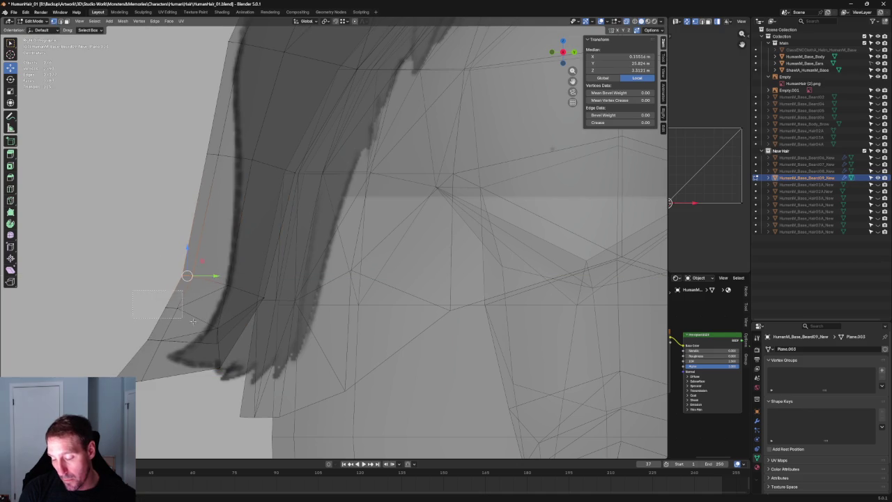
{"action": "mouse_move", "coordinate": [192, 308]}
{"action": "left_mouse_down"}
{"action": "mouse_move", "coordinate": [202, 310]}
{"action": "mouse_move", "coordinate": [216, 279]}
{"action": "left_mouse_up"}
{"action": "left_click", "coordinate": [198, 307]}
- Orbit around the character in X-ray to check the beard over the cape
{"action": "scroll", "coordinate": [236, 298], "scroll_direction": "down", "scroll_amount": 5}
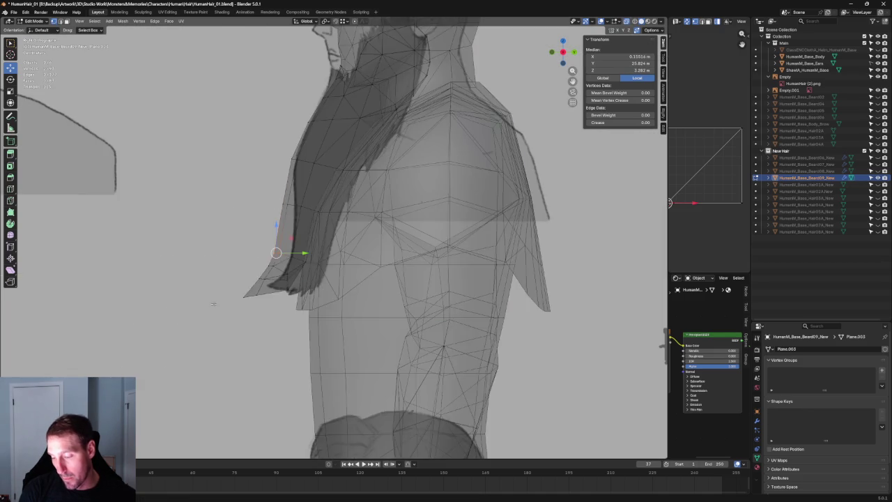
{"action": "scroll", "coordinate": [235, 299], "scroll_direction": "down", "scroll_amount": 3}
{"action": "mouse_move", "coordinate": [236, 299]}
{"action": "middle_mouse_down"}
{"action": "mouse_move", "coordinate": [239, 328]}
{"action": "mouse_move", "coordinate": [307, 219]}
{"action": "mouse_move", "coordinate": [258, 286]}
{"action": "mouse_move", "coordinate": [279, 265]}
{"action": "mouse_move", "coordinate": [291, 278]}
{"action": "mouse_move", "coordinate": [341, 268]}
{"action": "middle_mouse_up"}
{"action": "scroll", "coordinate": [307, 219], "scroll_direction": "up", "scroll_amount": 5}
{"action": "key", "text": "alt+z"}
{"action": "key", "text": "alt+z"}
- Select vertices near the back of the beard and move them along Z
{"action": "scroll", "coordinate": [341, 268], "scroll_direction": "up", "scroll_amount": 2}
{"action": "scroll", "coordinate": [341, 267], "scroll_direction": "up", "scroll_amount": 1}
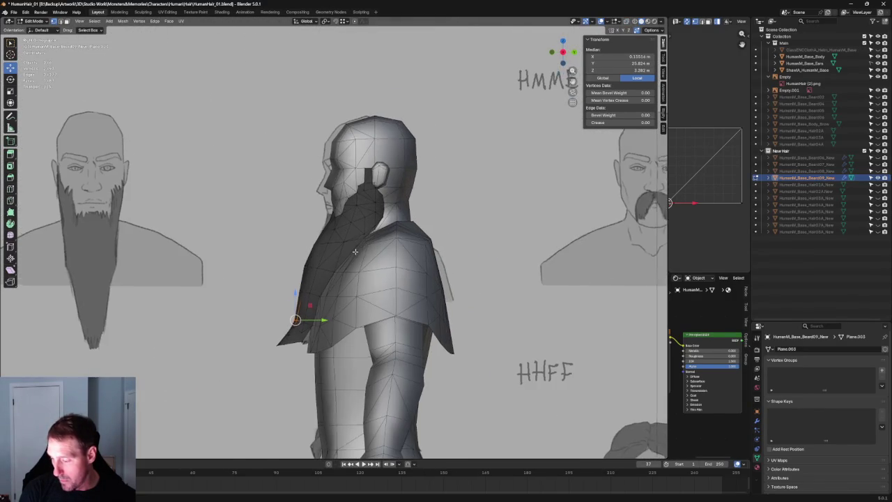
{"action": "scroll", "coordinate": [341, 267], "scroll_direction": "up", "scroll_amount": 2}
{"action": "key", "text": "alt+z"}
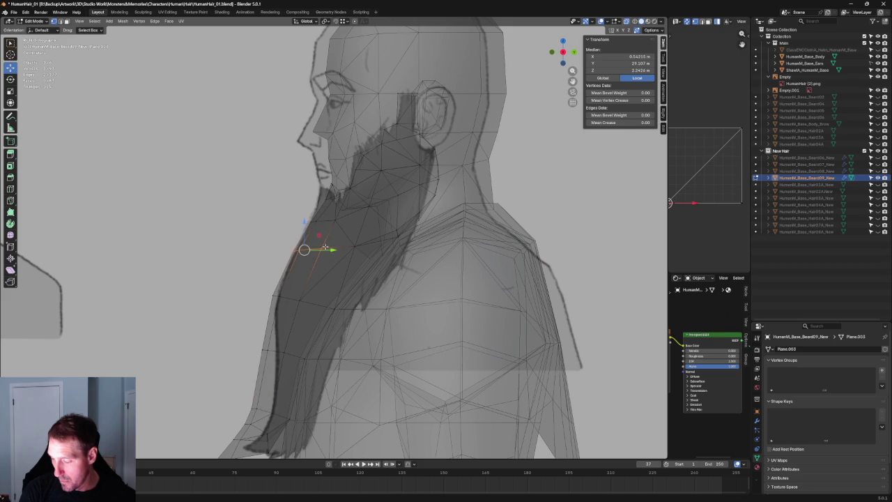
{"action": "left_click", "coordinate": [332, 240]}
{"action": "key", "text": "alt+z"}
{"action": "left_click_drag", "start_coordinate": [317, 233], "coordinate": [319, 222]}
- Switch to an orthographic side view and move the selection along Z
{"action": "mouse_move", "coordinate": [348, 255]}
{"action": "middle_mouse_down"}
{"action": "mouse_move", "coordinate": [432, 239]}
{"action": "mouse_move", "coordinate": [441, 174]}
{"action": "middle_mouse_up"}
{"action": "key", "text": "grave"}
{"action": "left_click", "coordinate": [450, 223]}
{"action": "key", "text": "alt+z"}
- Move the beard vertices within the side plane, excluding X, onto the reference
{"action": "key", "text": "alt+z"}
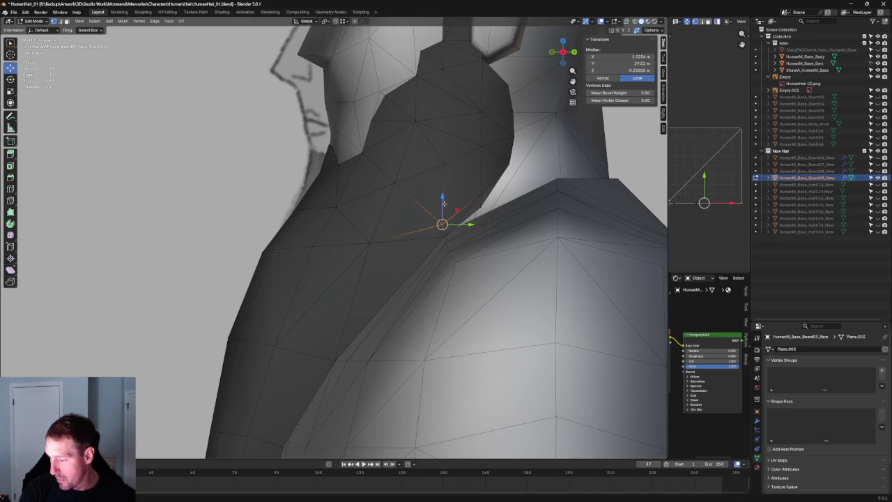
{"action": "key", "text": "g"}
{"action": "key", "text": "z"}
{"action": "left_click", "coordinate": [440, 181]}
{"action": "key", "text": "alt+z"}
{"action": "key", "text": "alt+z"}
{"action": "key", "text": "alt+z"}
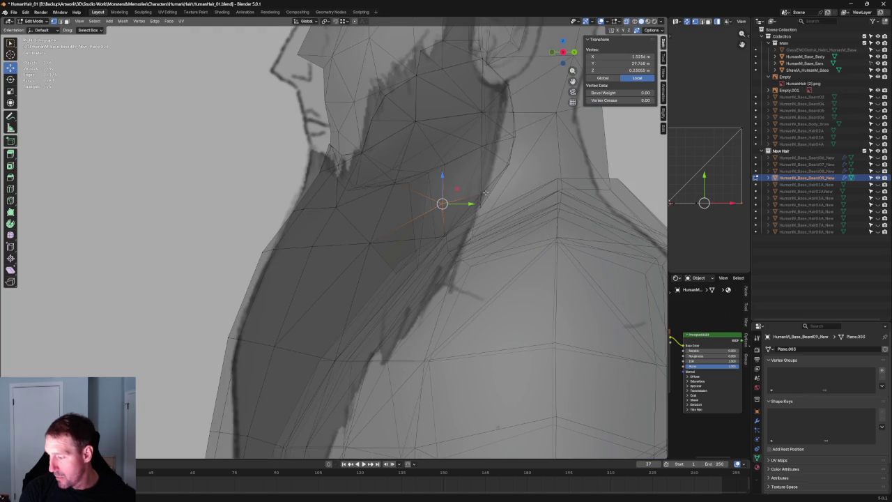
{"action": "key", "text": "alt+z"}
{"action": "key", "text": "g"}
{"action": "key", "text": "shift+x"}
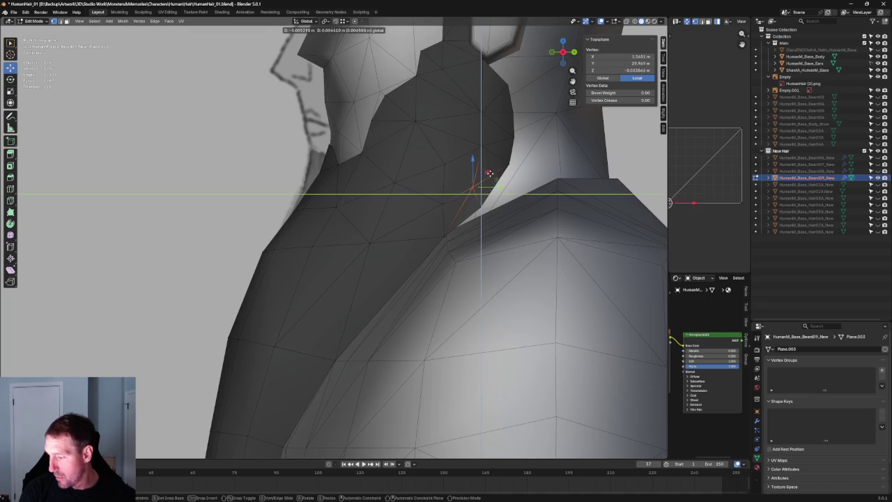
{"action": "left_click", "coordinate": [490, 172]}
{"action": "key", "text": "alt+z"}
{"action": "left_click", "coordinate": [498, 195], "text": "shift"}
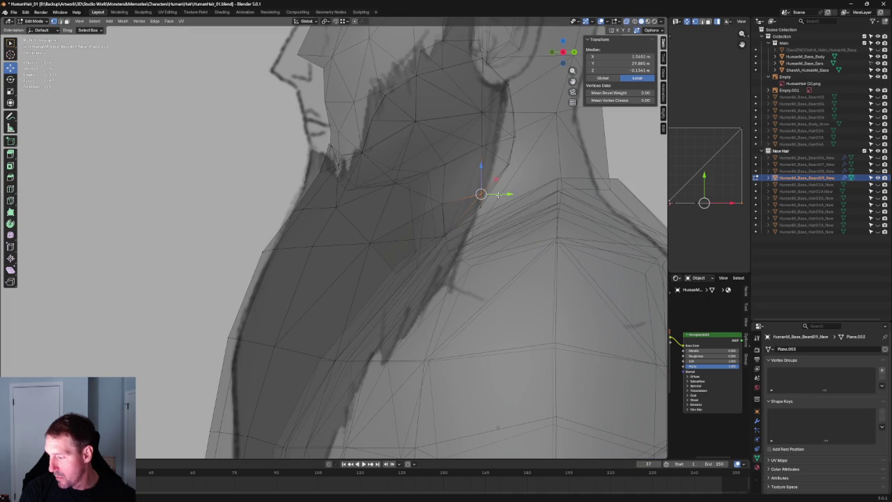
{"action": "key", "text": "g"}
{"action": "key", "text": "shift+x"}
{"action": "left_click", "coordinate": [489, 169]}
- Orbit to inspect the beard, then return to side view and clear selection
{"action": "mouse_move", "coordinate": [490, 169]}
{"action": "middle_mouse_down"}
{"action": "mouse_move", "coordinate": [475, 214]}
{"action": "mouse_move", "coordinate": [485, 213]}
{"action": "mouse_move", "coordinate": [448, 232]}
{"action": "middle_mouse_up"}
{"action": "scroll", "coordinate": [485, 214], "scroll_direction": "down", "scroll_amount": 3}
{"action": "key", "text": "grave"}
{"action": "left_click", "coordinate": [523, 215]}
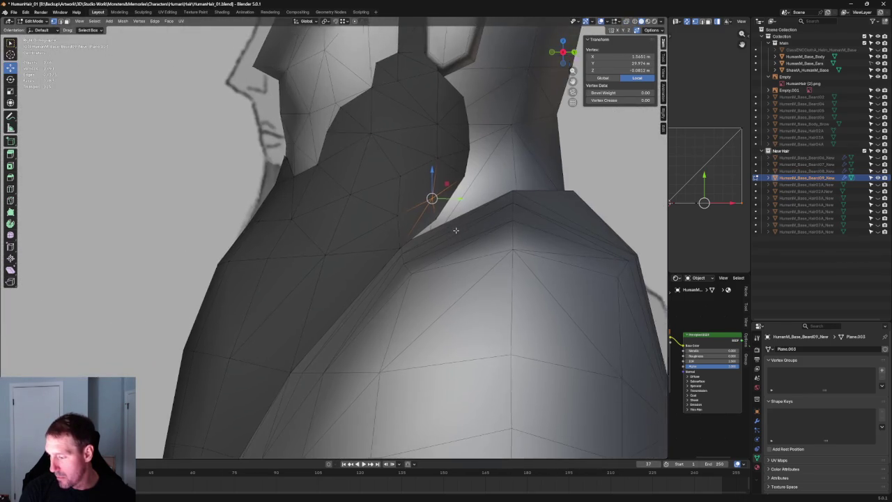
{"action": "key", "text": "alt+a"}
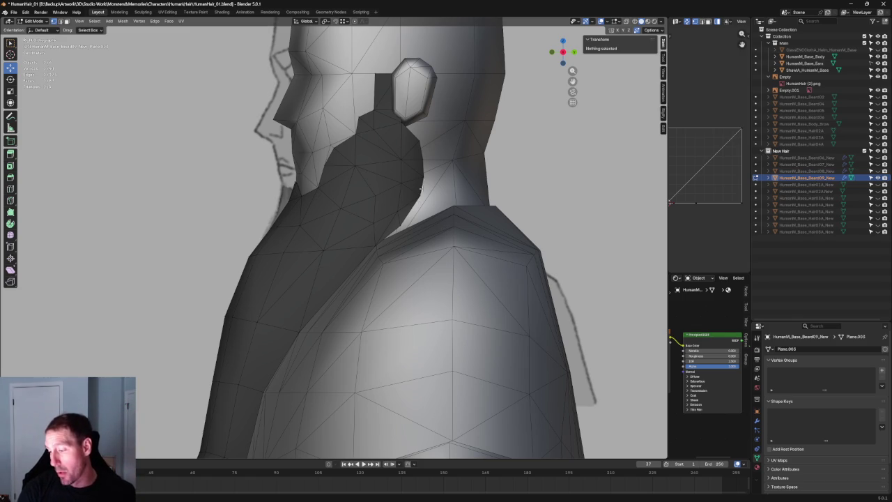
- Move the beard's neck-edge vertices to follow the neck outline
{"action": "middle_click_drag", "start_coordinate": [418, 200], "coordinate": [408, 169]}
{"action": "key", "text": "alt+z"}
{"action": "left_click", "coordinate": [394, 177]}
{"action": "left_click_drag", "start_coordinate": [410, 164], "coordinate": [396, 166]}
{"action": "key", "text": "alt+z"}
{"action": "mouse_move", "coordinate": [378, 209]}
{"action": "left_mouse_down"}
{"action": "mouse_move", "coordinate": [408, 221]}
{"action": "mouse_move", "coordinate": [401, 209]}
{"action": "left_mouse_up"}
{"action": "key", "text": "alt+z"}
{"action": "left_click", "coordinate": [374, 186]}
{"action": "left_click_drag", "start_coordinate": [395, 165], "coordinate": [426, 188]}
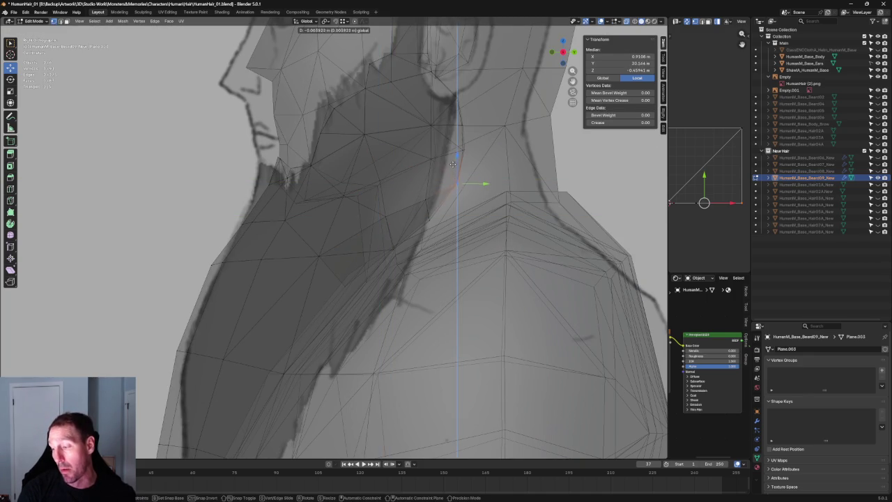
{"action": "left_click", "coordinate": [496, 187]}
- Move the vertex where the beard meets the neck along Y
{"action": "key", "text": "alt+z"}
{"action": "key", "text": "alt+z"}
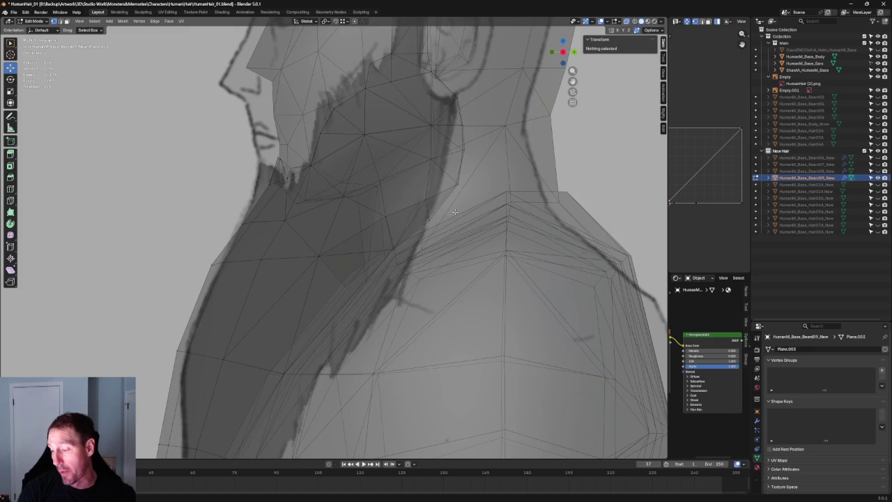
{"action": "left_click", "coordinate": [424, 220]}
{"action": "left_click_drag", "start_coordinate": [452, 220], "coordinate": [455, 220]}
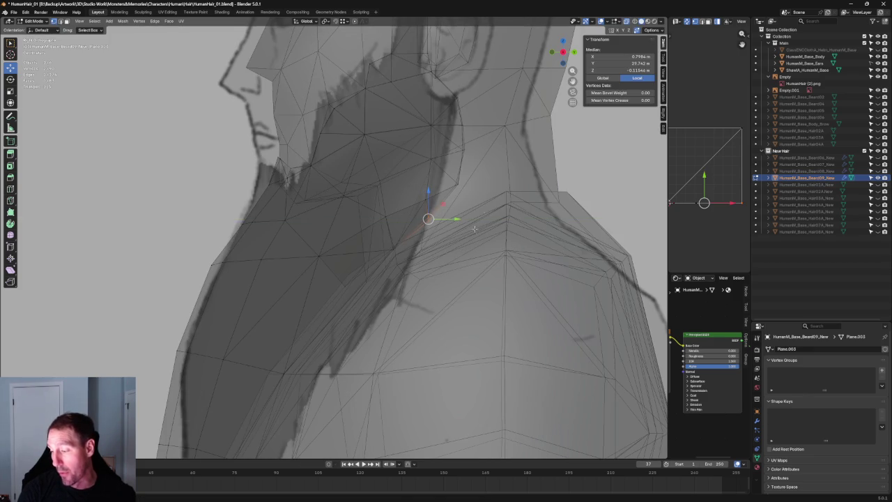
{"action": "scroll", "coordinate": [289, 222], "scroll_direction": "up", "scroll_amount": 2}
{"action": "scroll", "coordinate": [288, 222], "scroll_direction": "up", "scroll_amount": 2}
{"action": "scroll", "coordinate": [288, 222], "scroll_direction": "up", "scroll_amount": 2}
- Move a neck-edge vertex onto its neighbour to merge them
{"action": "left_click", "coordinate": [314, 224]}
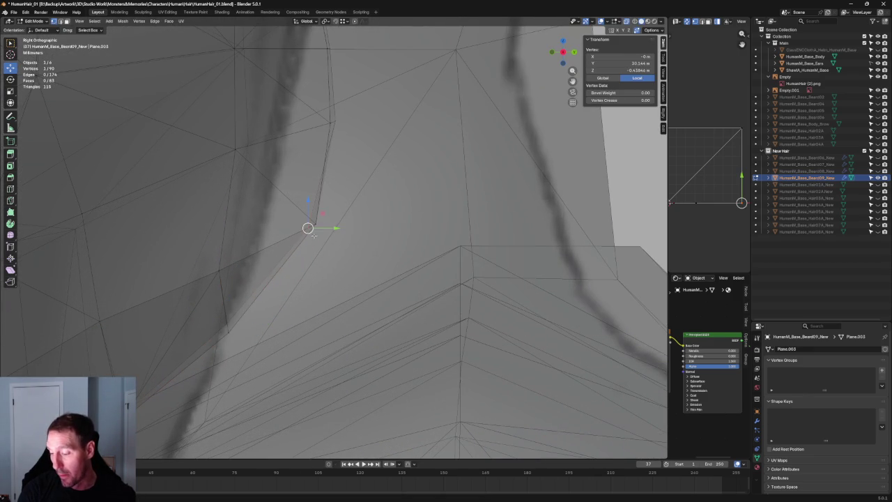
{"action": "key", "text": "g"}
{"action": "key", "text": "g"}
{"action": "left_click", "coordinate": [330, 119]}
{"action": "scroll", "coordinate": [402, 167], "scroll_direction": "up", "scroll_amount": 3, "text": "shift"}
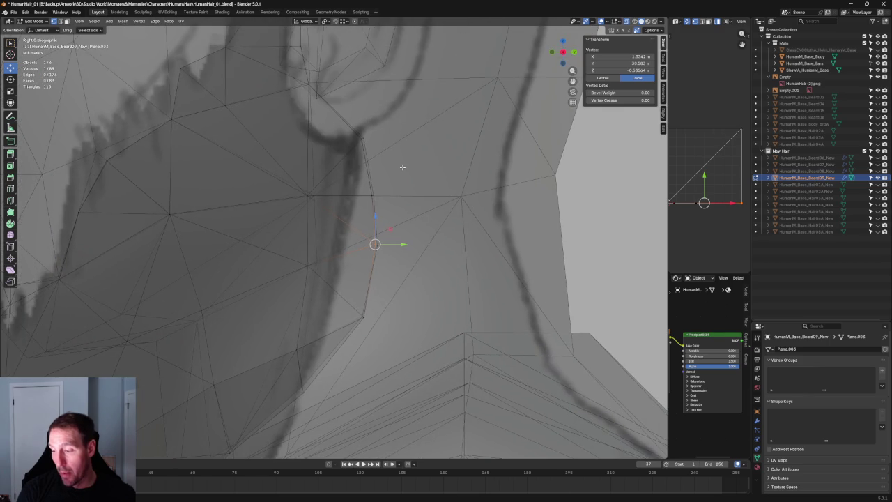
{"action": "scroll", "coordinate": [402, 167], "scroll_direction": "down", "scroll_amount": 5}
{"action": "scroll", "coordinate": [404, 170], "scroll_direction": "down", "scroll_amount": 3}
- Select beard vertices beside the neck and orbit toward the reference images
{"action": "key", "text": "alt+z"}
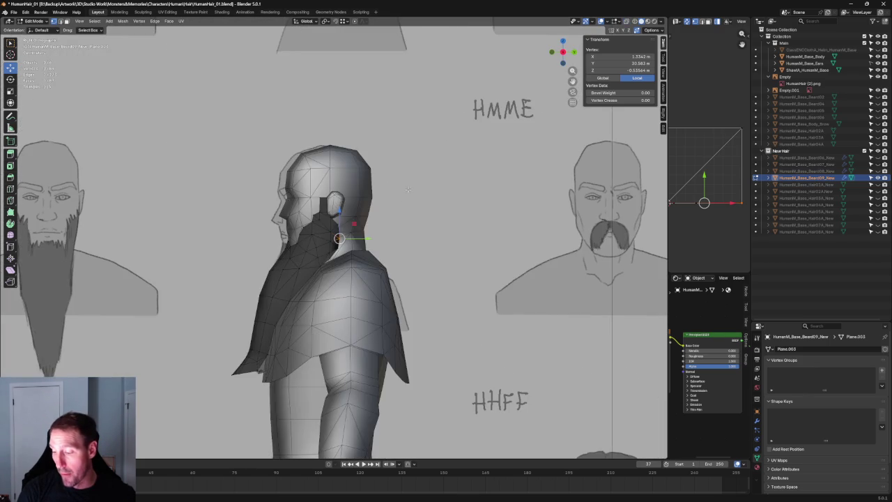
{"action": "scroll", "coordinate": [409, 185], "scroll_direction": "up", "scroll_amount": 2}
{"action": "scroll", "coordinate": [393, 186], "scroll_direction": "up", "scroll_amount": 2}
{"action": "scroll", "coordinate": [369, 186], "scroll_direction": "up", "scroll_amount": 3}
{"action": "scroll", "coordinate": [347, 187], "scroll_direction": "up", "scroll_amount": 2}
{"action": "key", "text": "alt+z"}
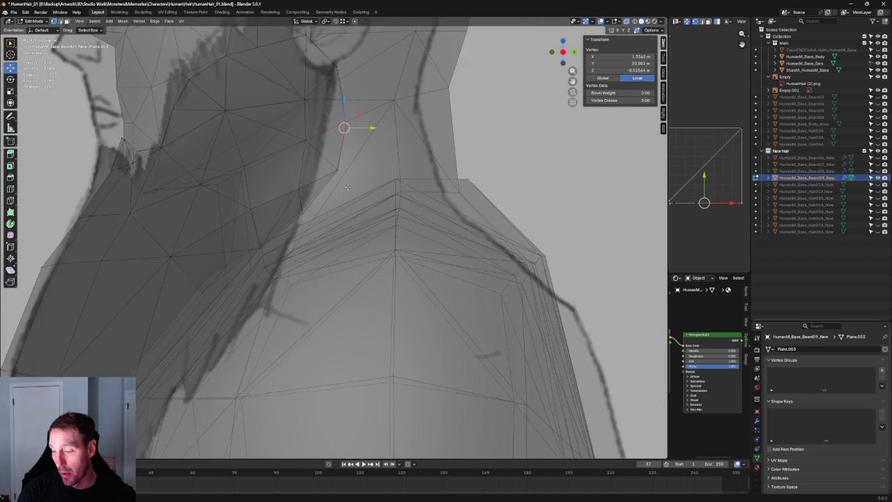
{"action": "left_click", "coordinate": [338, 168], "text": "shift"}
{"action": "middle_click_drag", "start_coordinate": [339, 168], "coordinate": [338, 221]}
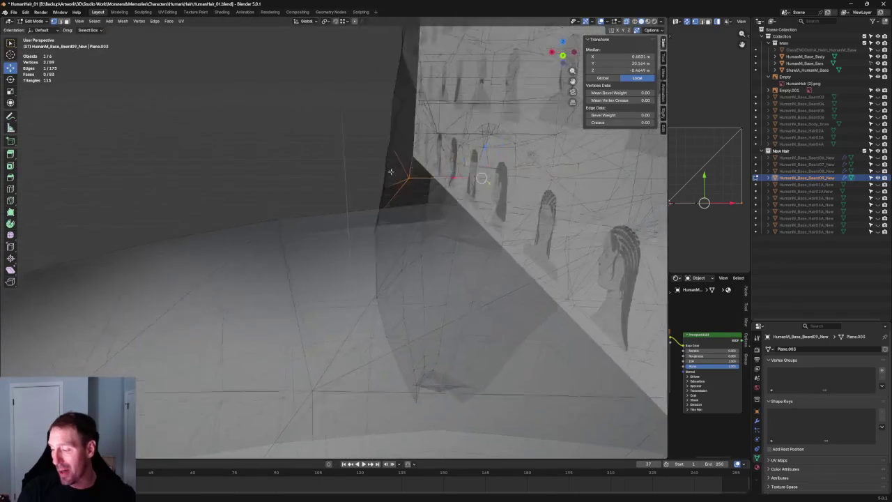
- Raise a beard side vertex along Z to the cape's top edge
{"action": "left_click", "coordinate": [327, 231]}
{"action": "key", "text": "alt+z"}
{"action": "mouse_move", "coordinate": [296, 228]}
{"action": "middle_mouse_down"}
{"action": "mouse_move", "coordinate": [283, 227]}
{"action": "mouse_move", "coordinate": [401, 225]}
{"action": "mouse_move", "coordinate": [338, 166]}
{"action": "mouse_move", "coordinate": [338, 174]}
{"action": "mouse_move", "coordinate": [416, 176]}
{"action": "mouse_move", "coordinate": [375, 239]}
{"action": "middle_mouse_up"}
{"action": "key", "text": "alt+z"}
{"action": "key", "text": "g"}
{"action": "key", "text": "z"}
{"action": "left_click", "coordinate": [346, 163]}
{"action": "key", "text": "alt+z"}
{"action": "scroll", "coordinate": [375, 239], "scroll_direction": "up", "scroll_amount": 2}
- In front view, slide a beard-side vertex slightly left along X, then nudge it sideways
{"action": "scroll", "coordinate": [375, 239], "scroll_direction": "up", "scroll_amount": 2}
{"action": "scroll", "coordinate": [375, 239], "scroll_direction": "up", "scroll_amount": 2}
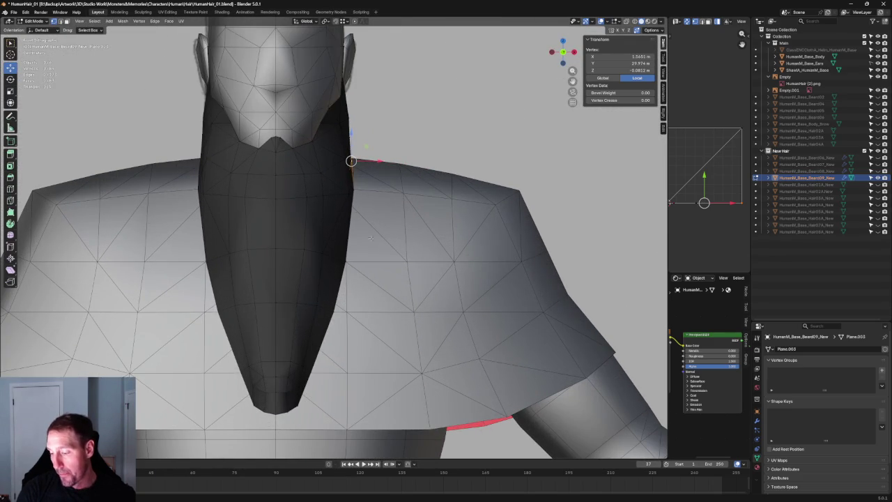
{"action": "key", "text": "g"}
{"action": "key", "text": "x"}
{"action": "left_click", "coordinate": [360, 266]}
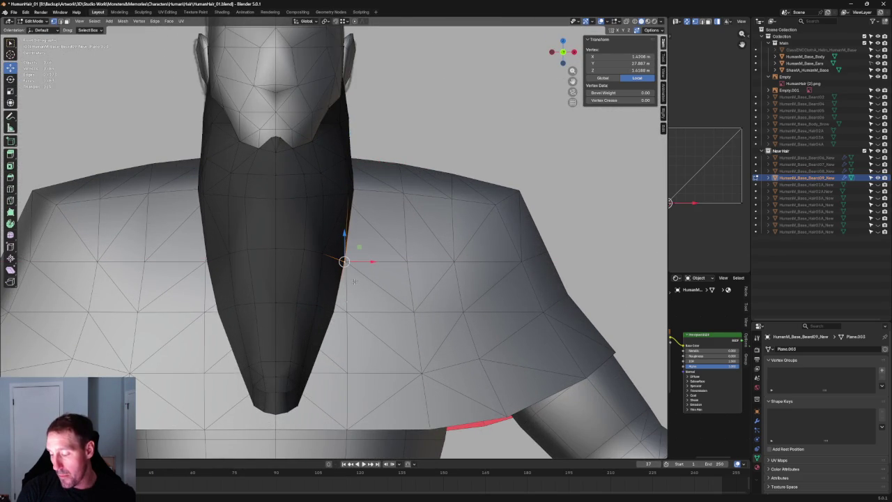
{"action": "left_click_drag", "start_coordinate": [361, 311], "coordinate": [358, 310]}
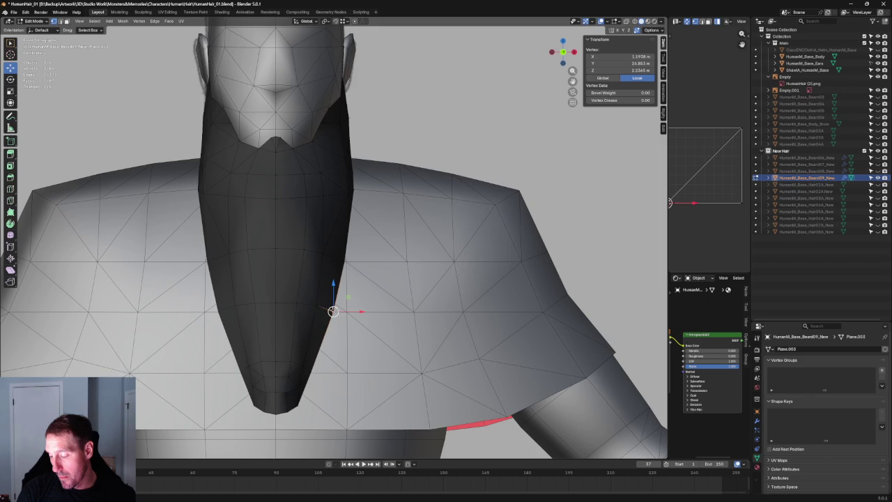
- Shift two more right-side beard vertices sideways along X to match the outline
{"action": "key", "text": "g"}
{"action": "key", "text": "x"}
{"action": "left_click", "coordinate": [339, 307]}
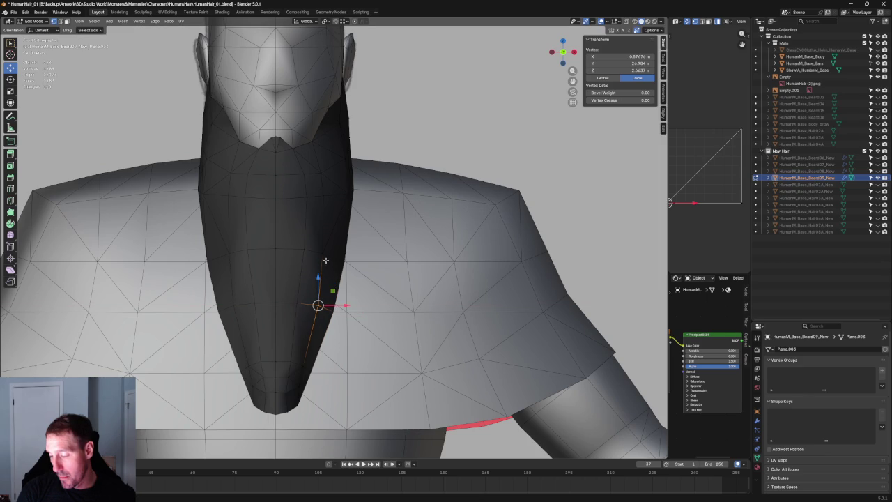
{"action": "left_click_drag", "start_coordinate": [348, 254], "coordinate": [351, 255]}
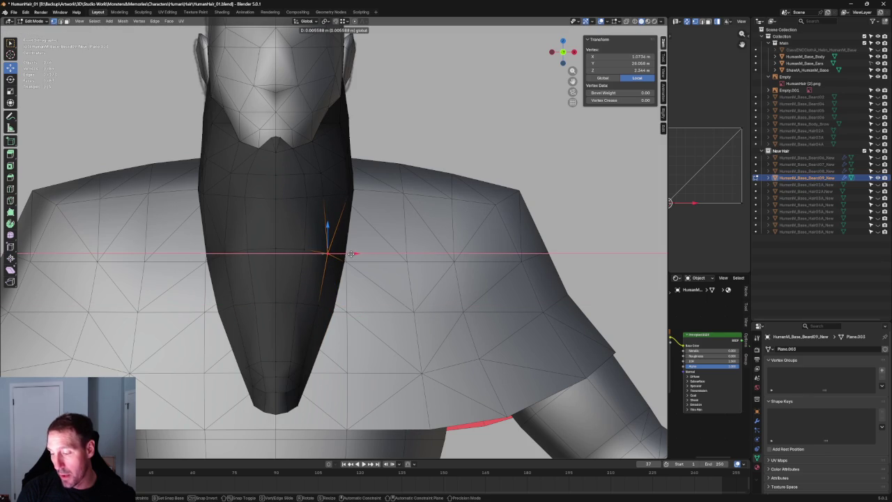
{"action": "left_click", "coordinate": [352, 255]}
- Shift a group of beard-side vertices to the right, then raise one vertex near the shoulder
{"action": "scroll", "coordinate": [327, 258], "scroll_direction": "up", "scroll_amount": 3}
{"action": "left_click", "coordinate": [333, 207], "text": "shift"}
{"action": "mouse_move", "coordinate": [352, 229]}
{"action": "left_mouse_down"}
{"action": "mouse_move", "coordinate": [366, 221]}
{"action": "mouse_move", "coordinate": [368, 205]}
{"action": "left_mouse_up"}
{"action": "left_click", "coordinate": [340, 205]}
{"action": "mouse_move", "coordinate": [380, 215]}
{"action": "middle_mouse_down"}
{"action": "mouse_move", "coordinate": [394, 201]}
{"action": "mouse_move", "coordinate": [259, 191]}
{"action": "middle_mouse_up"}
{"action": "left_click_drag", "start_coordinate": [165, 166], "coordinate": [168, 161]}
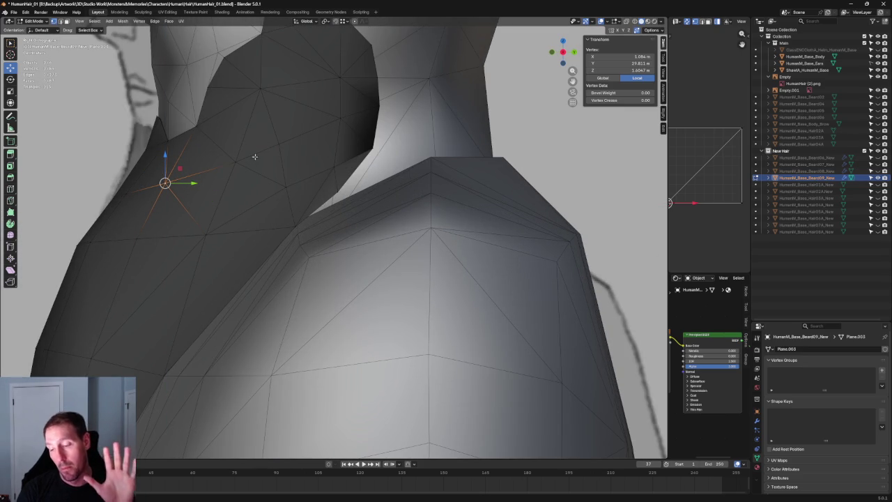
- Raise a vertex near the neck, checking it against the side sketch in X-ray
{"action": "left_click", "coordinate": [250, 147]}
{"action": "left_click_drag", "start_coordinate": [235, 148], "coordinate": [236, 149]}
{"action": "middle_click_drag", "start_coordinate": [241, 157], "coordinate": [298, 196]}
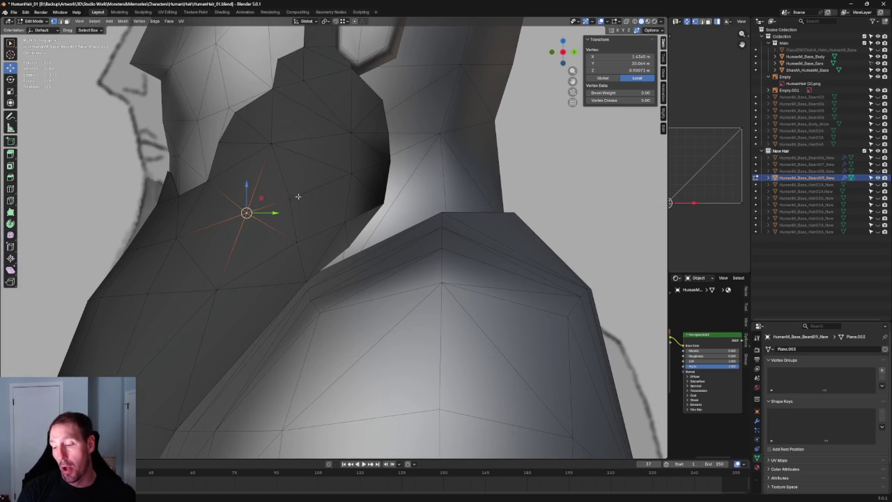
{"action": "left_click_drag", "start_coordinate": [292, 172], "coordinate": [307, 196]}
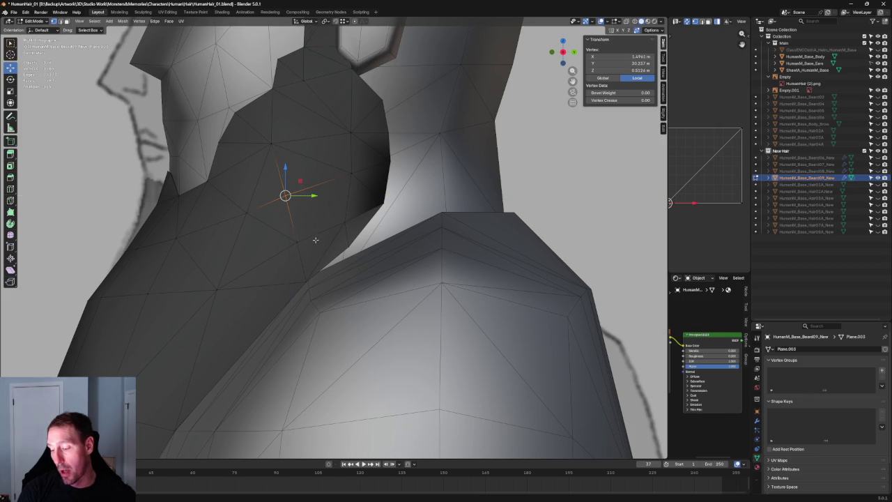
{"action": "key", "text": "alt+z"}
{"action": "key", "text": "alt+z"}
{"action": "left_click_drag", "start_coordinate": [296, 234], "coordinate": [301, 222]}
- Raise a neck edge and the back-edge vertices slightly to follow the sketch's neck line
{"action": "key", "text": "alt+z"}
{"action": "left_click", "coordinate": [383, 203]}
{"action": "left_click_drag", "start_coordinate": [383, 188], "coordinate": [384, 184]}
{"action": "key", "text": "alt+z"}
{"action": "left_click", "coordinate": [388, 156]}
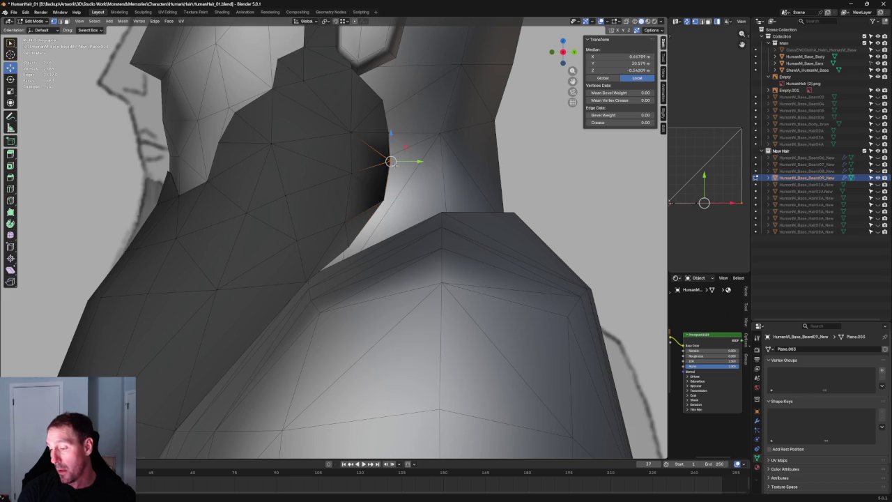
{"action": "key", "text": "alt+z"}
{"action": "left_click_drag", "start_coordinate": [390, 138], "coordinate": [390, 133]}
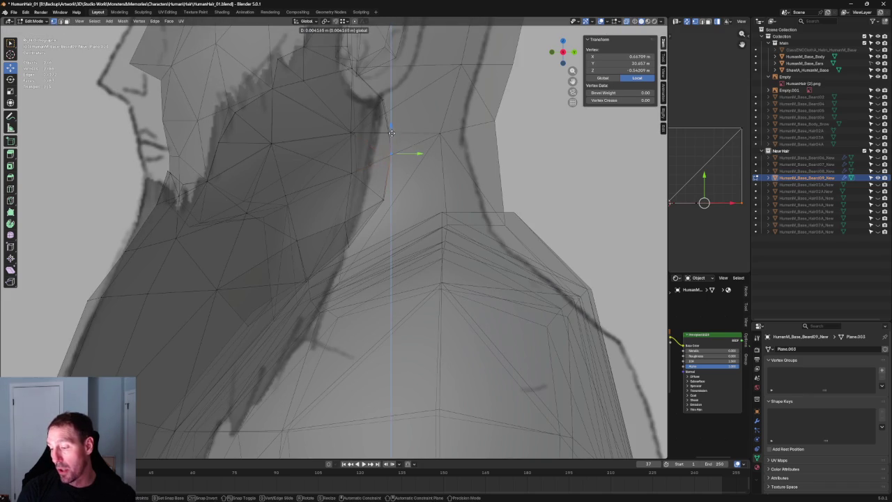
{"action": "key", "text": "alt+z"}
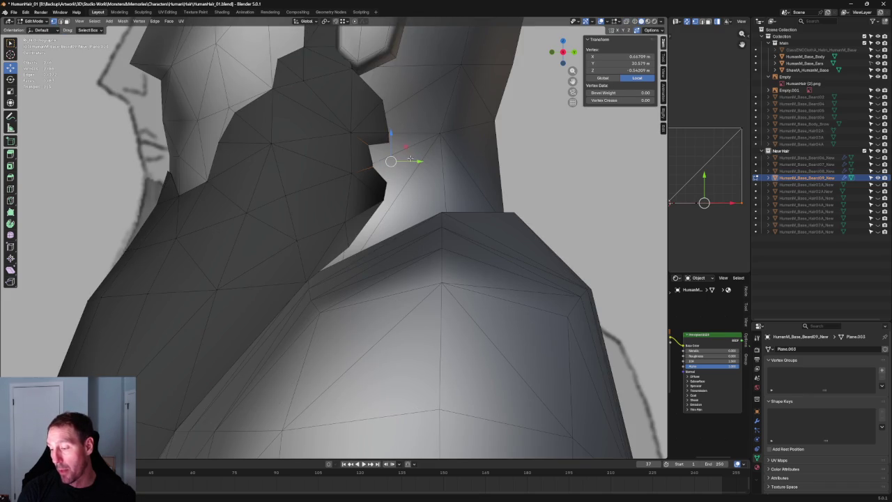
{"action": "left_click", "coordinate": [401, 161]}
{"action": "left_click_drag", "start_coordinate": [390, 136], "coordinate": [393, 142]}
{"action": "key", "text": "alt+a"}
- Orbit behind the head to a three-quarter back view, toggling X-ray to inspect the beard
{"action": "mouse_move", "coordinate": [394, 147]}
{"action": "middle_mouse_down"}
{"action": "mouse_move", "coordinate": [335, 210]}
{"action": "mouse_move", "coordinate": [412, 202]}
{"action": "mouse_move", "coordinate": [391, 223]}
{"action": "mouse_move", "coordinate": [358, 212]}
{"action": "middle_mouse_up"}
{"action": "scroll", "coordinate": [382, 232], "scroll_direction": "up", "scroll_amount": 4}
{"action": "scroll", "coordinate": [382, 232], "scroll_direction": "down", "scroll_amount": 5}
{"action": "key", "text": "alt+z"}
{"action": "scroll", "coordinate": [356, 211], "scroll_direction": "up", "scroll_amount": 5}
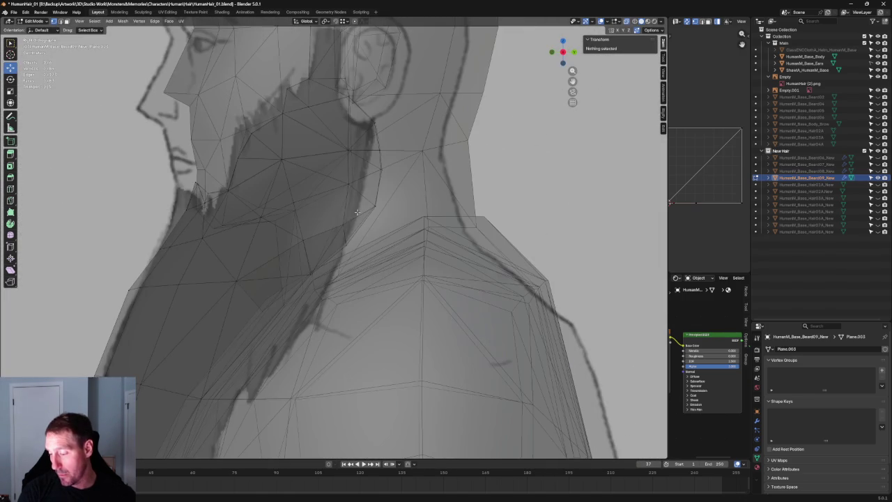
{"action": "key", "text": "alt+z"}
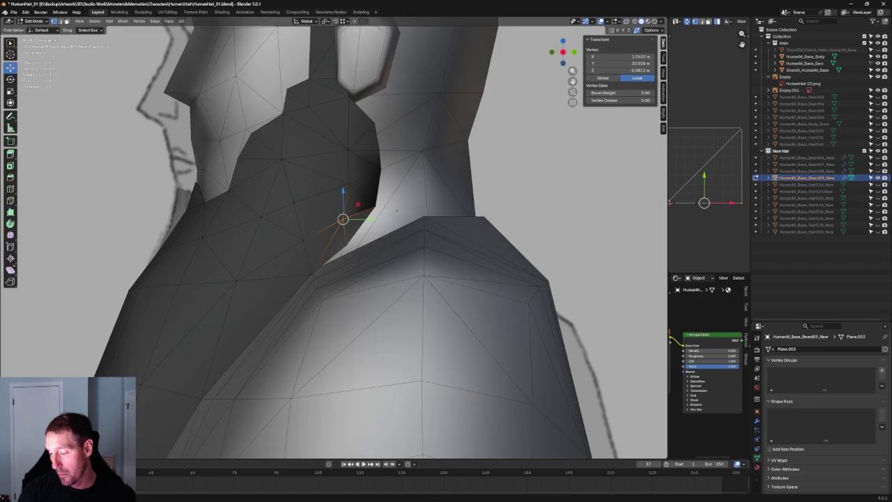
{"action": "scroll", "coordinate": [405, 220], "scroll_direction": "down", "scroll_amount": 5}
{"action": "mouse_move", "coordinate": [406, 220]}
{"action": "middle_mouse_down"}
{"action": "mouse_move", "coordinate": [488, 195]}
{"action": "mouse_move", "coordinate": [432, 181]}
{"action": "mouse_move", "coordinate": [558, 135]}
{"action": "middle_mouse_up"}
- Hide the body and ears in the Outliner so only the beard is visible
{"action": "left_click", "coordinate": [877, 43]}
{"action": "middle_click_drag", "start_coordinate": [126, 337], "coordinate": [300, 235]}
{"action": "scroll", "coordinate": [304, 234], "scroll_direction": "up", "scroll_amount": 2}
{"action": "scroll", "coordinate": [281, 239], "scroll_direction": "up", "scroll_amount": 2}
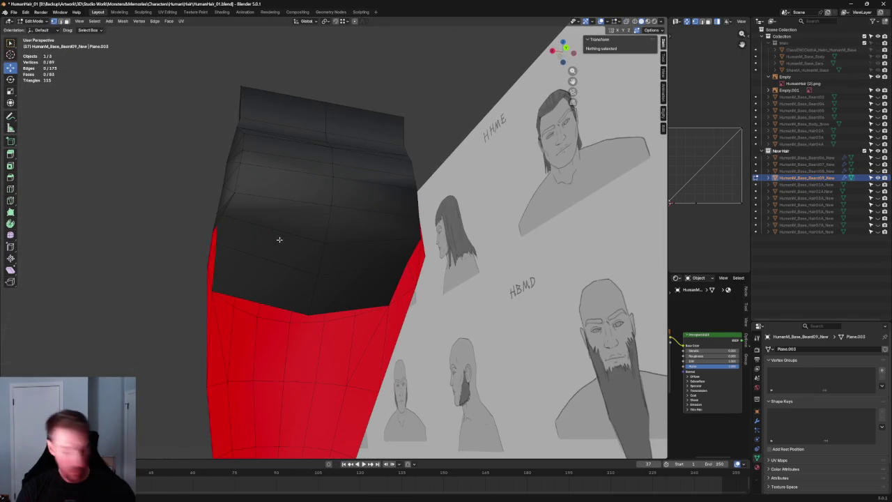
- Select a column of faces running up the beard's side
{"action": "left_click_drag", "start_coordinate": [284, 241], "coordinate": [275, 275]}
{"action": "left_click", "coordinate": [277, 174], "text": "ctrl"}
{"action": "left_click", "coordinate": [272, 145], "text": "ctrl"}
{"action": "middle_click_drag", "start_coordinate": [272, 145], "coordinate": [281, 130]}
{"action": "left_click", "coordinate": [255, 60], "text": "ctrl"}
{"action": "mouse_move", "coordinate": [255, 59]}
{"action": "middle_mouse_down"}
{"action": "mouse_move", "coordinate": [423, 187]}
{"action": "mouse_move", "coordinate": [336, 128]}
{"action": "middle_mouse_up"}
{"action": "scroll", "coordinate": [336, 127], "scroll_direction": "up", "scroll_amount": 2}
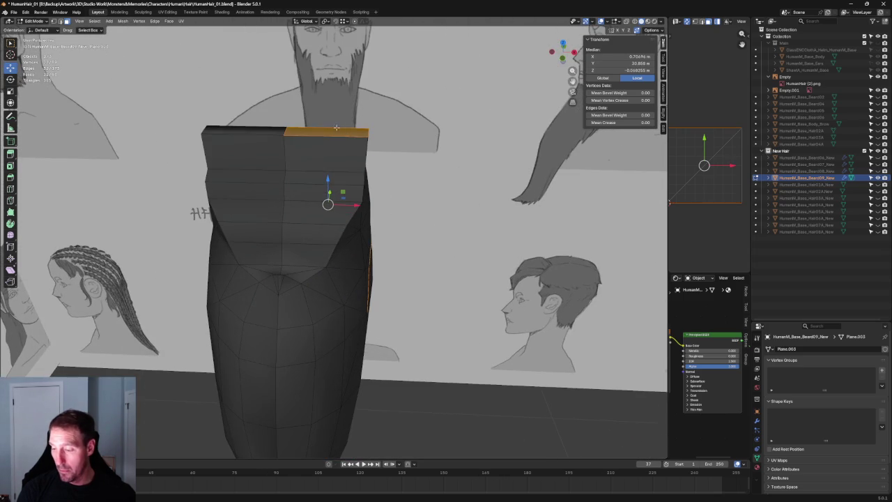
- Add the right column and bottom row of beard faces to the selection
{"action": "left_click", "coordinate": [305, 218], "text": "ctrl"}
{"action": "middle_click_drag", "start_coordinate": [312, 227], "coordinate": [280, 264]}
{"action": "scroll", "coordinate": [281, 264], "scroll_direction": "up", "scroll_amount": 2}
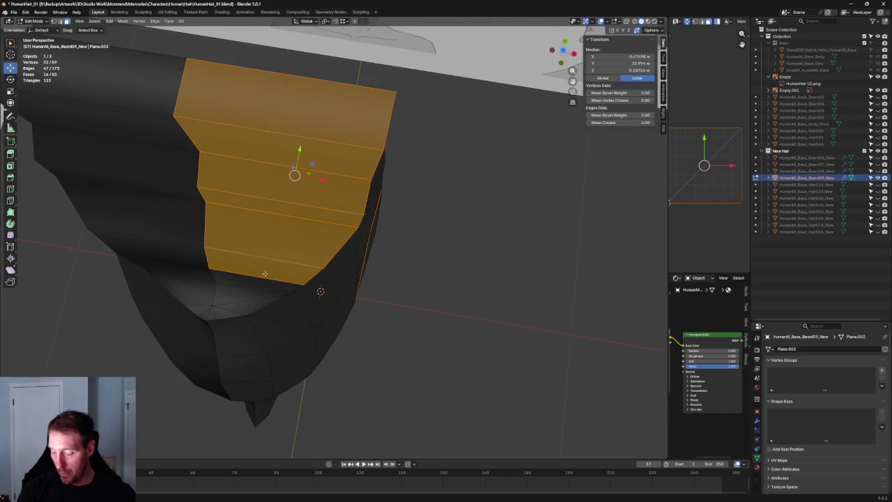
{"action": "left_click_drag", "start_coordinate": [222, 314], "coordinate": [216, 315], "text": "shift"}
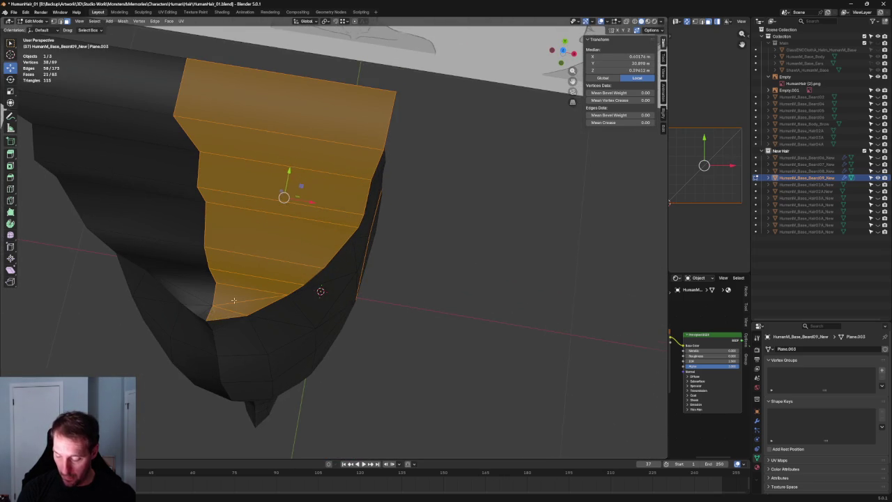
{"action": "middle_click_drag", "start_coordinate": [229, 302], "coordinate": [248, 172]}
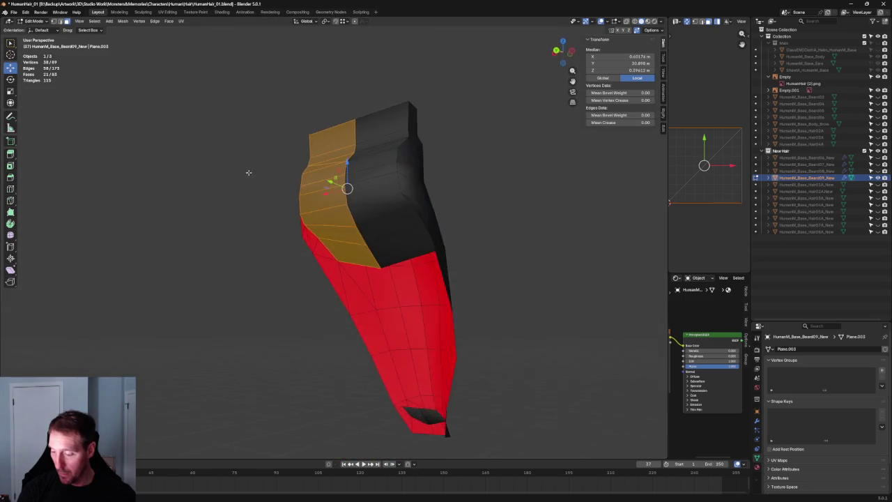
{"action": "scroll", "coordinate": [308, 195], "scroll_direction": "down", "scroll_amount": 3}
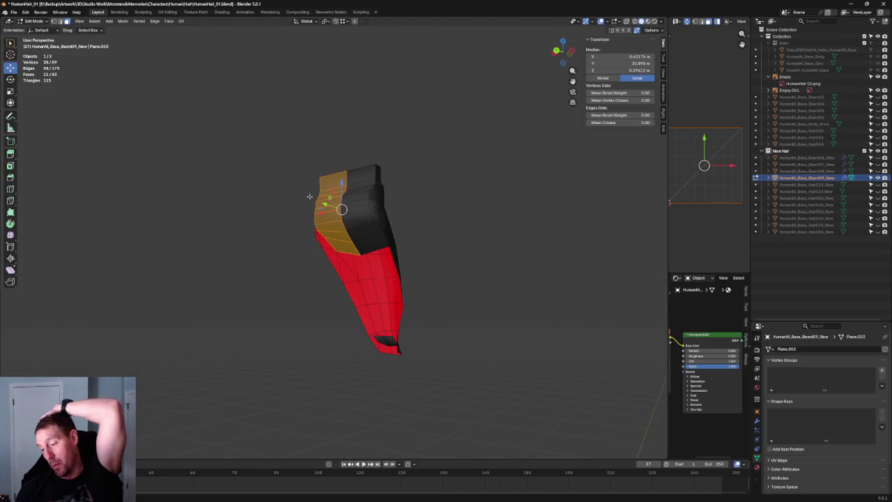
- Apply a face operation from the context menu, raising the vertex count from 89 to 96
{"action": "right_click", "coordinate": [309, 195]}
{"action": "left_click", "coordinate": [307, 317]}
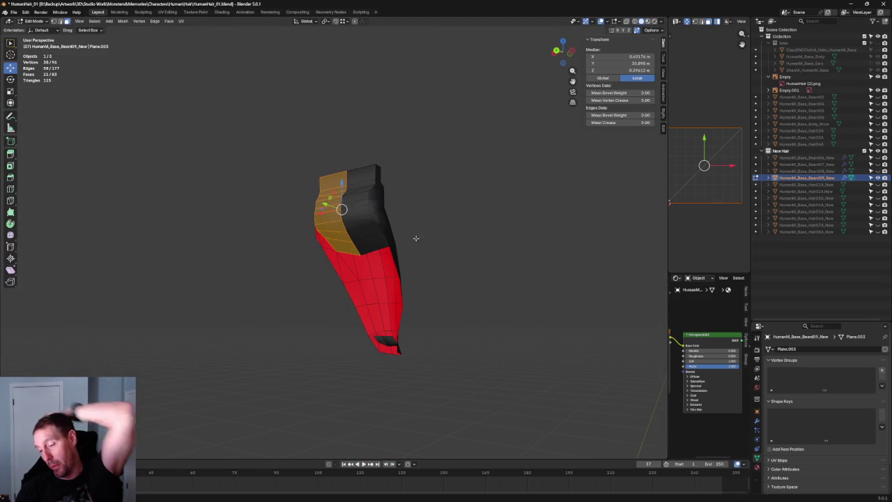
{"action": "scroll", "coordinate": [412, 250], "scroll_direction": "up", "scroll_amount": 3}
{"action": "scroll", "coordinate": [367, 252], "scroll_direction": "up", "scroll_amount": 3}
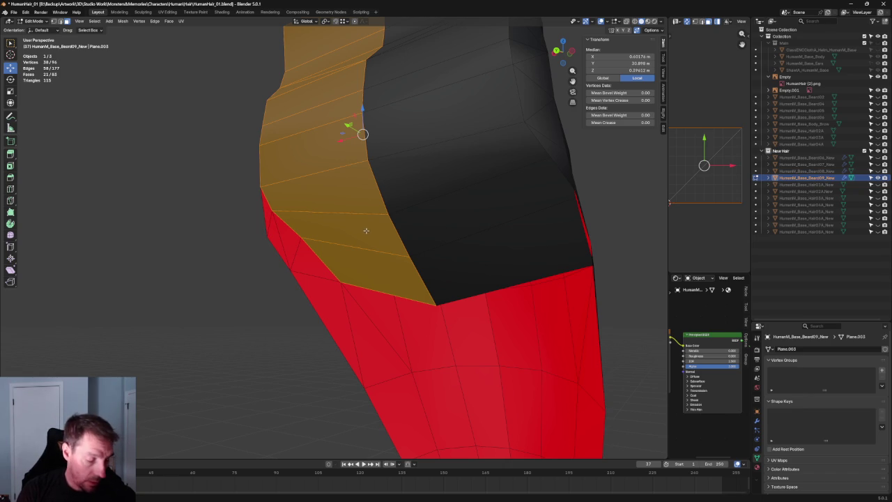
- Try a vertical move on a border edge, cancel it, and select a single border vertex
{"action": "left_click", "coordinate": [299, 242]}
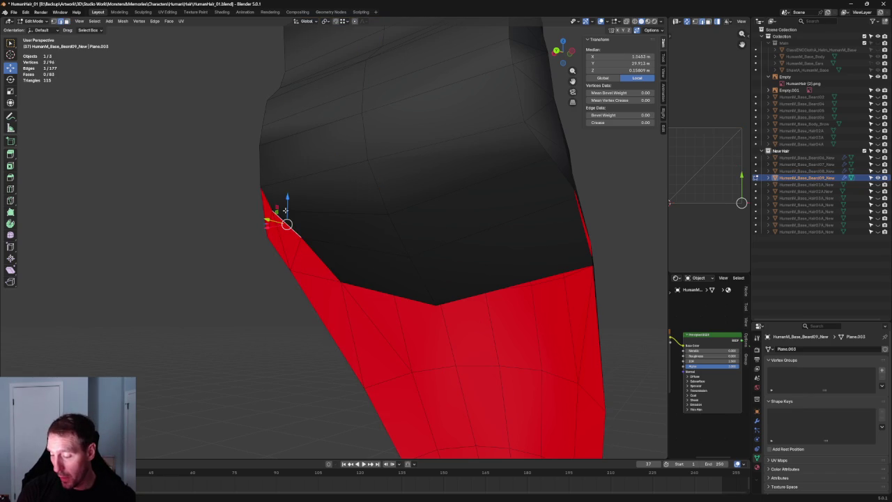
{"action": "key", "text": "g"}
{"action": "key", "text": "z"}
{"action": "key", "text": "Escape"}
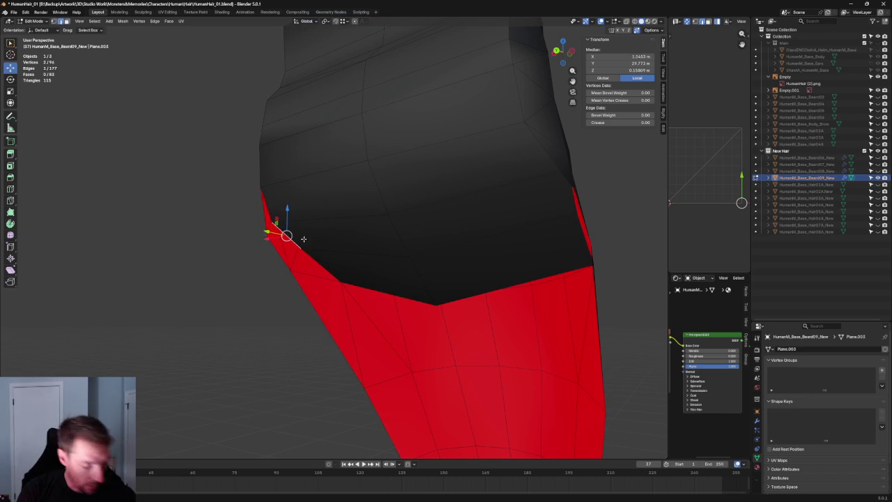
{"action": "key", "text": "1"}
{"action": "left_click", "coordinate": [274, 220]}
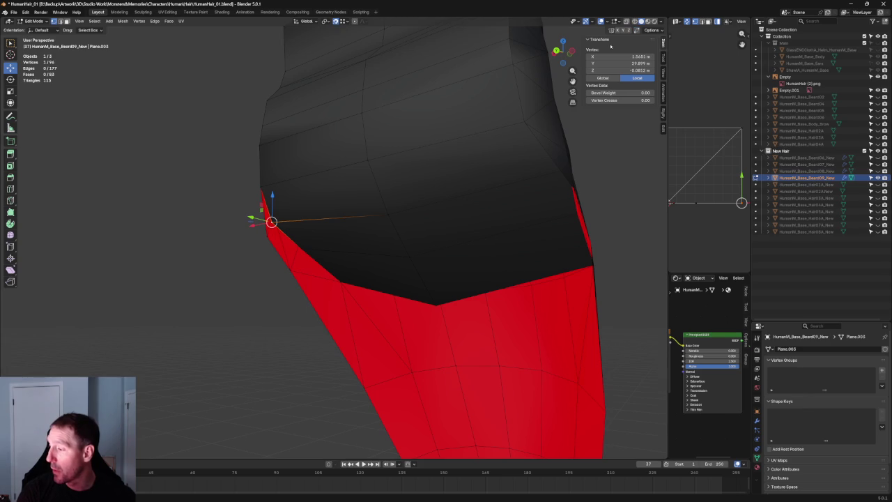
- Edge-slide a border vertex twice along its edge to reshape the beard's edge
{"action": "key", "text": "g"}
{"action": "key", "text": "g"}
{"action": "left_click", "coordinate": [337, 259]}
{"action": "mouse_move", "coordinate": [336, 259]}
{"action": "middle_mouse_down"}
{"action": "mouse_move", "coordinate": [328, 239]}
{"action": "mouse_move", "coordinate": [368, 218]}
{"action": "middle_mouse_up"}
{"action": "key", "text": "g"}
{"action": "key", "text": "g"}
{"action": "left_click", "coordinate": [299, 248]}
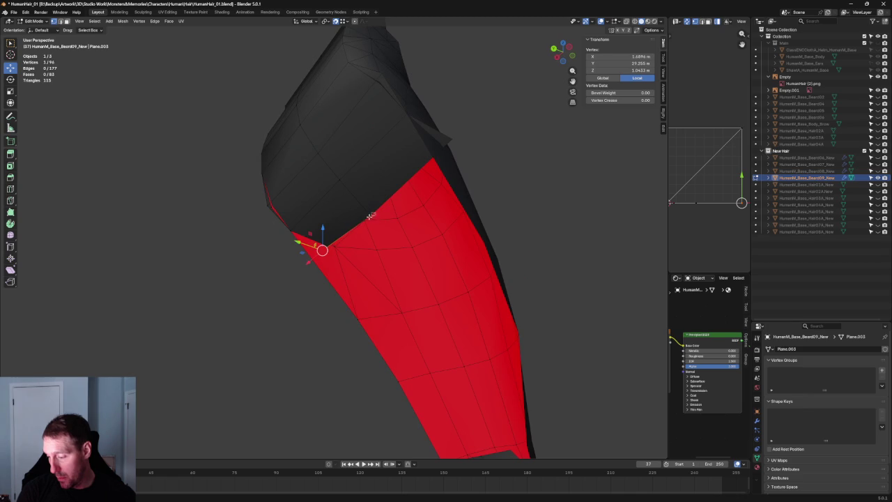
{"action": "left_click", "coordinate": [371, 215], "text": "shift"}
{"action": "left_click", "coordinate": [320, 252]}
- Pull one border vertex down and right, then check it in side view with X-ray
{"action": "key", "text": "alt+z"}
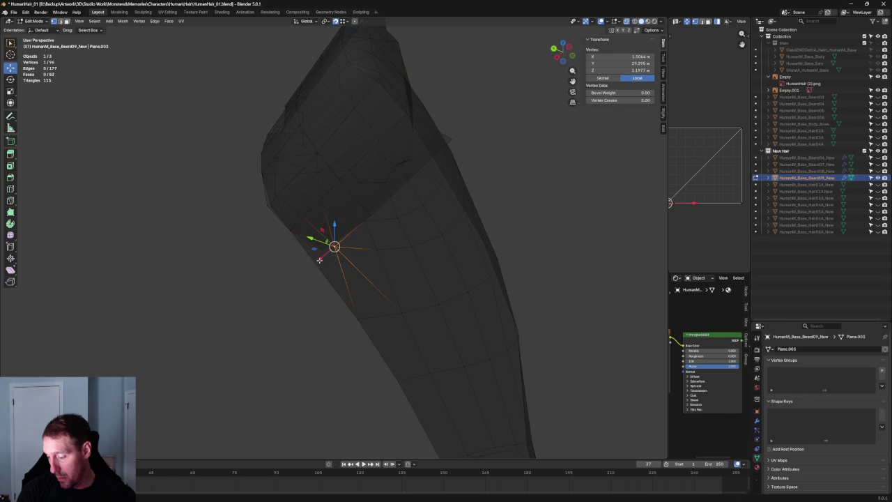
{"action": "key", "text": "alt+z"}
{"action": "left_click_drag", "start_coordinate": [320, 249], "coordinate": [357, 319]}
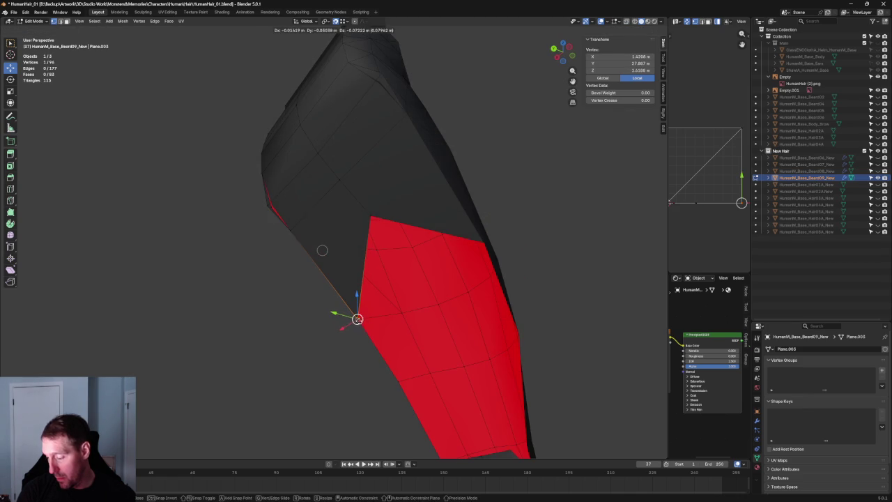
{"action": "key", "text": "KP_1"}
{"action": "key", "text": "KP_3"}
{"action": "key", "text": "alt+z"}
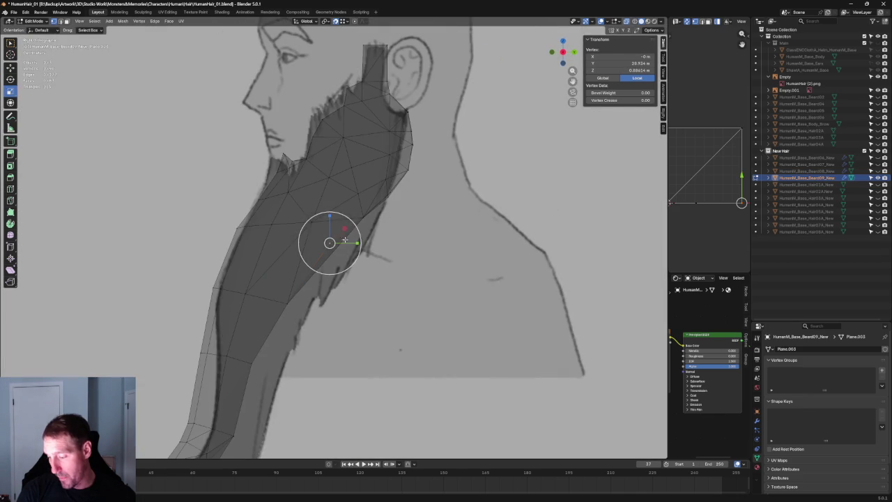
- Move the lower back-edge vertex down onto the side sketch's beard outline near the neck
{"action": "mouse_move", "coordinate": [346, 234]}
{"action": "left_mouse_down"}
{"action": "mouse_move", "coordinate": [299, 307]}
{"action": "mouse_move", "coordinate": [303, 291]}
{"action": "left_mouse_up"}
{"action": "scroll", "coordinate": [219, 214], "scroll_direction": "down", "scroll_amount": 5}
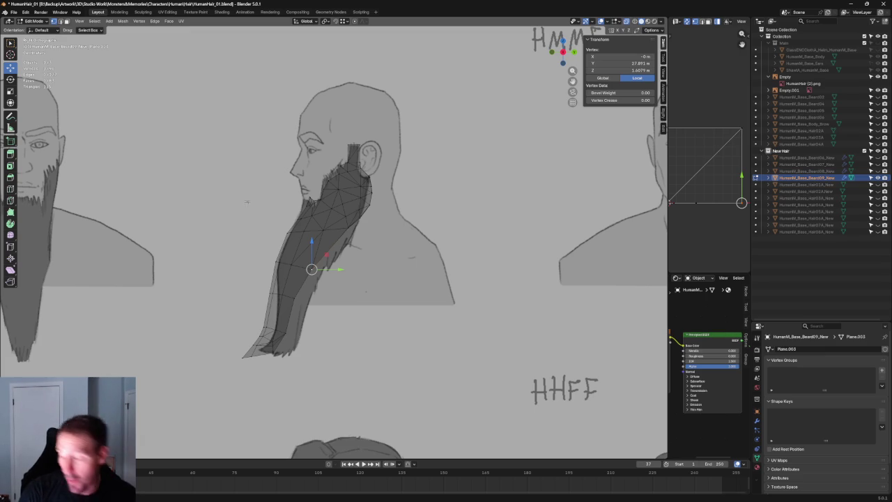
{"action": "scroll", "coordinate": [387, 220], "scroll_direction": "up", "scroll_amount": 2}
{"action": "scroll", "coordinate": [389, 216], "scroll_direction": "up", "scroll_amount": 1}
{"action": "scroll", "coordinate": [391, 209], "scroll_direction": "up", "scroll_amount": 2}
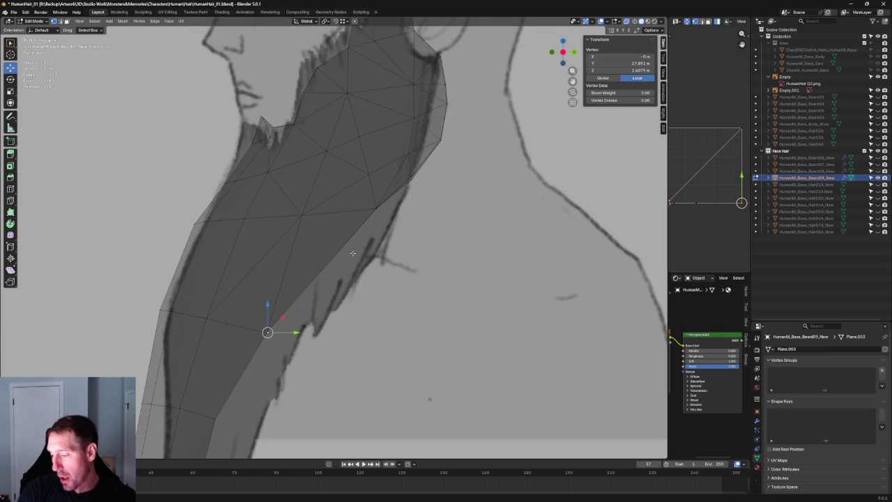
{"action": "scroll", "coordinate": [393, 201], "scroll_direction": "up", "scroll_amount": 1}
{"action": "scroll", "coordinate": [369, 237], "scroll_direction": "up", "scroll_amount": 2}
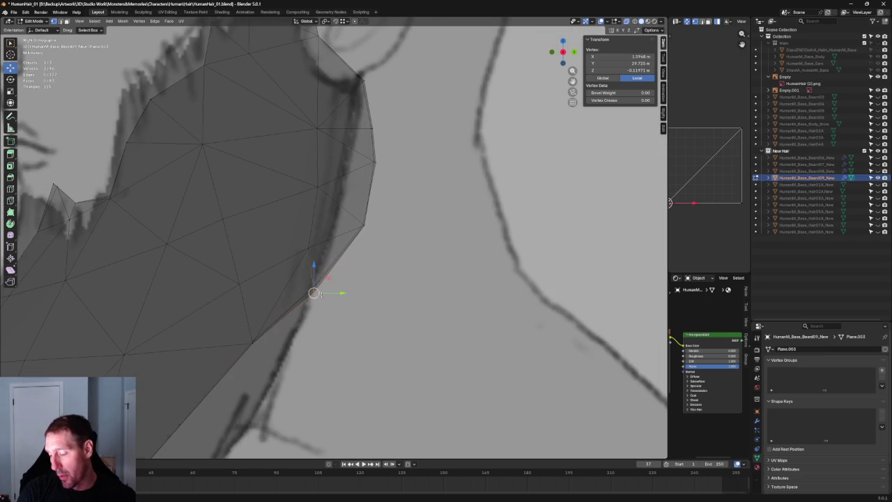
{"action": "key", "text": "g"}
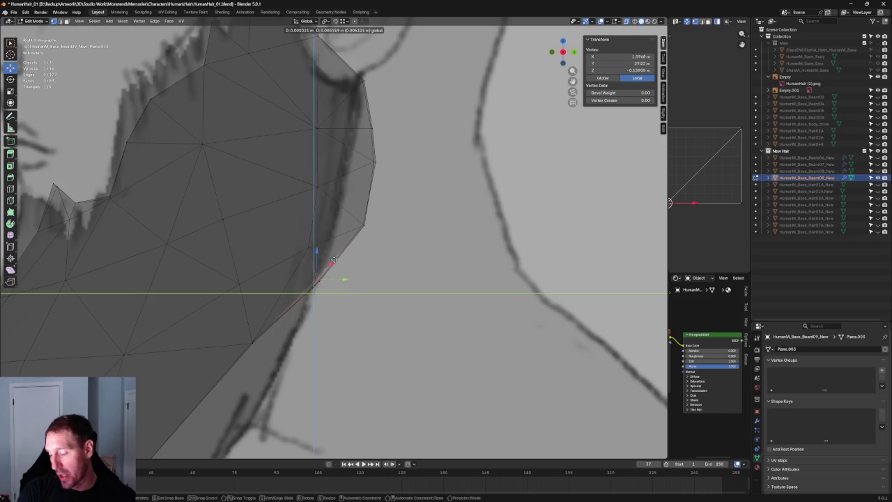
{"action": "left_click", "coordinate": [333, 259]}
{"action": "mouse_move", "coordinate": [334, 259]}
{"action": "middle_mouse_down"}
{"action": "mouse_move", "coordinate": [276, 263]}
{"action": "mouse_move", "coordinate": [391, 287]}
{"action": "middle_mouse_up"}
{"action": "mouse_move", "coordinate": [450, 293]}
{"action": "middle_mouse_down"}
{"action": "mouse_move", "coordinate": [360, 265]}
{"action": "mouse_move", "coordinate": [320, 265]}
{"action": "mouse_move", "coordinate": [329, 103]}
{"action": "middle_mouse_up"}
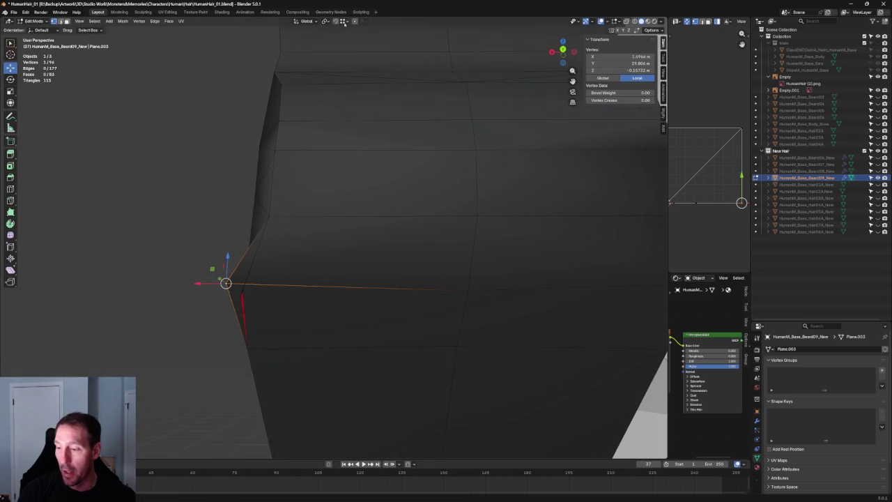
- Orbit around the beard to compare it with the face sketches, picking a back-edge vertex
{"action": "mouse_move", "coordinate": [216, 286]}
{"action": "middle_mouse_down"}
{"action": "mouse_move", "coordinate": [336, 317]}
{"action": "mouse_move", "coordinate": [310, 290]}
{"action": "mouse_move", "coordinate": [394, 292]}
{"action": "mouse_move", "coordinate": [345, 258]}
{"action": "middle_mouse_up"}
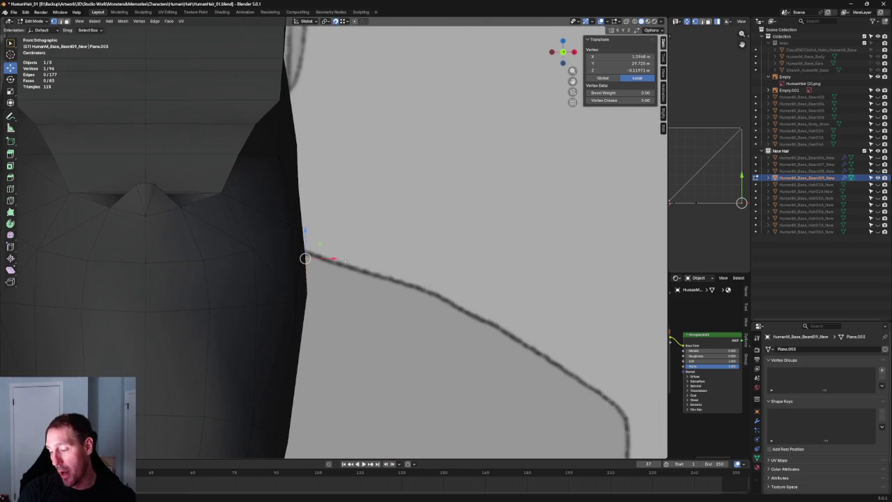
{"action": "left_click", "coordinate": [335, 290]}
{"action": "scroll", "coordinate": [342, 279], "scroll_direction": "down", "scroll_amount": 3}
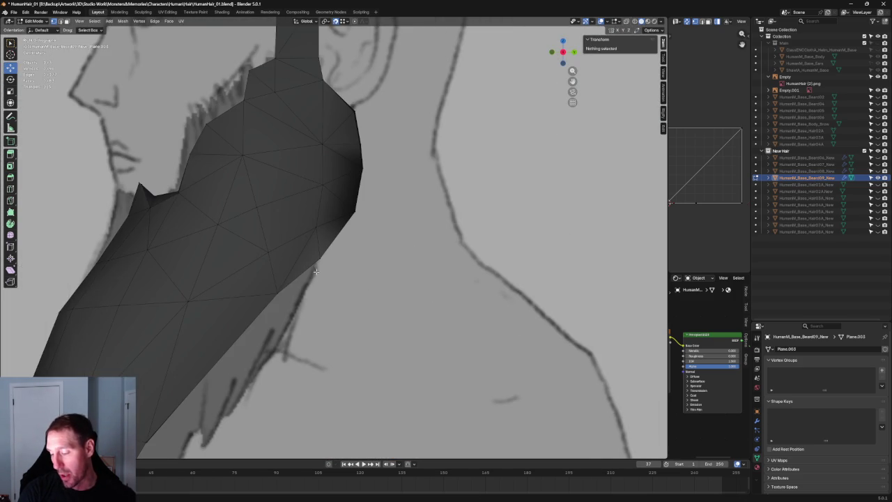
{"action": "left_click", "coordinate": [298, 282]}
{"action": "scroll", "coordinate": [298, 282], "scroll_direction": "down", "scroll_amount": 3}
{"action": "middle_click_drag", "start_coordinate": [298, 282], "coordinate": [350, 252]}
{"action": "scroll", "coordinate": [350, 252], "scroll_direction": "up", "scroll_amount": 2}
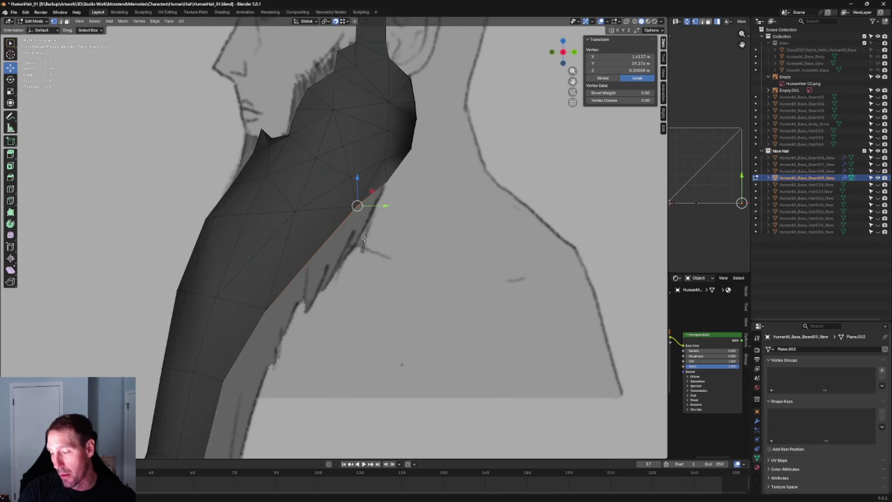
- Clear the selection and orbit in close beneath the beard mesh
{"action": "left_click", "coordinate": [368, 236]}
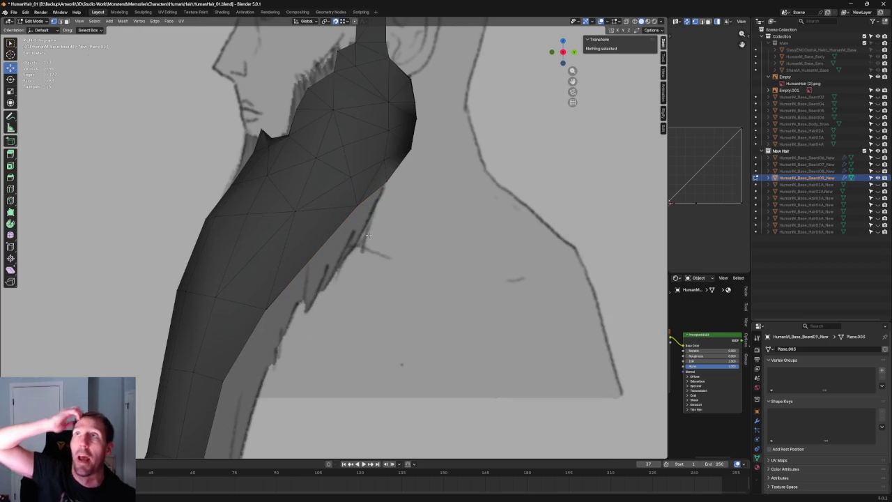
{"action": "scroll", "coordinate": [368, 236], "scroll_direction": "up", "scroll_amount": 3}
{"action": "middle_click_drag", "start_coordinate": [368, 236], "coordinate": [460, 281]}
{"action": "middle_click_drag", "start_coordinate": [359, 225], "coordinate": [298, 237]}
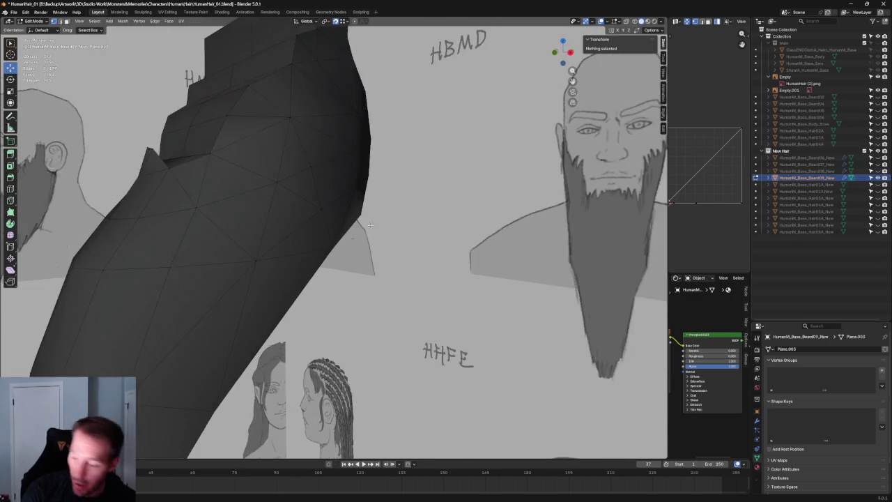
{"action": "scroll", "coordinate": [298, 237], "scroll_direction": "up", "scroll_amount": 5}
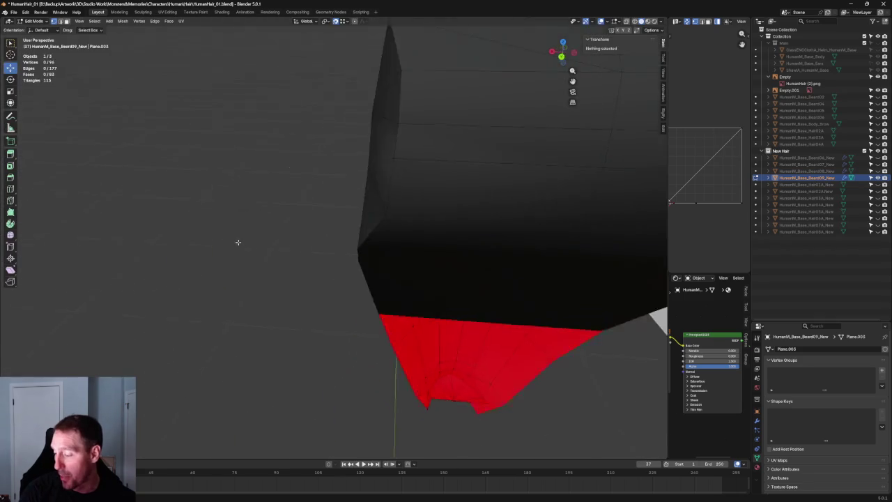
{"action": "mouse_move", "coordinate": [309, 229]}
{"action": "middle_mouse_down"}
{"action": "mouse_move", "coordinate": [328, 239]}
{"action": "mouse_move", "coordinate": [377, 171]}
{"action": "middle_mouse_up"}
- Shift two back-corner vertices along X to tighten the beard's side
{"action": "left_click", "coordinate": [338, 249]}
{"action": "left_click", "coordinate": [360, 174], "text": "shift"}
{"action": "key", "text": "g"}
{"action": "key", "text": "x"}
{"action": "left_click", "coordinate": [371, 178]}
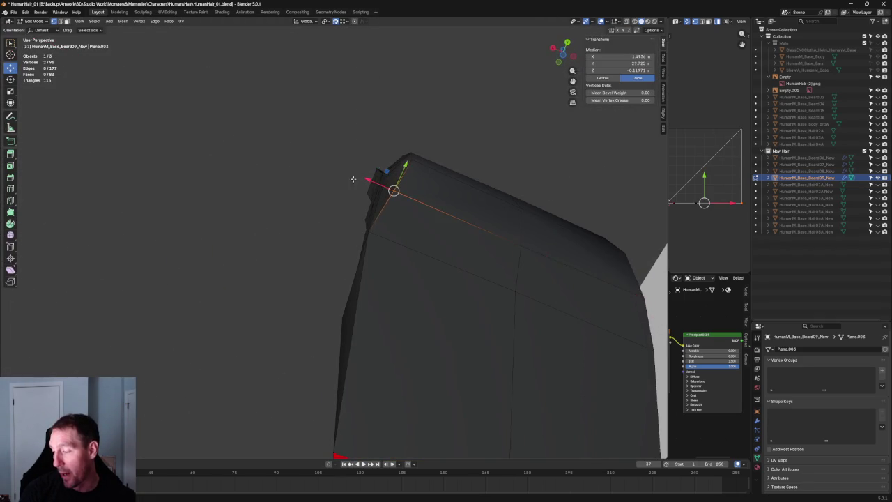
- Check the beard against the side drawing in side view, orbiting and zooming around it
{"action": "key", "text": "KP_3"}
{"action": "scroll", "coordinate": [390, 202], "scroll_direction": "up", "scroll_amount": 3}
{"action": "scroll", "coordinate": [493, 241], "scroll_direction": "down", "scroll_amount": 2}
{"action": "mouse_move", "coordinate": [493, 241]}
{"action": "middle_mouse_down"}
{"action": "mouse_move", "coordinate": [390, 235]}
{"action": "mouse_move", "coordinate": [379, 193]}
{"action": "mouse_move", "coordinate": [342, 189]}
{"action": "mouse_move", "coordinate": [388, 270]}
{"action": "mouse_move", "coordinate": [403, 268]}
{"action": "middle_mouse_up"}
{"action": "scroll", "coordinate": [392, 258], "scroll_direction": "up", "scroll_amount": 2}
{"action": "scroll", "coordinate": [392, 257], "scroll_direction": "down", "scroll_amount": 3}
{"action": "scroll", "coordinate": [393, 257], "scroll_direction": "down", "scroll_amount": 2}
{"action": "scroll", "coordinate": [367, 284], "scroll_direction": "up", "scroll_amount": 5}
{"action": "scroll", "coordinate": [367, 284], "scroll_direction": "down", "scroll_amount": 4}
{"action": "scroll", "coordinate": [372, 281], "scroll_direction": "up", "scroll_amount": 3}
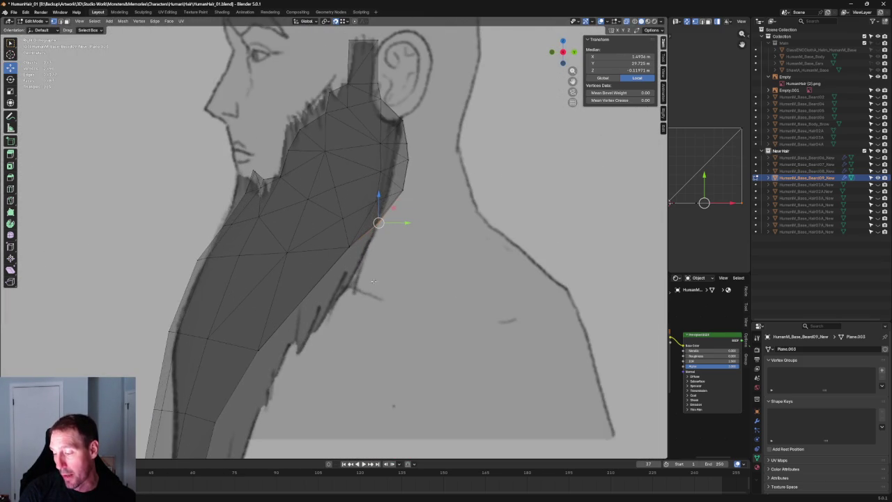
- Turn on X-ray and move an inner beard vertex twice to reshape the edge
{"action": "middle_click_drag", "start_coordinate": [402, 229], "coordinate": [387, 258]}
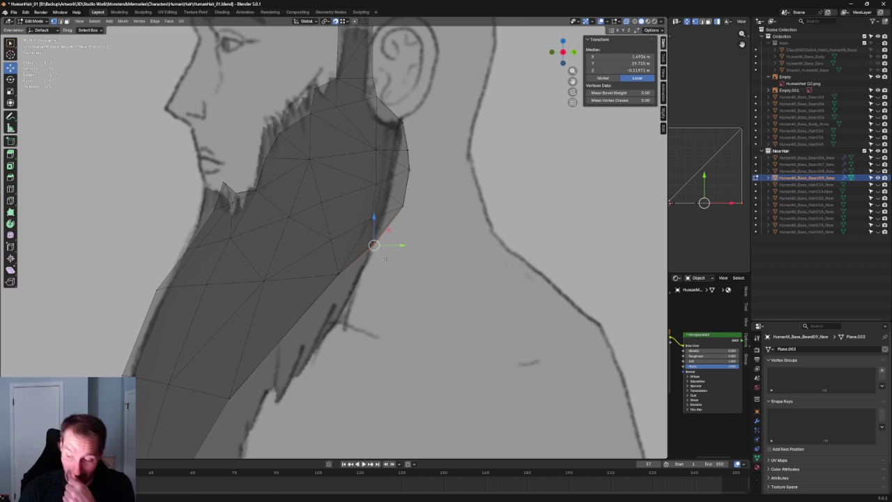
{"action": "mouse_move", "coordinate": [319, 257]}
{"action": "middle_mouse_down"}
{"action": "mouse_move", "coordinate": [353, 255]}
{"action": "mouse_move", "coordinate": [308, 257]}
{"action": "mouse_move", "coordinate": [385, 215]}
{"action": "mouse_move", "coordinate": [432, 216]}
{"action": "mouse_move", "coordinate": [390, 244]}
{"action": "mouse_move", "coordinate": [338, 238]}
{"action": "middle_mouse_up"}
{"action": "scroll", "coordinate": [380, 251], "scroll_direction": "up", "scroll_amount": 4}
{"action": "scroll", "coordinate": [372, 260], "scroll_direction": "up", "scroll_amount": 2}
{"action": "key", "text": "alt+z"}
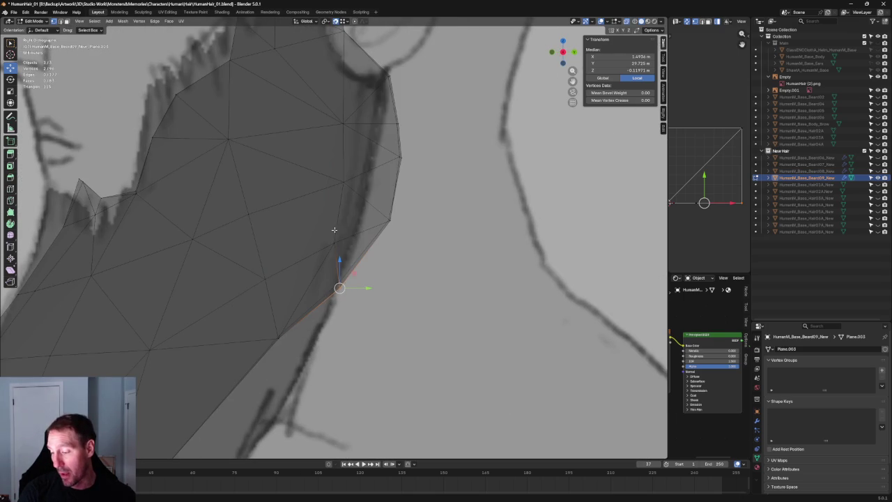
{"action": "key", "text": "alt+a"}
{"action": "left_click", "coordinate": [335, 244]}
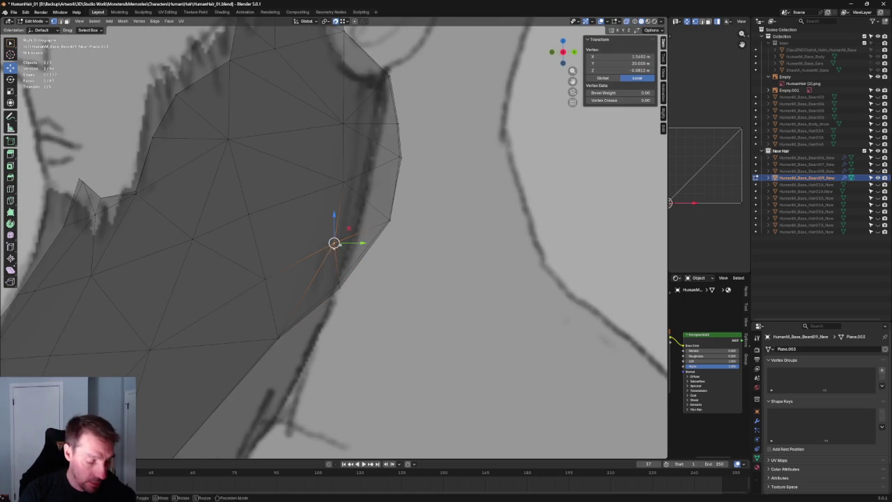
{"action": "key", "text": "g"}
{"action": "key", "text": "g"}
{"action": "left_click", "coordinate": [321, 264]}
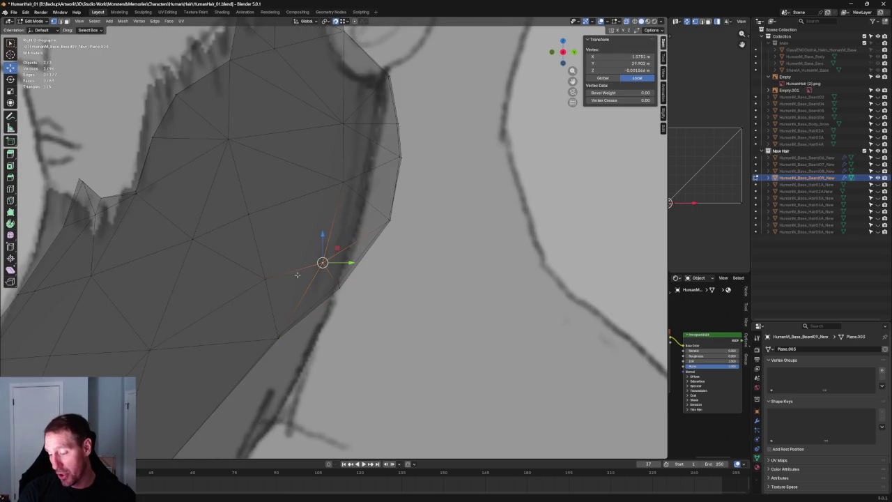
{"action": "key", "text": "g"}
{"action": "left_click", "coordinate": [269, 297]}
- Move another beard vertex up and to the left, then add a second vertex to the selection
{"action": "scroll", "coordinate": [348, 265], "scroll_direction": "down", "scroll_amount": 5}
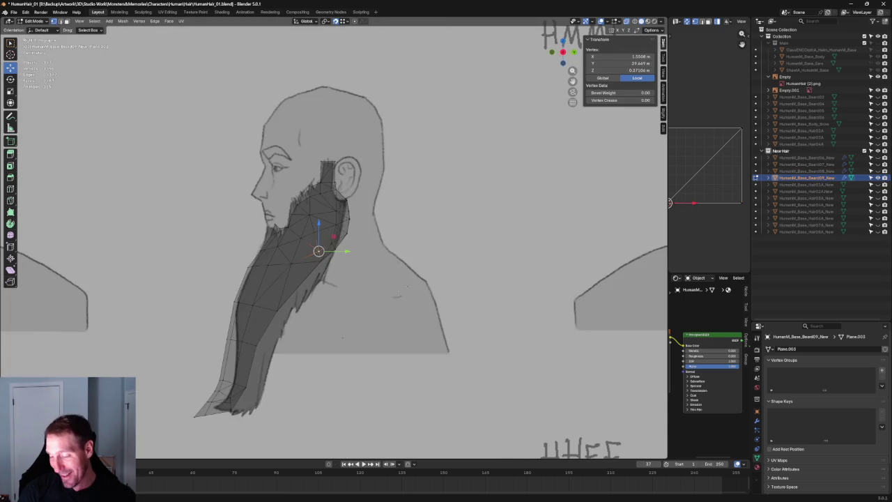
{"action": "scroll", "coordinate": [405, 244], "scroll_direction": "up", "scroll_amount": 1}
{"action": "scroll", "coordinate": [405, 243], "scroll_direction": "up", "scroll_amount": 2}
{"action": "mouse_move", "coordinate": [356, 279]}
{"action": "middle_mouse_down"}
{"action": "mouse_move", "coordinate": [332, 273]}
{"action": "mouse_move", "coordinate": [408, 253]}
{"action": "middle_mouse_up"}
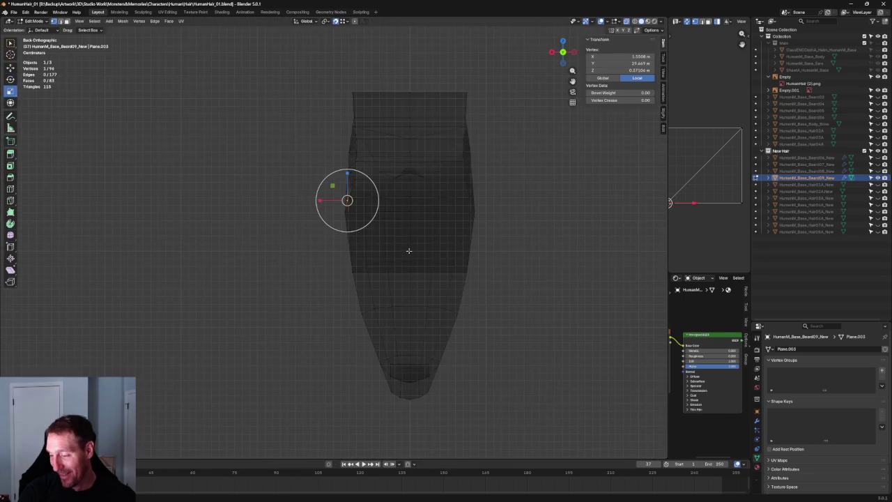
{"action": "middle_click_drag", "start_coordinate": [412, 216], "coordinate": [445, 236], "text": "alt"}
{"action": "scroll", "coordinate": [460, 251], "scroll_direction": "up", "scroll_amount": 2}
{"action": "scroll", "coordinate": [471, 259], "scroll_direction": "up", "scroll_amount": 2}
{"action": "left_click", "coordinate": [471, 259]}
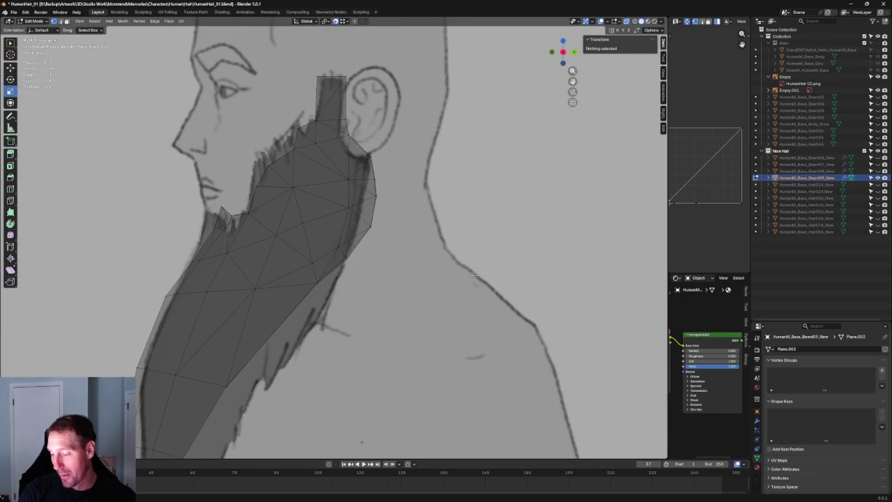
{"action": "scroll", "coordinate": [352, 265], "scroll_direction": "up", "scroll_amount": 3}
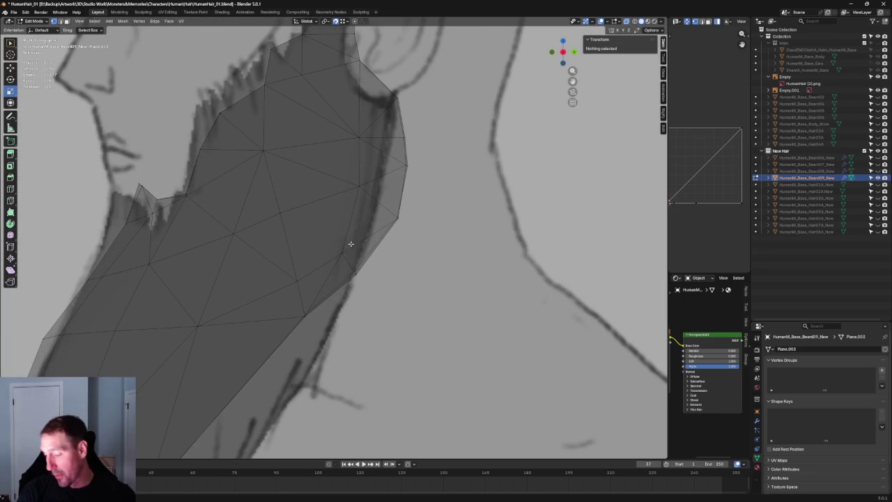
{"action": "left_click", "coordinate": [340, 252]}
{"action": "left_click_drag", "start_coordinate": [342, 251], "coordinate": [310, 233]}
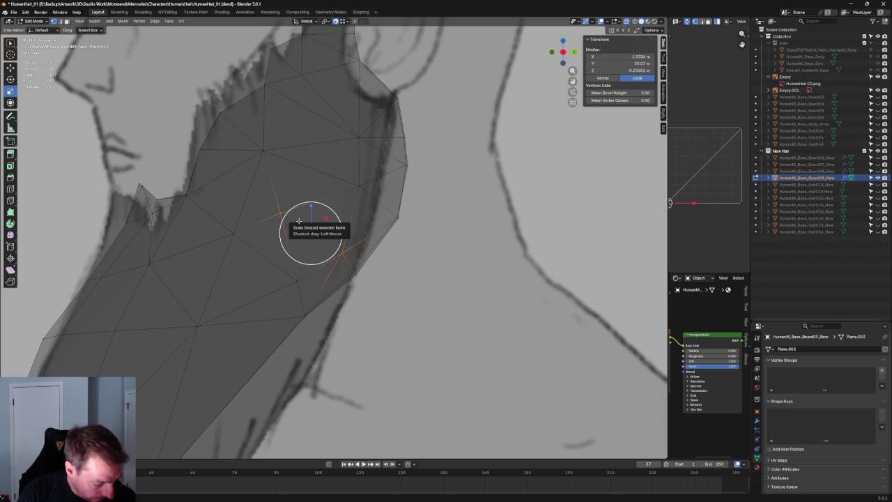
{"action": "left_click", "coordinate": [311, 232], "text": "shift"}
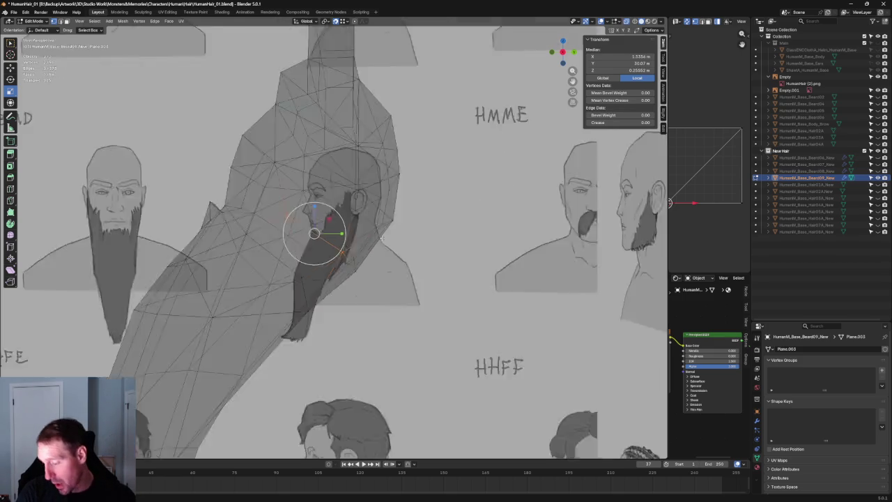
- In front view, shift a single beard vertex sideways along the X axis
{"action": "middle_click_drag", "start_coordinate": [311, 232], "coordinate": [363, 238]}
{"action": "key", "text": "KP_1"}
{"action": "scroll", "coordinate": [351, 247], "scroll_direction": "up", "scroll_amount": 4}
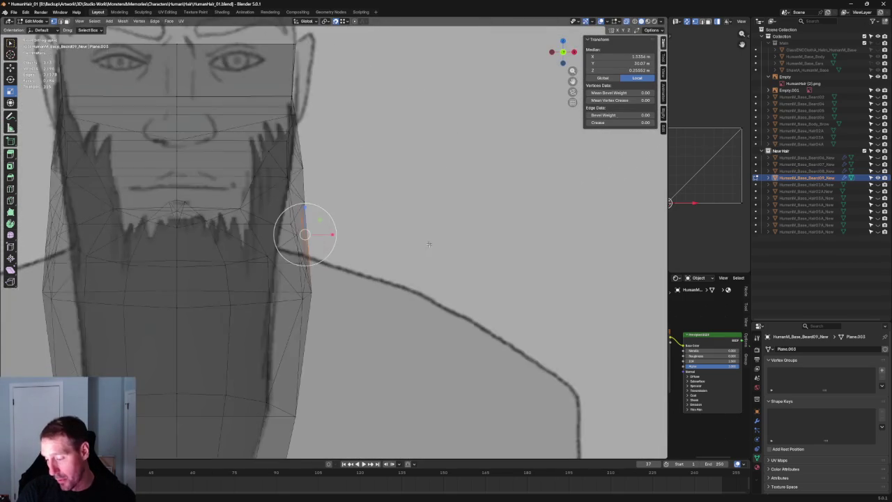
{"action": "scroll", "coordinate": [351, 247], "scroll_direction": "up", "scroll_amount": 3}
{"action": "scroll", "coordinate": [351, 247], "scroll_direction": "up", "scroll_amount": 2}
{"action": "scroll", "coordinate": [351, 247], "scroll_direction": "down", "scroll_amount": 5}
{"action": "middle_click_drag", "start_coordinate": [284, 232], "coordinate": [278, 245]}
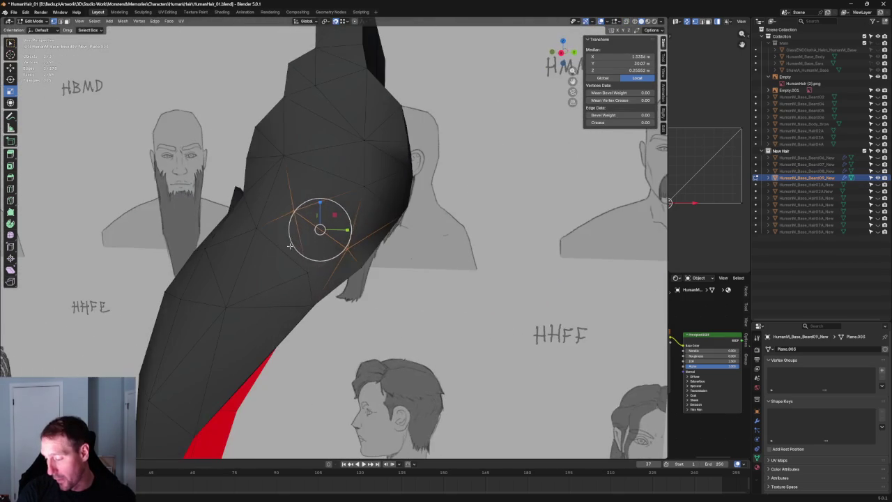
{"action": "left_click", "coordinate": [347, 247]}
{"action": "key", "text": "KP_1"}
{"action": "scroll", "coordinate": [399, 251], "scroll_direction": "up", "scroll_amount": 5}
{"action": "key", "text": "g"}
{"action": "key", "text": "x"}
{"action": "left_click", "coordinate": [325, 253]}
- Start a Z-axis move on a front-view beard vertex, then cancel it
{"action": "scroll", "coordinate": [325, 253], "scroll_direction": "down", "scroll_amount": 6}
{"action": "middle_click_drag", "start_coordinate": [324, 253], "coordinate": [337, 259]}
{"action": "key", "text": "KP_1"}
{"action": "scroll", "coordinate": [337, 259], "scroll_direction": "up", "scroll_amount": 3}
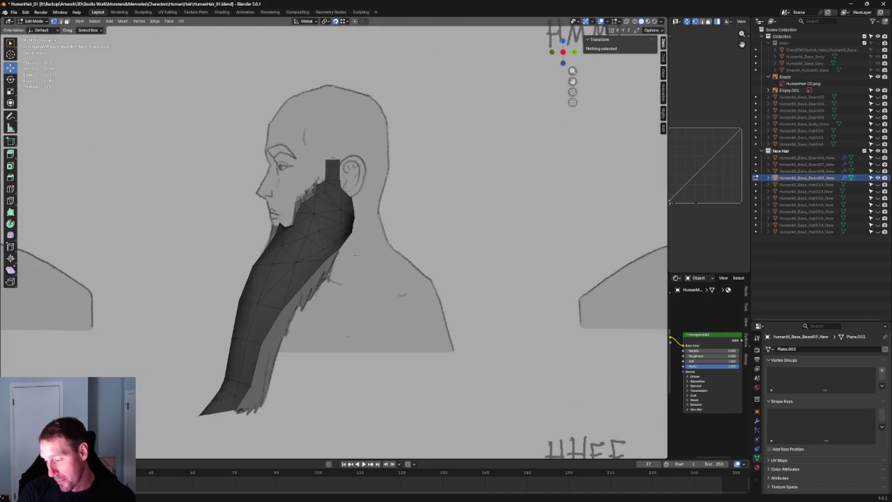
{"action": "scroll", "coordinate": [366, 239], "scroll_direction": "up", "scroll_amount": 4}
{"action": "left_click_drag", "start_coordinate": [321, 258], "coordinate": [321, 258]}
{"action": "key", "text": "g"}
{"action": "key", "text": "z"}
{"action": "key", "text": "Escape"}
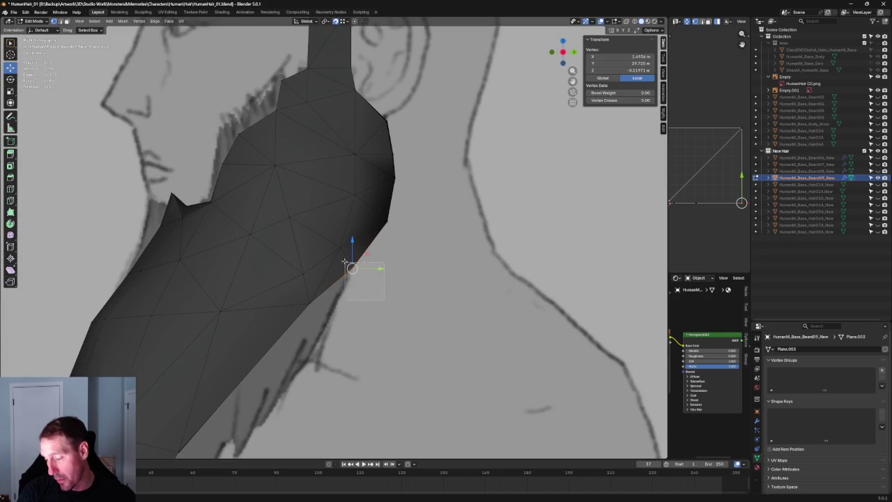
- With X-ray on, place the beard's back-edge vertex onto the sketch line
{"action": "key", "text": "alt+z"}
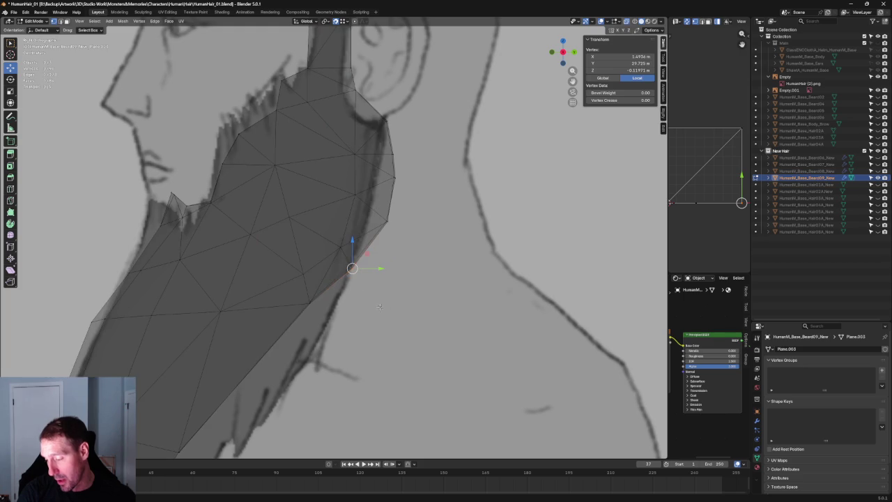
{"action": "left_click_drag", "start_coordinate": [361, 277], "coordinate": [343, 256]}
{"action": "scroll", "coordinate": [359, 278], "scroll_direction": "up", "scroll_amount": 3}
{"action": "scroll", "coordinate": [348, 265], "scroll_direction": "up", "scroll_amount": 2}
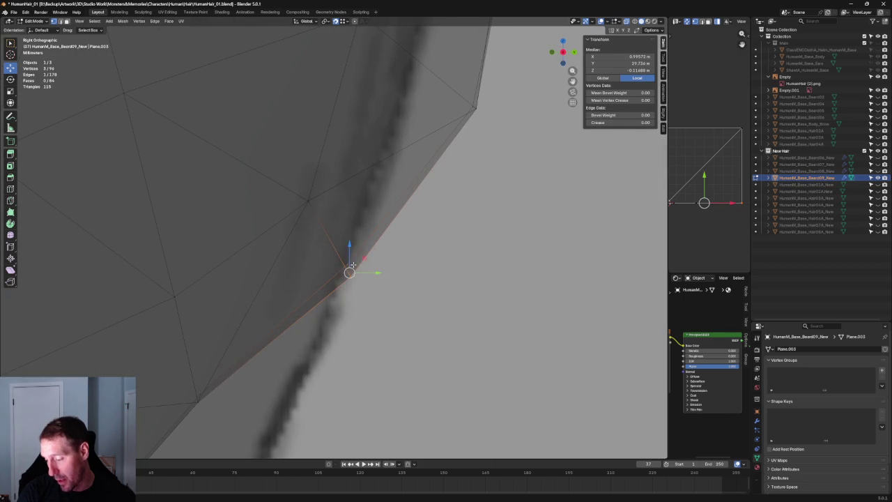
{"action": "left_click", "coordinate": [348, 266]}
{"action": "key", "text": "g"}
{"action": "left_click", "coordinate": [348, 264]}
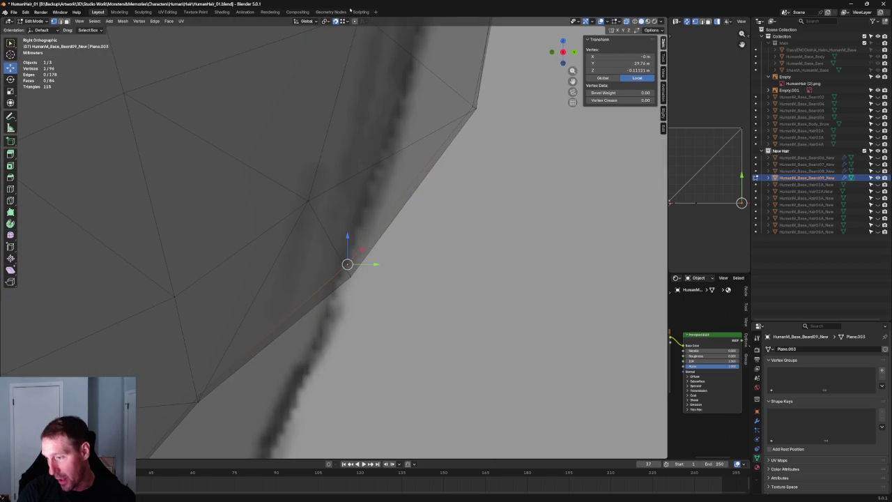
{"action": "key", "text": "g"}
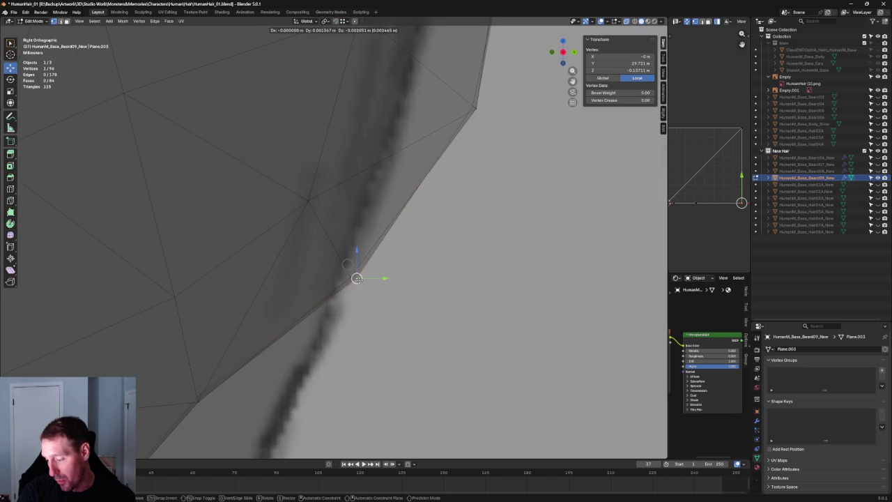
{"action": "left_click", "coordinate": [354, 278]}
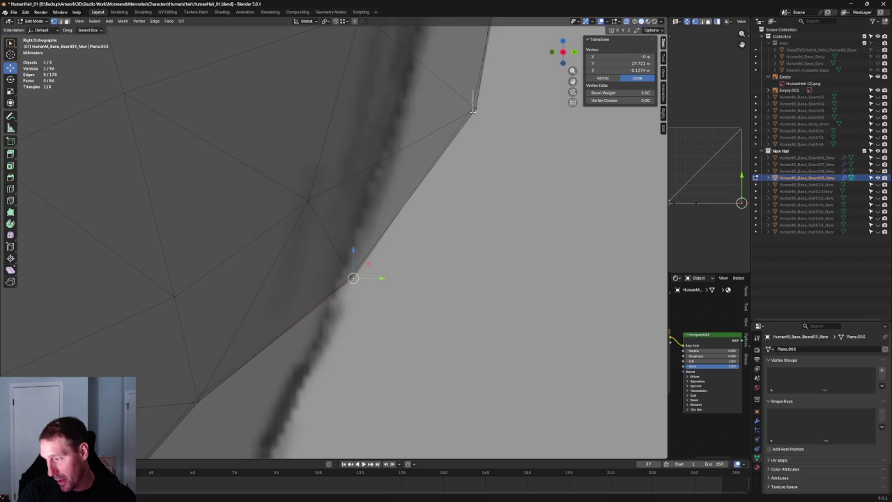
{"action": "left_click", "coordinate": [418, 235]}
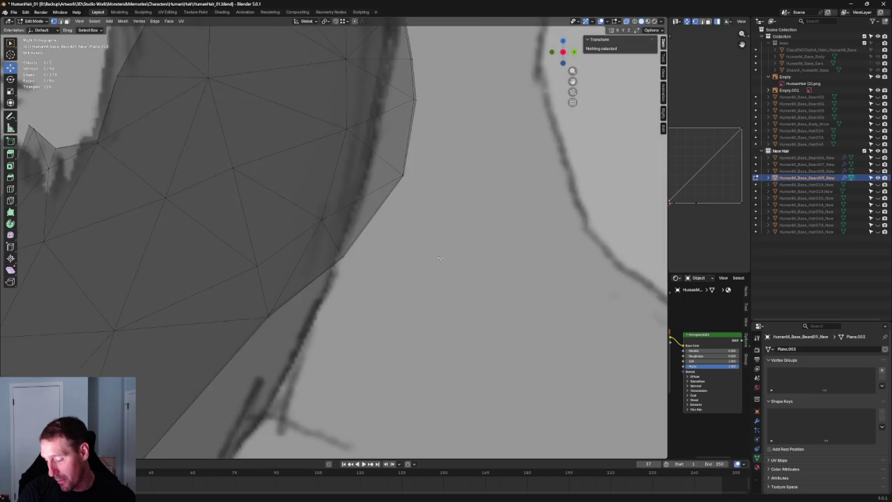
- Move a lower beard-edge vertex onto the side drawing's outline
{"action": "scroll", "coordinate": [419, 236], "scroll_direction": "up", "scroll_amount": 2}
{"action": "scroll", "coordinate": [419, 235], "scroll_direction": "up", "scroll_amount": 1}
{"action": "left_click", "coordinate": [280, 160]}
{"action": "key", "text": "g"}
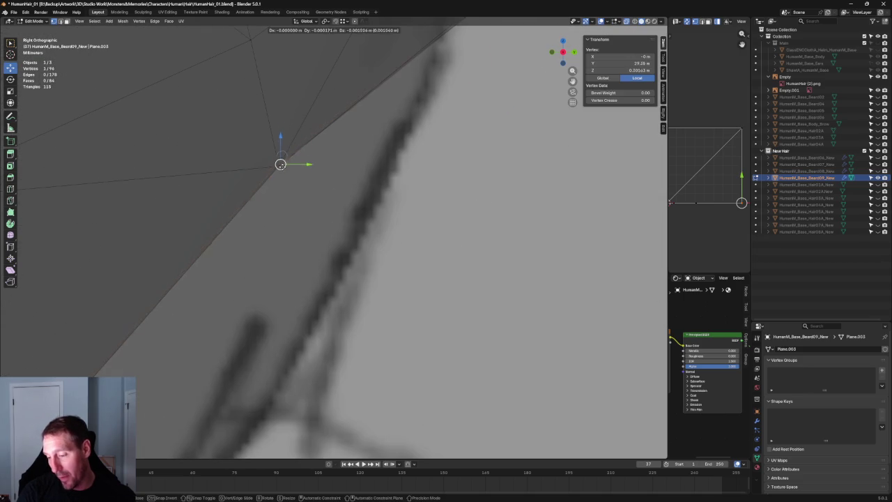
{"action": "left_click", "coordinate": [281, 167]}
{"action": "scroll", "coordinate": [351, 231], "scroll_direction": "down", "scroll_amount": 3}
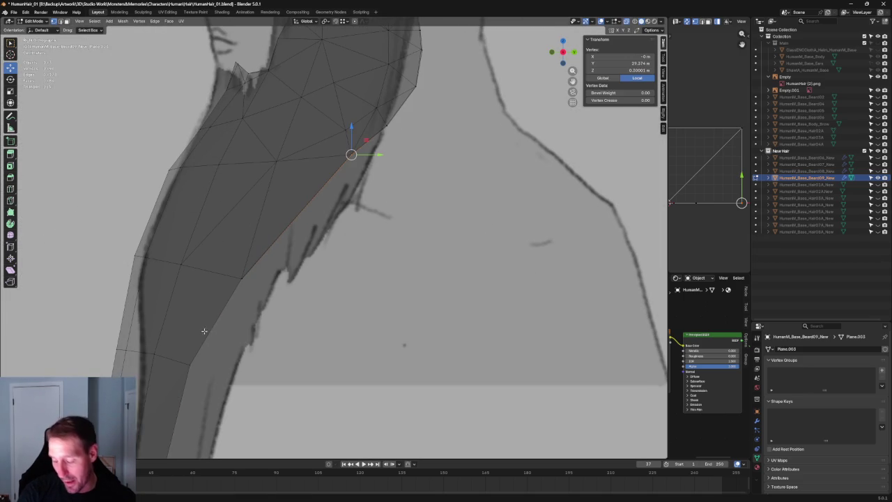
{"action": "scroll", "coordinate": [203, 331], "scroll_direction": "up", "scroll_amount": 2}
{"action": "scroll", "coordinate": [308, 259], "scroll_direction": "up", "scroll_amount": 3}
{"action": "scroll", "coordinate": [279, 285], "scroll_direction": "up", "scroll_amount": 3}
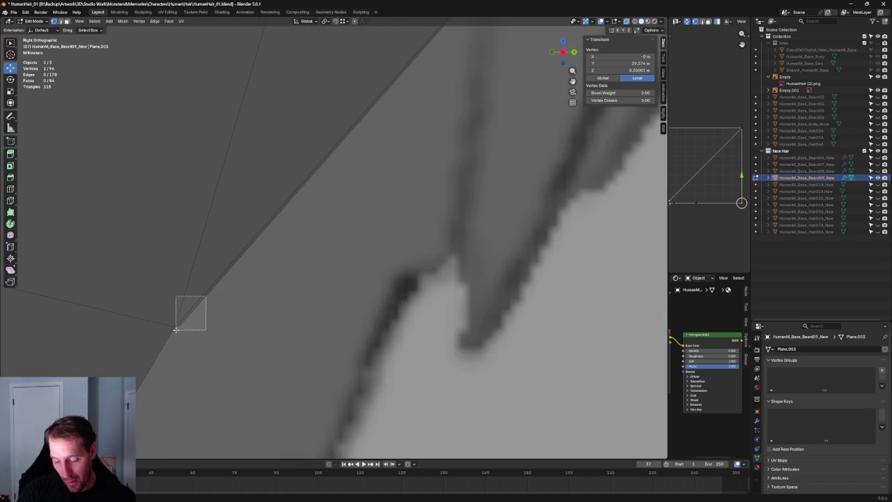
- Move the beard's front-edge vertex within the side-view plane (Shift+X) onto the outline
{"action": "left_click_drag", "start_coordinate": [175, 330], "coordinate": [181, 329]}
{"action": "left_click", "coordinate": [179, 328]}
{"action": "key", "text": "g"}
{"action": "key", "text": "y"}
{"action": "key", "text": "Escape"}
{"action": "key", "text": "g"}
{"action": "key", "text": "shift+x"}
{"action": "left_click", "coordinate": [198, 311]}
- Turn off X-ray and orbit to view the beard mesh's underside
{"action": "scroll", "coordinate": [381, 260], "scroll_direction": "down", "scroll_amount": 2}
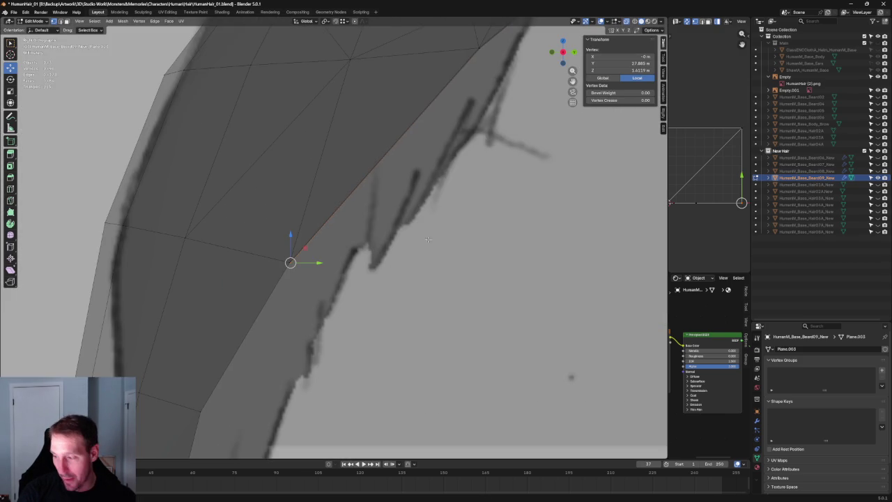
{"action": "scroll", "coordinate": [477, 178], "scroll_direction": "down", "scroll_amount": 3}
{"action": "scroll", "coordinate": [514, 251], "scroll_direction": "down", "scroll_amount": 3}
{"action": "scroll", "coordinate": [514, 251], "scroll_direction": "down", "scroll_amount": 3}
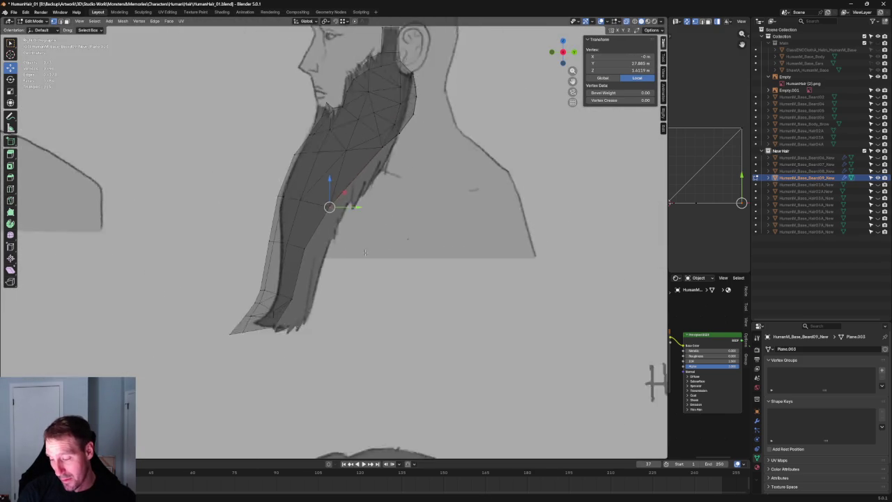
{"action": "scroll", "coordinate": [324, 242], "scroll_direction": "down", "scroll_amount": 4}
{"action": "scroll", "coordinate": [341, 244], "scroll_direction": "up", "scroll_amount": 3}
{"action": "key", "text": "alt+z"}
{"action": "scroll", "coordinate": [361, 244], "scroll_direction": "up", "scroll_amount": 2}
{"action": "scroll", "coordinate": [363, 248], "scroll_direction": "up", "scroll_amount": 2}
{"action": "scroll", "coordinate": [388, 271], "scroll_direction": "up", "scroll_amount": 2}
{"action": "middle_click_drag", "start_coordinate": [387, 271], "coordinate": [289, 225]}
{"action": "scroll", "coordinate": [338, 306], "scroll_direction": "up", "scroll_amount": 2}
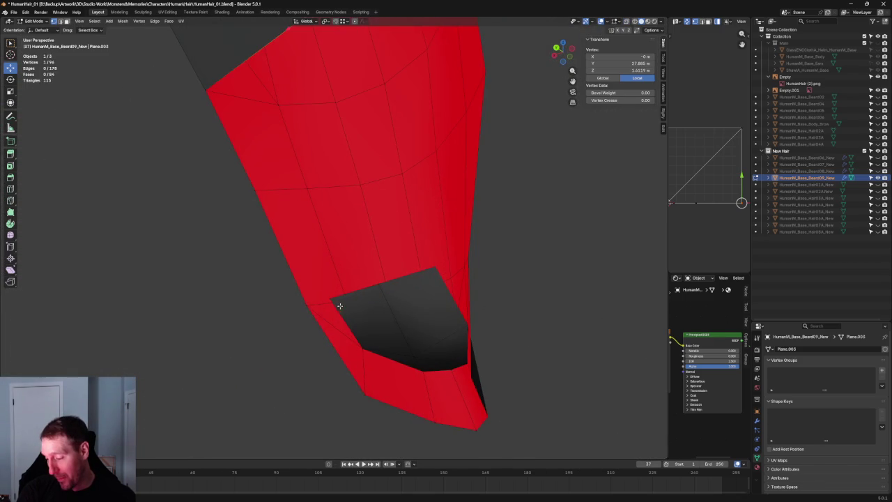
- Reposition a vertex beside the inner-side gap to reshape the neighbouring face
{"action": "mouse_move", "coordinate": [333, 301]}
{"action": "middle_mouse_down"}
{"action": "mouse_move", "coordinate": [301, 246]}
{"action": "mouse_move", "coordinate": [258, 280]}
{"action": "mouse_move", "coordinate": [387, 131]}
{"action": "middle_mouse_up"}
{"action": "key", "text": "g"}
{"action": "key", "text": "y"}
{"action": "left_click", "coordinate": [247, 276]}
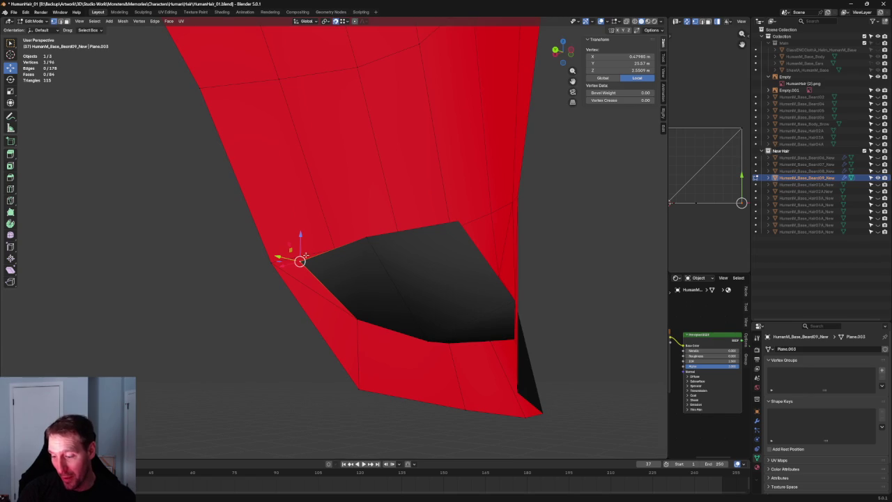
{"action": "key", "text": "g"}
{"action": "left_click", "coordinate": [279, 246]}
{"action": "mouse_move", "coordinate": [279, 246]}
{"action": "middle_mouse_down"}
{"action": "mouse_move", "coordinate": [309, 243]}
{"action": "mouse_move", "coordinate": [312, 186]}
{"action": "middle_mouse_up"}
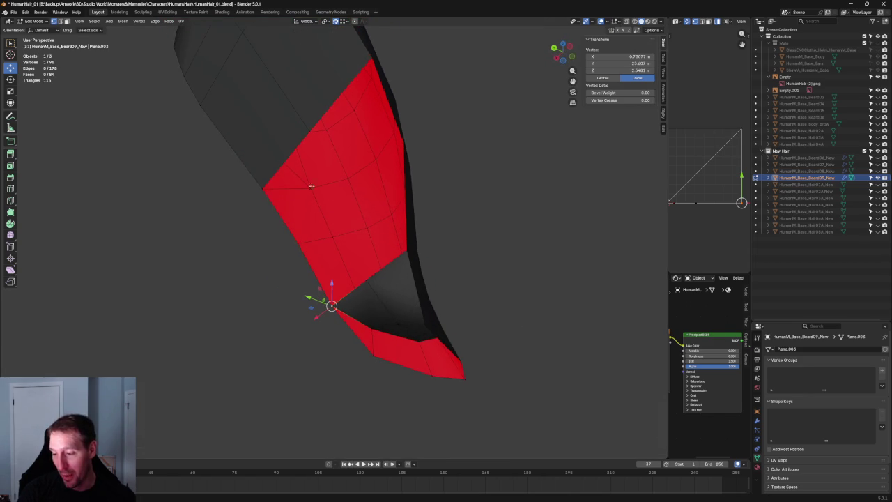
- Fill two new faces across the gap's border edges
{"action": "key", "text": "alt+a"}
{"action": "left_click", "coordinate": [288, 155]}
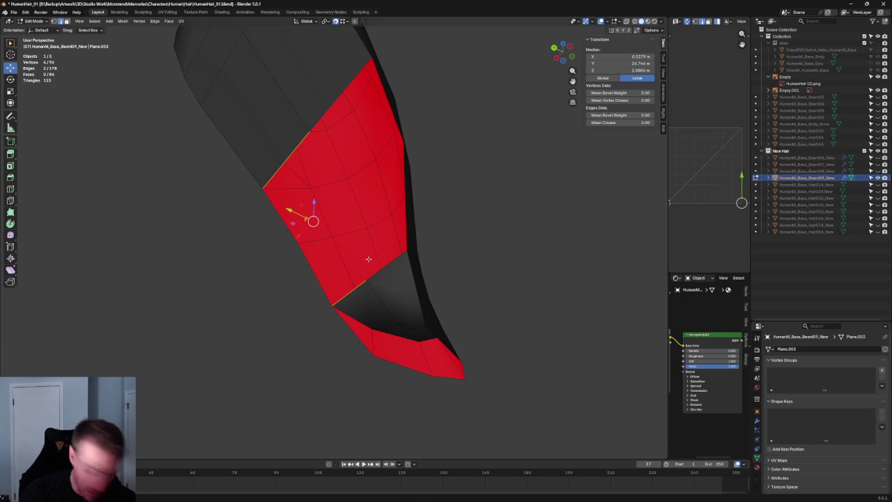
{"action": "key", "text": "f"}
{"action": "middle_click_drag", "start_coordinate": [218, 255], "coordinate": [327, 299]}
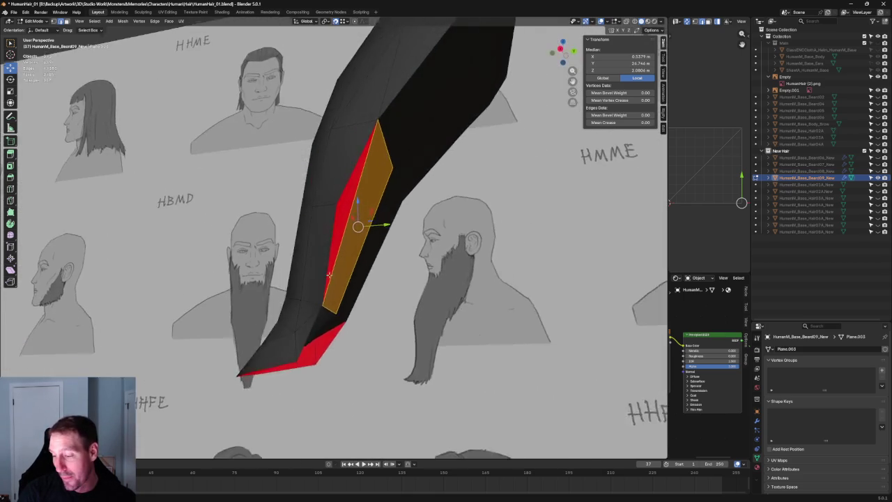
{"action": "left_click", "coordinate": [344, 231]}
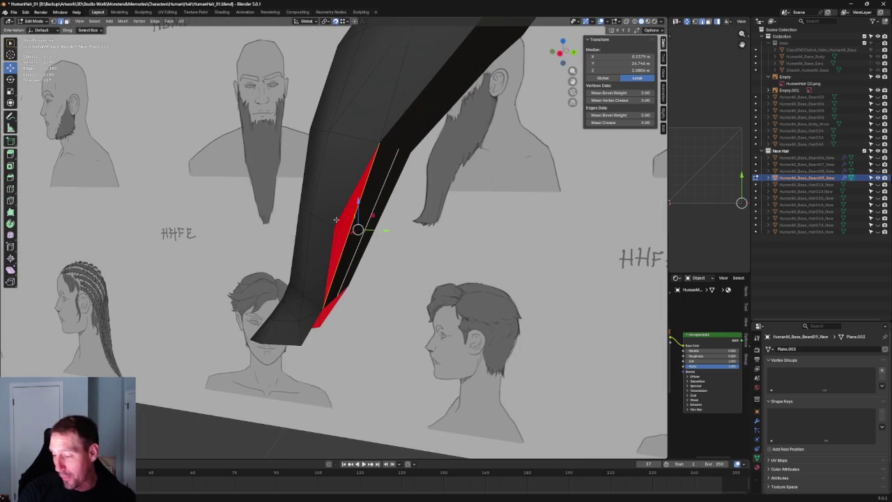
{"action": "middle_click_drag", "start_coordinate": [358, 228], "coordinate": [362, 227]}
{"action": "scroll", "coordinate": [362, 227], "scroll_direction": "up", "scroll_amount": 2}
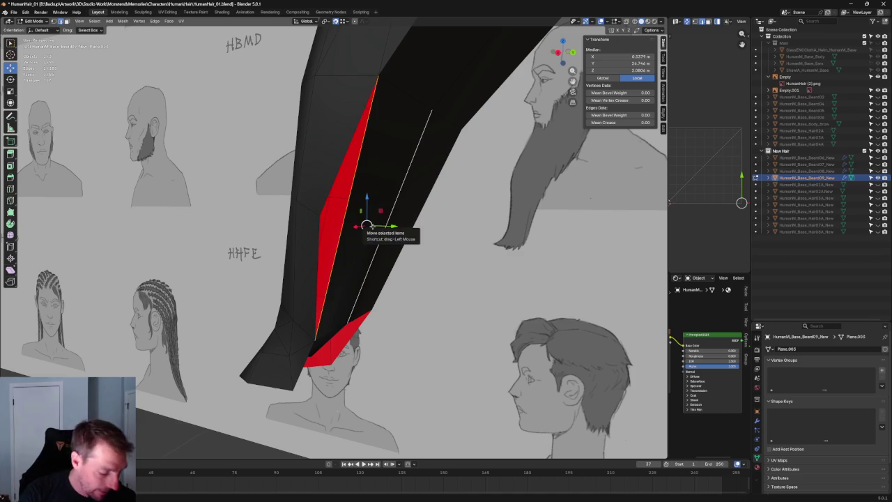
{"action": "key", "text": "f"}
- Inspect the new faces and select a single vertex on them
{"action": "middle_click_drag", "start_coordinate": [368, 226], "coordinate": [332, 201]}
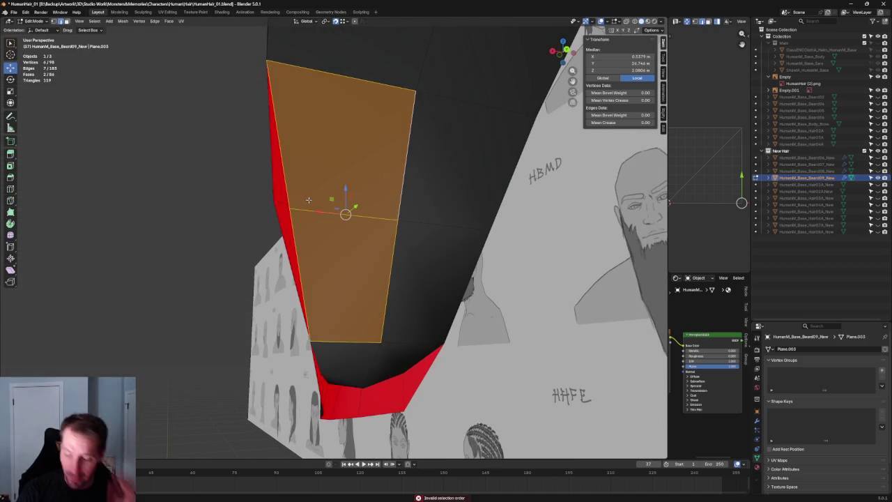
{"action": "middle_click_drag", "start_coordinate": [308, 200], "coordinate": [294, 196]}
{"action": "key", "text": "ctrl+l"}
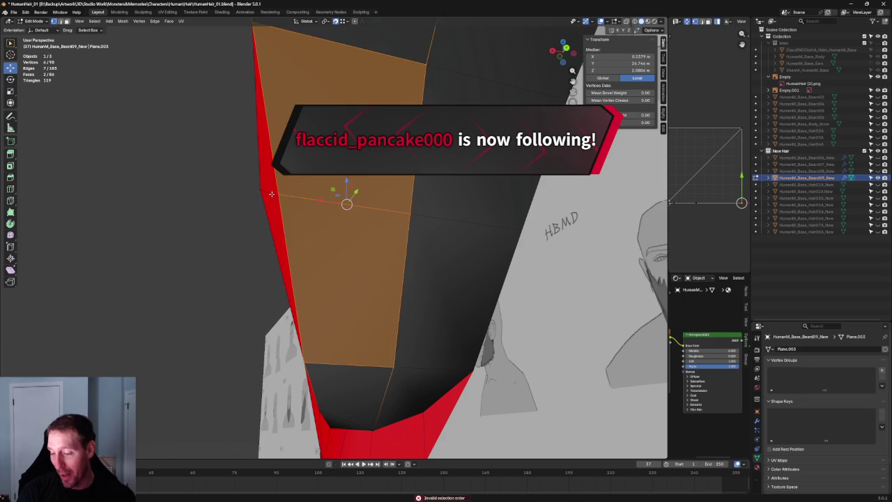
{"action": "left_click", "coordinate": [273, 194]}
{"action": "mouse_move", "coordinate": [278, 194]}
{"action": "middle_mouse_down"}
{"action": "mouse_move", "coordinate": [259, 185]}
{"action": "mouse_move", "coordinate": [304, 205]}
{"action": "mouse_move", "coordinate": [395, 220]}
{"action": "middle_mouse_up"}
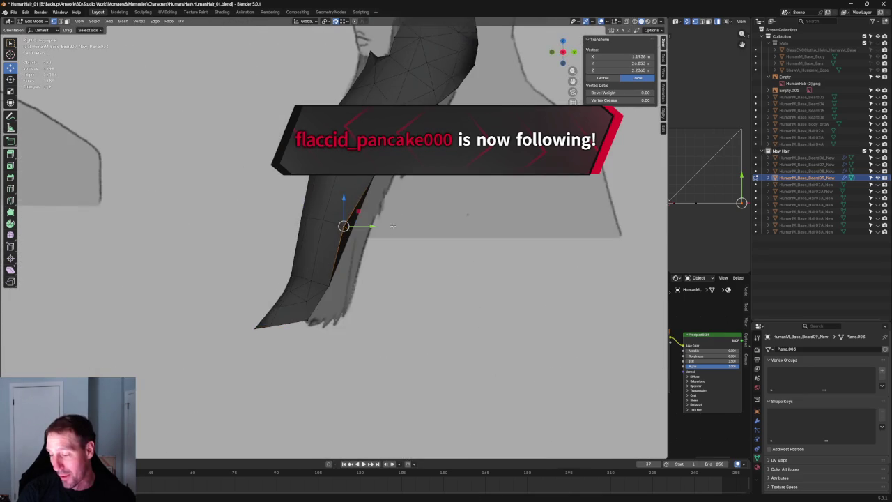
- With X-ray on, move the back-edge vertex onto the drawing's outline, then deselect
{"action": "scroll", "coordinate": [395, 221], "scroll_direction": "up", "scroll_amount": 3}
{"action": "key", "text": "alt+z"}
{"action": "key", "text": "g"}
{"action": "left_click", "coordinate": [371, 226]}
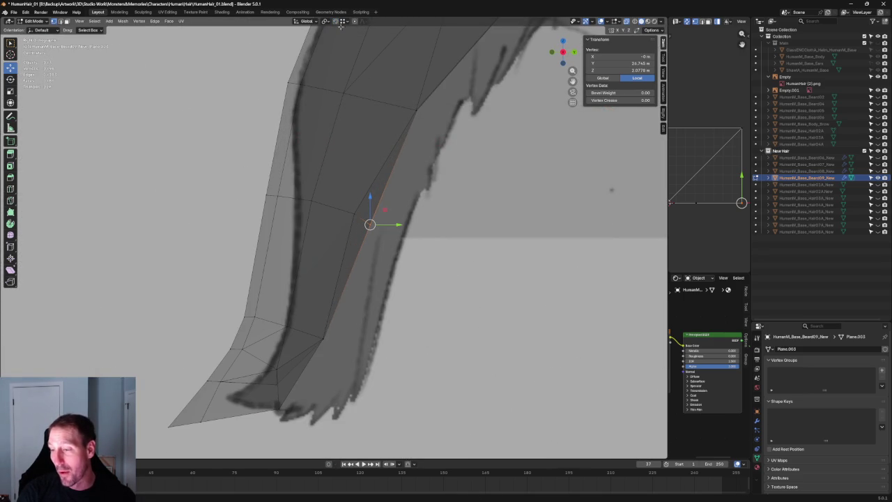
{"action": "key", "text": "g"}
{"action": "left_click", "coordinate": [360, 222]}
{"action": "key", "text": "alt+a"}
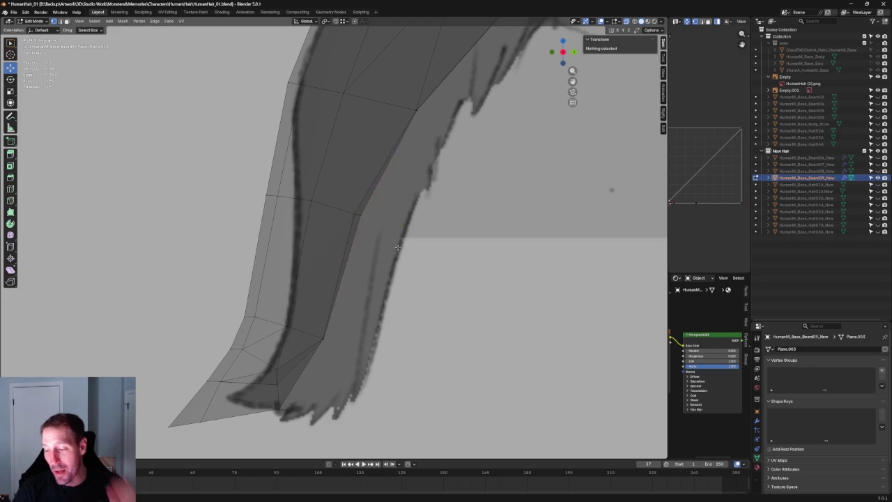
- Zoom and orbit to review the beard from a new angle
{"action": "scroll", "coordinate": [385, 255], "scroll_direction": "down", "scroll_amount": 3}
{"action": "scroll", "coordinate": [381, 227], "scroll_direction": "up", "scroll_amount": 5}
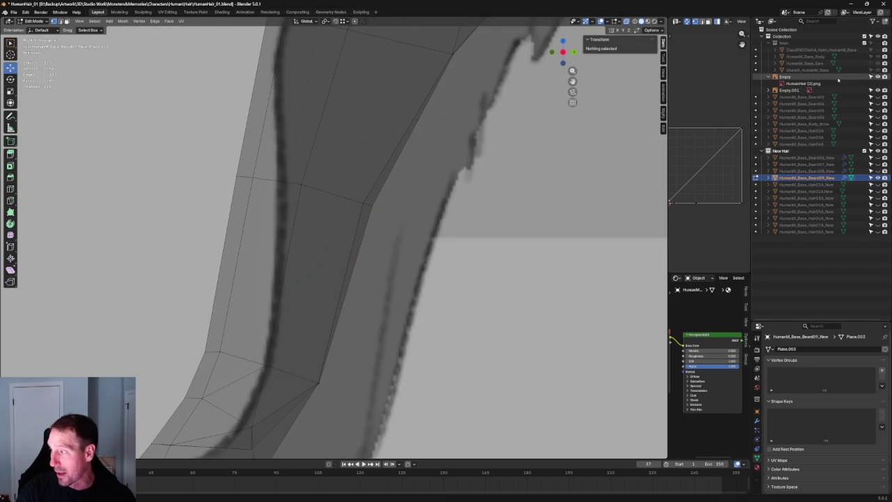
{"action": "scroll", "coordinate": [430, 114], "scroll_direction": "down", "scroll_amount": 3}
{"action": "middle_click_drag", "start_coordinate": [390, 168], "coordinate": [357, 212]}
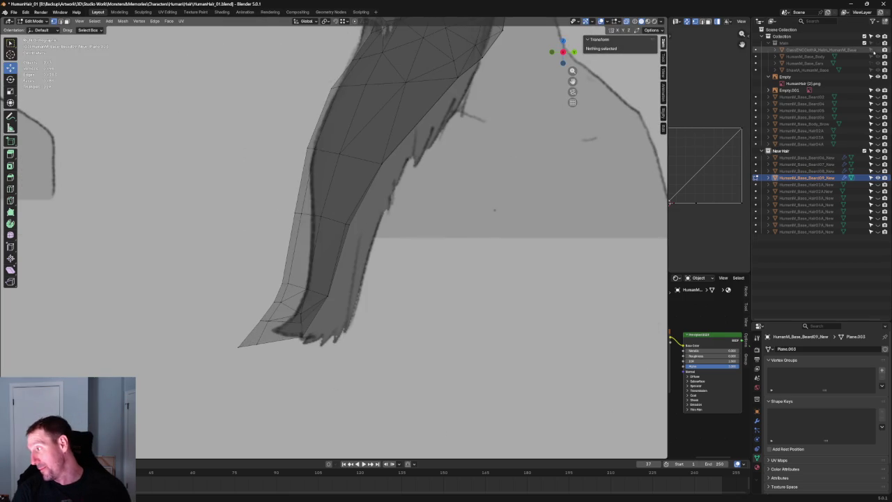
{"action": "scroll", "coordinate": [494, 209], "scroll_direction": "down", "scroll_amount": 2}
{"action": "scroll", "coordinate": [375, 251], "scroll_direction": "down", "scroll_amount": 2}
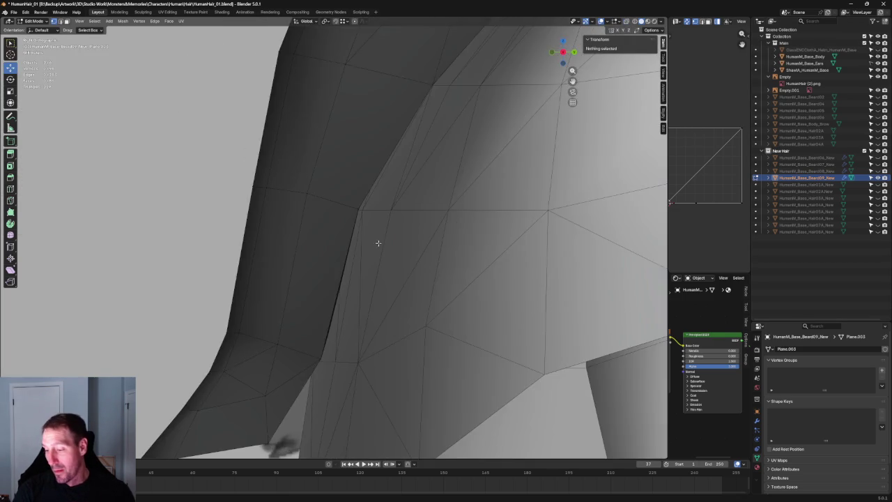
- Select the beard vertex at the neck, enable snapping, and snap it onto a nearby vertex
{"action": "scroll", "coordinate": [364, 246], "scroll_direction": "down", "scroll_amount": 2}
{"action": "scroll", "coordinate": [354, 259], "scroll_direction": "down", "scroll_amount": 2}
{"action": "scroll", "coordinate": [354, 258], "scroll_direction": "down", "scroll_amount": 1}
{"action": "scroll", "coordinate": [370, 223], "scroll_direction": "up", "scroll_amount": 3}
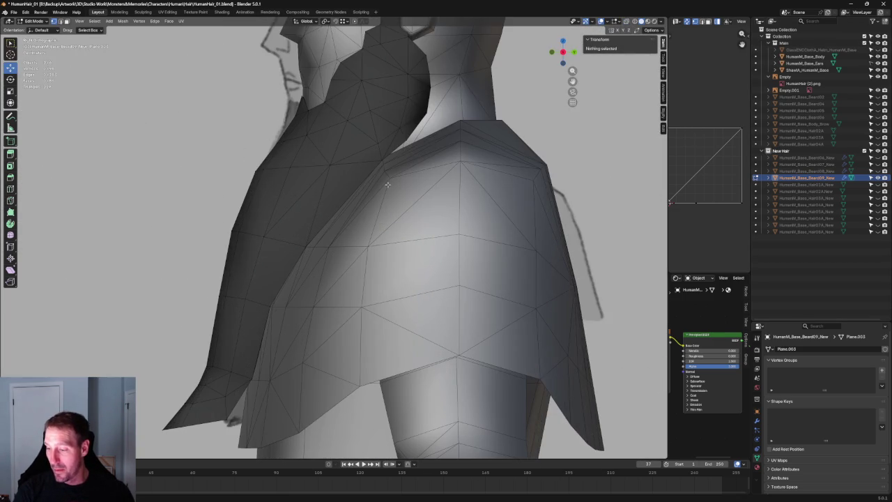
{"action": "scroll", "coordinate": [387, 185], "scroll_direction": "up", "scroll_amount": 2}
{"action": "mouse_move", "coordinate": [384, 155]}
{"action": "middle_mouse_down"}
{"action": "mouse_move", "coordinate": [303, 184]}
{"action": "mouse_move", "coordinate": [412, 149]}
{"action": "middle_mouse_up"}
{"action": "scroll", "coordinate": [412, 149], "scroll_direction": "down", "scroll_amount": 2}
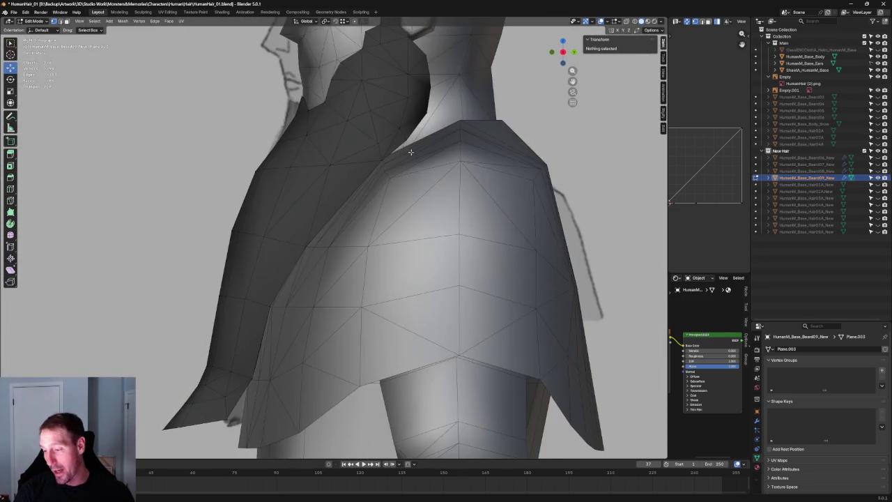
{"action": "scroll", "coordinate": [354, 269], "scroll_direction": "up", "scroll_amount": 2}
{"action": "scroll", "coordinate": [350, 264], "scroll_direction": "down", "scroll_amount": 1}
{"action": "scroll", "coordinate": [357, 239], "scroll_direction": "up", "scroll_amount": 2}
{"action": "scroll", "coordinate": [352, 237], "scroll_direction": "down", "scroll_amount": 3}
{"action": "scroll", "coordinate": [362, 235], "scroll_direction": "down", "scroll_amount": 3}
{"action": "scroll", "coordinate": [370, 235], "scroll_direction": "up", "scroll_amount": 3}
{"action": "mouse_move", "coordinate": [369, 235]}
{"action": "middle_mouse_down"}
{"action": "mouse_move", "coordinate": [335, 237]}
{"action": "mouse_move", "coordinate": [404, 237]}
{"action": "mouse_move", "coordinate": [348, 236]}
{"action": "mouse_move", "coordinate": [363, 234]}
{"action": "middle_mouse_up"}
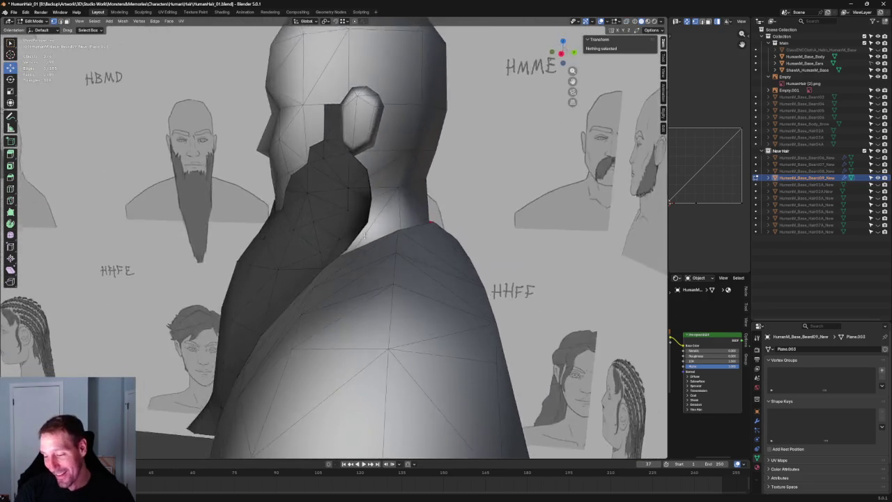
{"action": "scroll", "coordinate": [364, 234], "scroll_direction": "up", "scroll_amount": 3}
{"action": "left_click", "coordinate": [347, 243]}
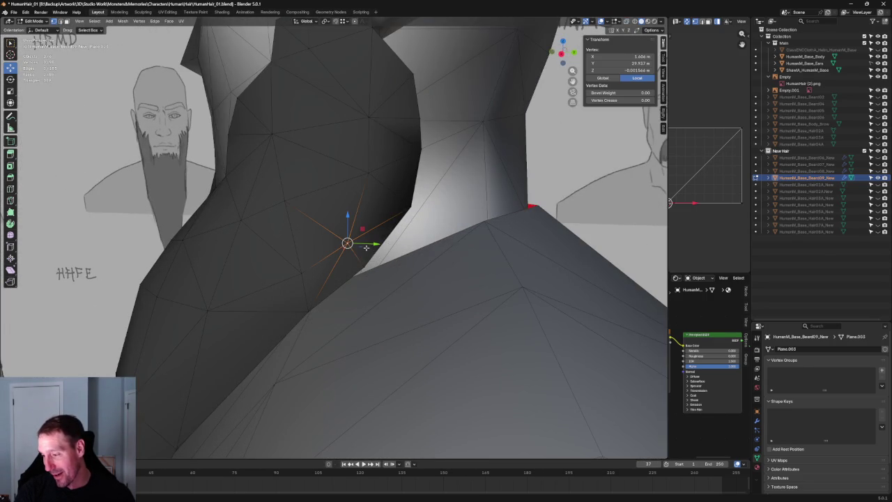
{"action": "scroll", "coordinate": [367, 248], "scroll_direction": "down", "scroll_amount": 1}
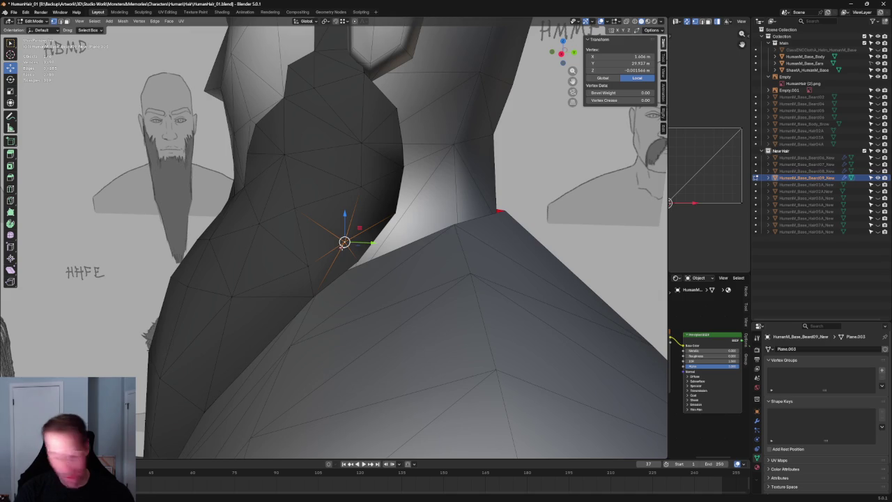
{"action": "key", "text": "shift+Tab"}
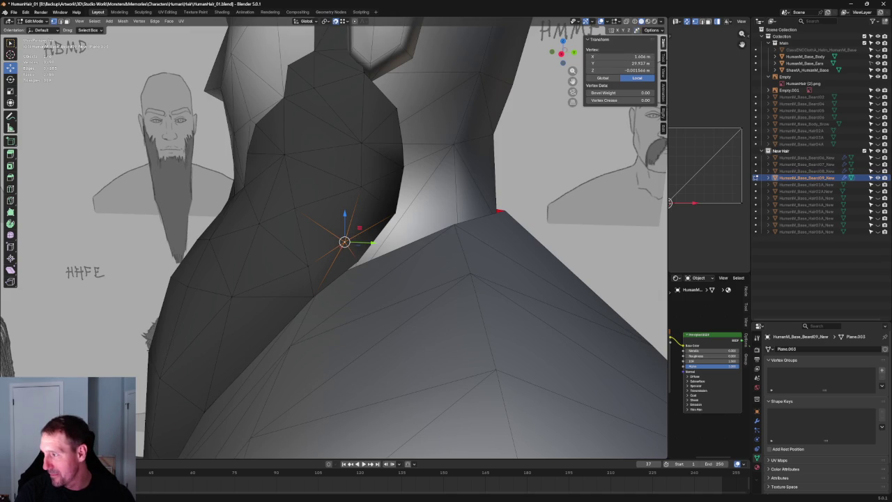
{"action": "key", "text": "g"}
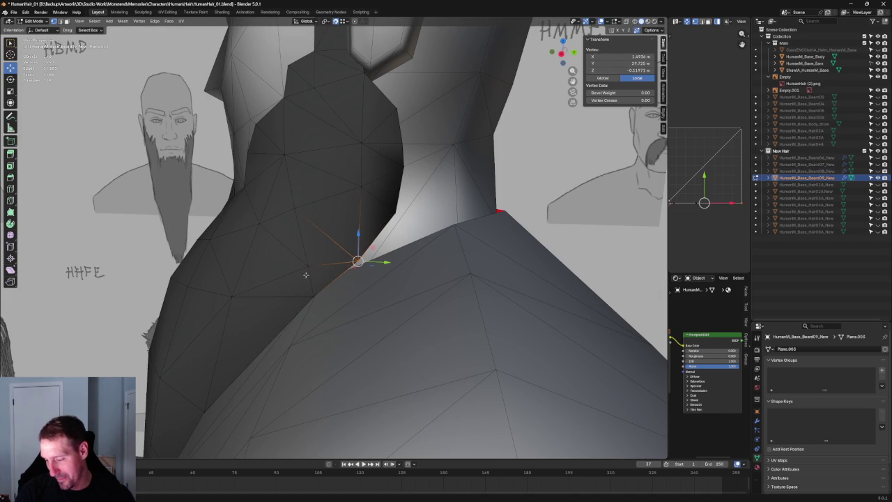
{"action": "left_click", "coordinate": [312, 296]}
- Slide that neck vertex along its edges down against the shoulder, ending in front view
{"action": "scroll", "coordinate": [312, 296], "scroll_direction": "down", "scroll_amount": 3}
{"action": "mouse_move", "coordinate": [341, 265]}
{"action": "middle_mouse_down"}
{"action": "mouse_move", "coordinate": [368, 230]}
{"action": "mouse_move", "coordinate": [374, 243]}
{"action": "mouse_move", "coordinate": [292, 250]}
{"action": "middle_mouse_up"}
{"action": "scroll", "coordinate": [246, 278], "scroll_direction": "up", "scroll_amount": 5}
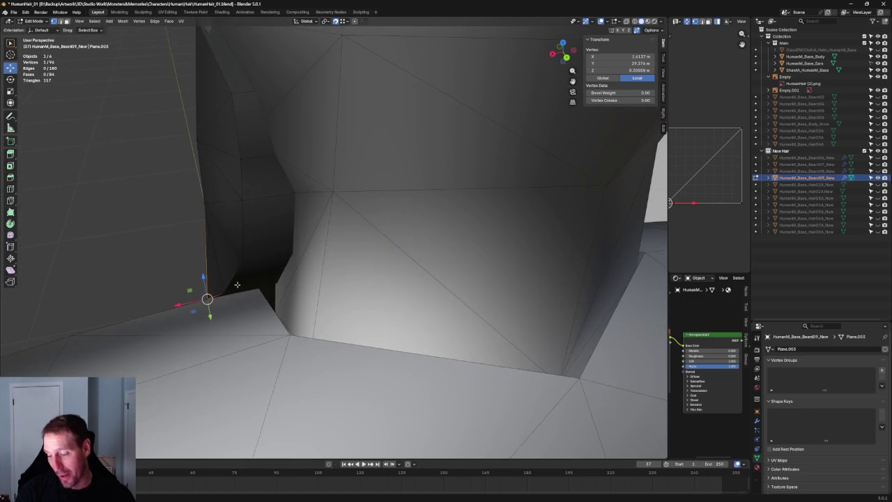
{"action": "mouse_move", "coordinate": [147, 312]}
{"action": "middle_mouse_down"}
{"action": "mouse_move", "coordinate": [225, 328]}
{"action": "mouse_move", "coordinate": [509, 63]}
{"action": "middle_mouse_up"}
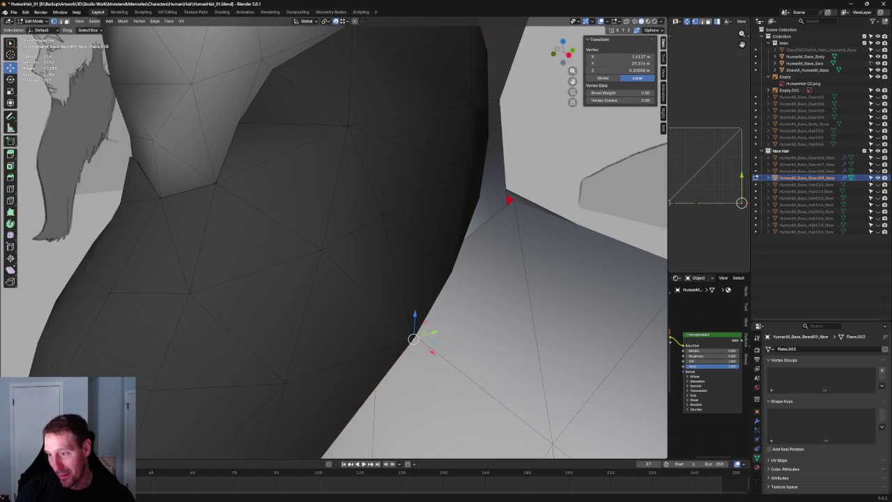
{"action": "middle_click_drag", "start_coordinate": [434, 352], "coordinate": [402, 328]}
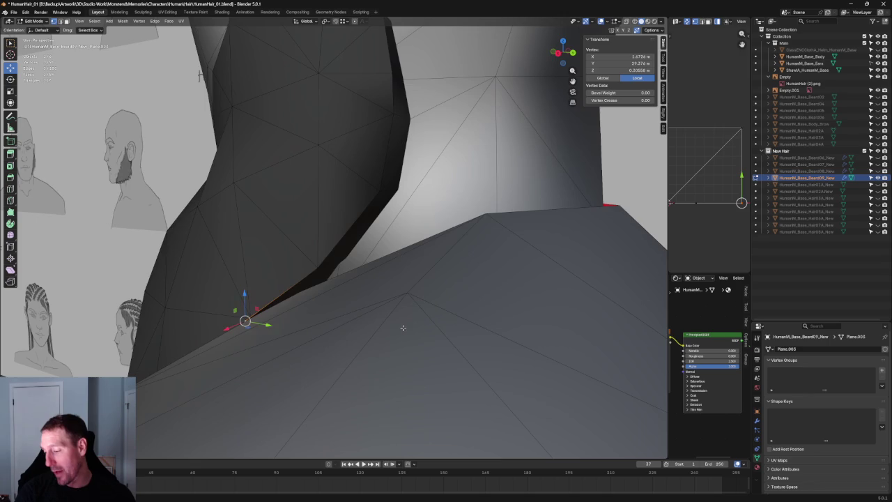
{"action": "middle_click_drag", "start_coordinate": [318, 259], "coordinate": [220, 294]}
{"action": "key", "text": "g"}
{"action": "key", "text": "g"}
{"action": "left_click", "coordinate": [221, 292]}
{"action": "key", "text": "KP_1"}
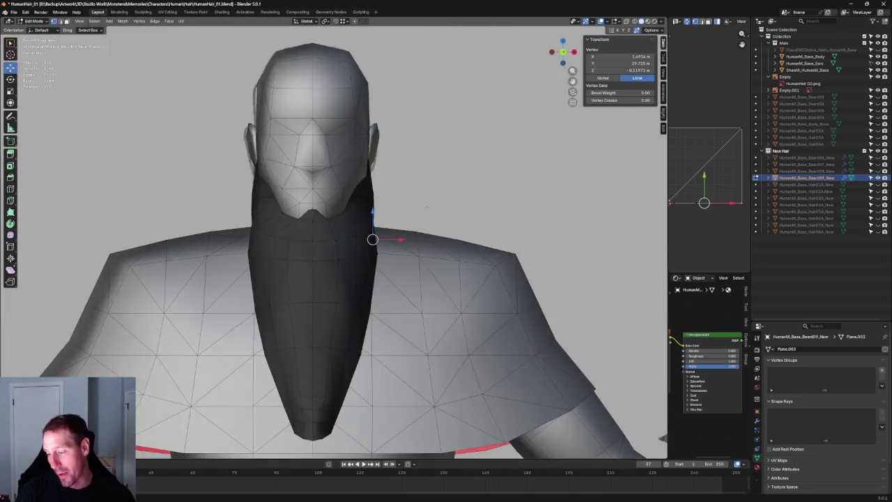
- Shift one beard side vertex sideways along X to match the front drawing's outline
{"action": "scroll", "coordinate": [418, 221], "scroll_direction": "up", "scroll_amount": 2}
{"action": "scroll", "coordinate": [404, 212], "scroll_direction": "up", "scroll_amount": 2}
{"action": "key", "text": "alt+z"}
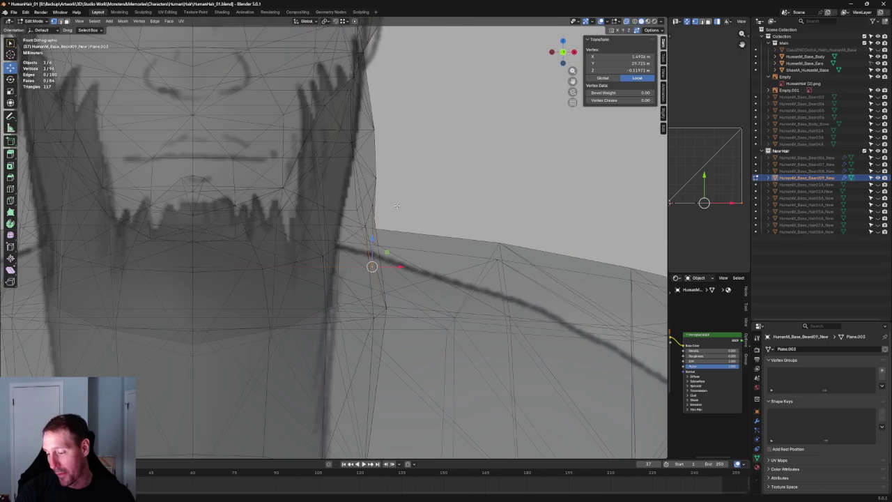
{"action": "left_click_drag", "start_coordinate": [371, 225], "coordinate": [359, 224]}
{"action": "key", "text": "alt+z"}
{"action": "key", "text": "g"}
{"action": "key", "text": "x"}
{"action": "key", "text": "Escape"}
{"action": "left_click", "coordinate": [369, 203]}
{"action": "key", "text": "g"}
{"action": "key", "text": "x"}
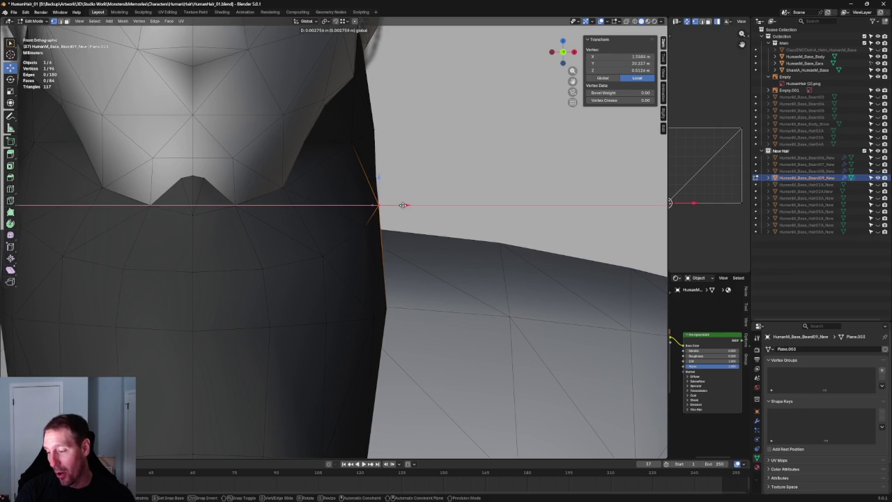
{"action": "left_click", "coordinate": [403, 205]}
- Move the lower beard-edge vertex along X, leaving the upper vertex unchanged after a cancelled move
{"action": "middle_click_drag", "start_coordinate": [408, 248], "coordinate": [385, 205], "text": "shift"}
{"action": "key", "text": "g"}
{"action": "left_click", "coordinate": [341, 276]}
{"action": "key", "text": "g"}
{"action": "key", "text": "x"}
{"action": "left_click", "coordinate": [357, 275]}
{"action": "key", "text": "g"}
{"action": "left_click", "coordinate": [335, 181]}
{"action": "key", "text": "g"}
{"action": "key", "text": "x"}
{"action": "right_click", "coordinate": [354, 183]}
{"action": "key", "text": "ctrl+z"}
{"action": "key", "text": "g"}
{"action": "key", "text": "x"}
{"action": "key", "text": "Escape"}
- Adjust the neck-side vertex's depth along Y, then clear the selection
{"action": "middle_click_drag", "start_coordinate": [408, 149], "coordinate": [292, 287]}
{"action": "scroll", "coordinate": [292, 287], "scroll_direction": "up", "scroll_amount": 3}
{"action": "key", "text": "g"}
{"action": "key", "text": "y"}
{"action": "key", "text": "Escape"}
{"action": "key", "text": "g"}
{"action": "left_click", "coordinate": [259, 183]}
{"action": "key", "text": "g"}
{"action": "key", "text": "y"}
{"action": "left_click", "coordinate": [261, 186]}
{"action": "scroll", "coordinate": [264, 202], "scroll_direction": "down", "scroll_amount": 4}
{"action": "key", "text": "alt+a"}
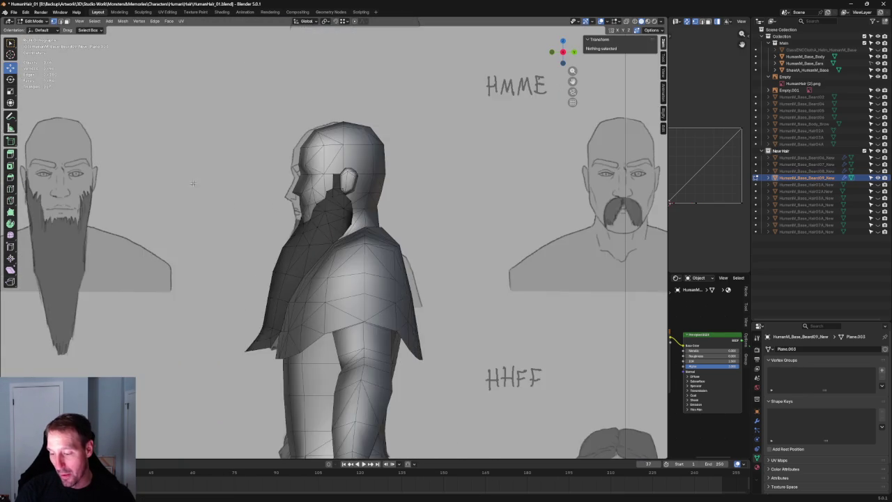
- With X-ray on, move the strand's front-edge vertices and a lower vertex onto the side outline
{"action": "scroll", "coordinate": [230, 209], "scroll_direction": "up", "scroll_amount": 2}
{"action": "key", "text": "alt+z"}
{"action": "scroll", "coordinate": [216, 211], "scroll_direction": "up", "scroll_amount": 2}
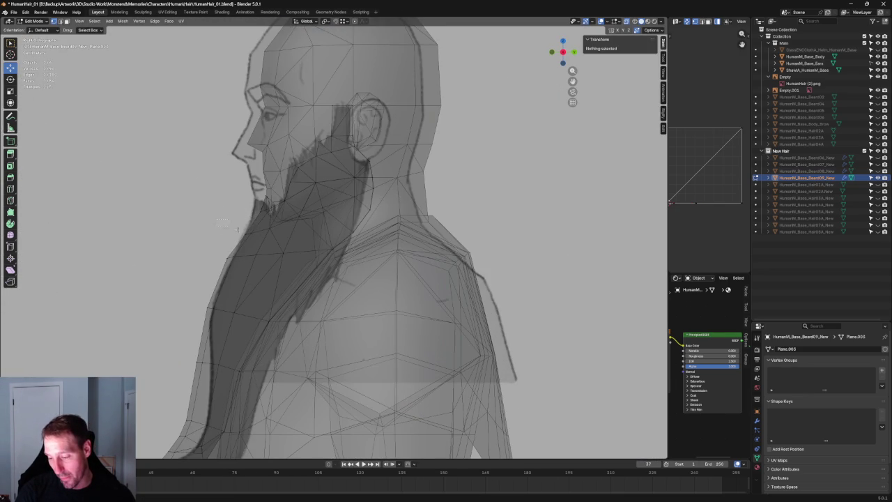
{"action": "left_click_drag", "start_coordinate": [223, 223], "coordinate": [270, 237]}
{"action": "key", "text": "g"}
{"action": "left_click", "coordinate": [276, 230]}
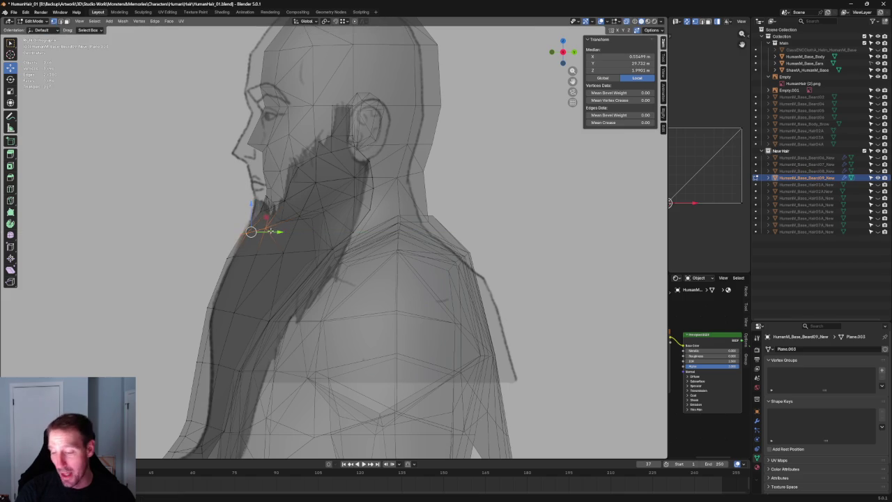
{"action": "left_click", "coordinate": [233, 259]}
{"action": "key", "text": "g"}
{"action": "key", "text": "y"}
{"action": "left_click", "coordinate": [235, 262]}
- Slide further strand vertices over the shoulder along Y onto the reference line
{"action": "scroll", "coordinate": [235, 262], "scroll_direction": "up", "scroll_amount": 4}
{"action": "middle_click_drag", "start_coordinate": [299, 202], "coordinate": [268, 230], "text": "shift"}
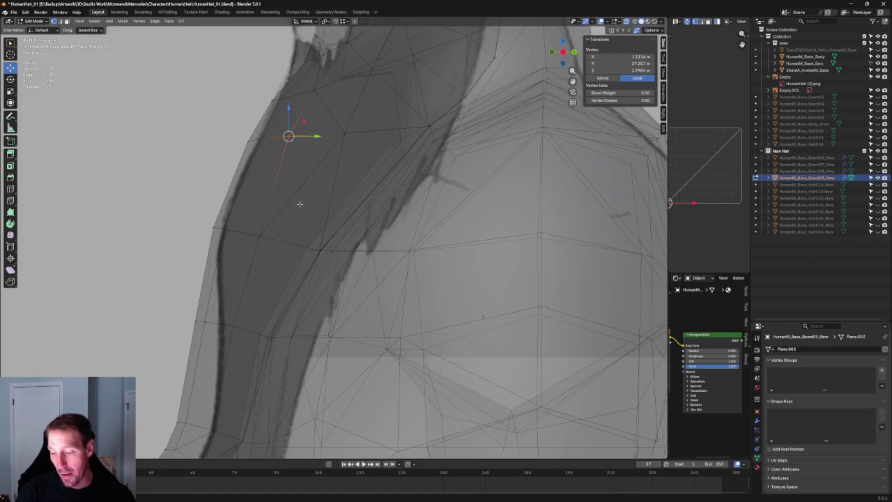
{"action": "key", "text": "g"}
{"action": "key", "text": "y"}
{"action": "left_click", "coordinate": [268, 231]}
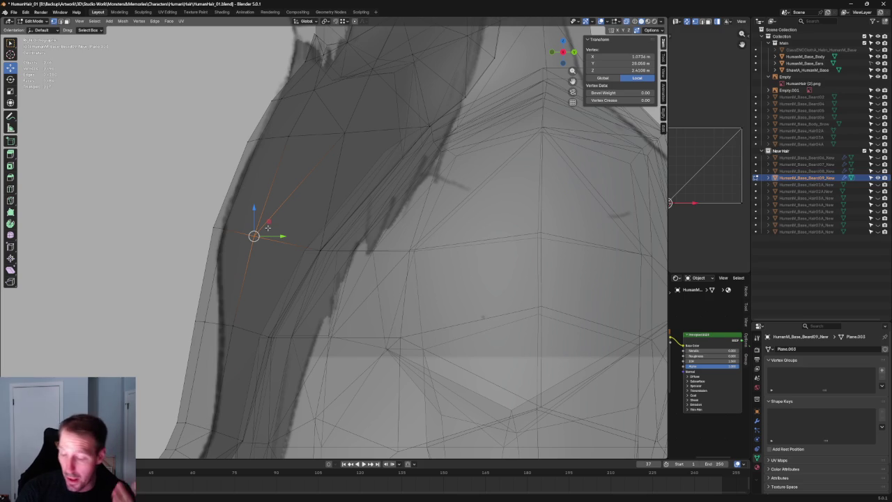
{"action": "scroll", "coordinate": [268, 227], "scroll_direction": "down", "scroll_amount": 4}
{"action": "scroll", "coordinate": [265, 234], "scroll_direction": "up", "scroll_amount": 2}
{"action": "scroll", "coordinate": [263, 239], "scroll_direction": "up", "scroll_amount": 2}
{"action": "left_click", "coordinate": [247, 236]}
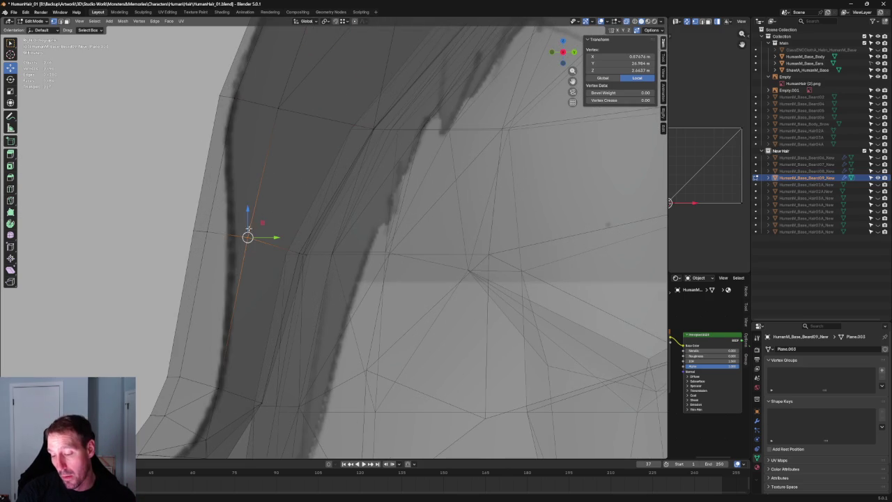
{"action": "left_click_drag", "start_coordinate": [259, 221], "coordinate": [258, 227]}
{"action": "left_click_drag", "start_coordinate": [197, 246], "coordinate": [198, 246]}
{"action": "key", "text": "g"}
{"action": "key", "text": "y"}
{"action": "left_click", "coordinate": [251, 196]}
- Give a strand vertex a small Y shift; a grouped move is cancelled
{"action": "middle_click_drag", "start_coordinate": [257, 186], "coordinate": [305, 299]}
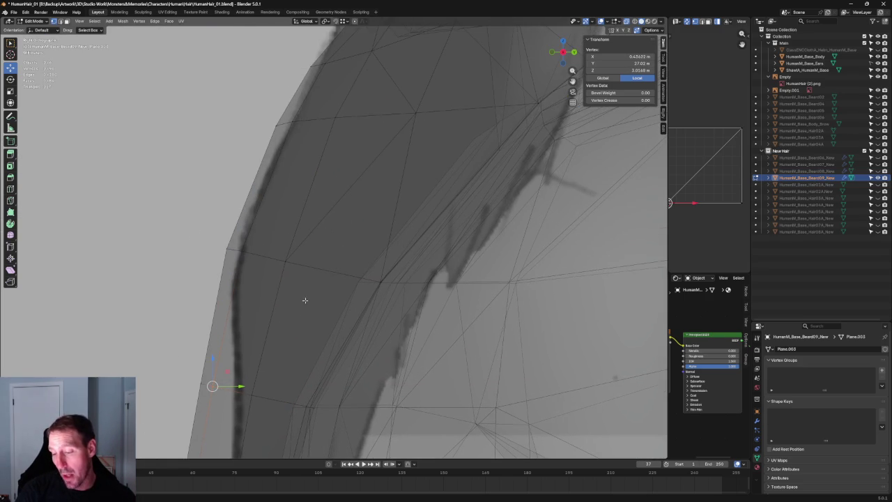
{"action": "key", "text": "g"}
{"action": "key", "text": "y"}
{"action": "left_click", "coordinate": [309, 182]}
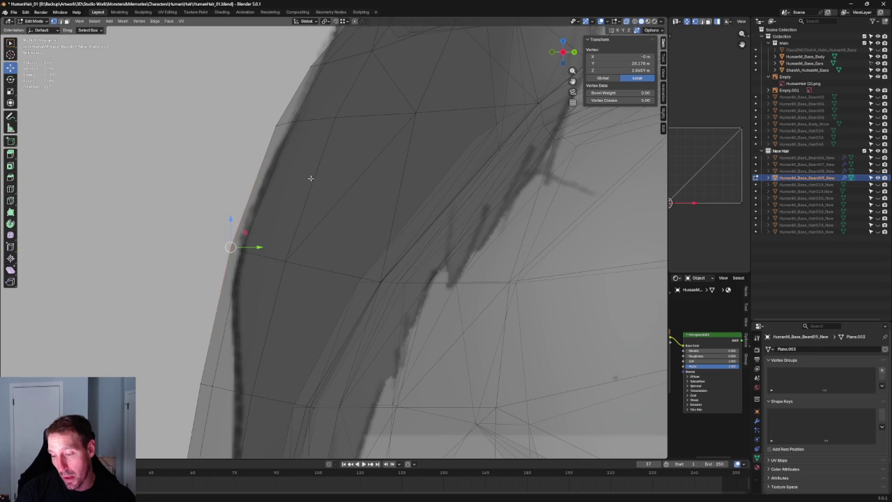
{"action": "left_click_drag", "start_coordinate": [322, 223], "coordinate": [230, 280]}
{"action": "key", "text": "g"}
{"action": "key", "text": "shift+x"}
{"action": "key", "text": "Escape"}
- Move a single strand vertex and a group of edge vertices along Y down the chest
{"action": "middle_click_drag", "start_coordinate": [359, 201], "coordinate": [179, 300]}
{"action": "left_click", "coordinate": [179, 300]}
{"action": "key", "text": "g"}
{"action": "key", "text": "y"}
{"action": "left_click", "coordinate": [190, 271]}
{"action": "left_click_drag", "start_coordinate": [293, 243], "coordinate": [189, 319]}
{"action": "key", "text": "g"}
{"action": "key", "text": "y"}
{"action": "left_click", "coordinate": [253, 283]}
- Shift a vertex inside the strand along Y, then clear the selection in front view
{"action": "mouse_move", "coordinate": [319, 243]}
{"action": "middle_mouse_down"}
{"action": "mouse_move", "coordinate": [336, 205]}
{"action": "mouse_move", "coordinate": [359, 228]}
{"action": "middle_mouse_up"}
{"action": "scroll", "coordinate": [333, 204], "scroll_direction": "up", "scroll_amount": 2}
{"action": "left_click", "coordinate": [279, 201]}
{"action": "key", "text": "g"}
{"action": "key", "text": "x"}
{"action": "key", "text": "Escape"}
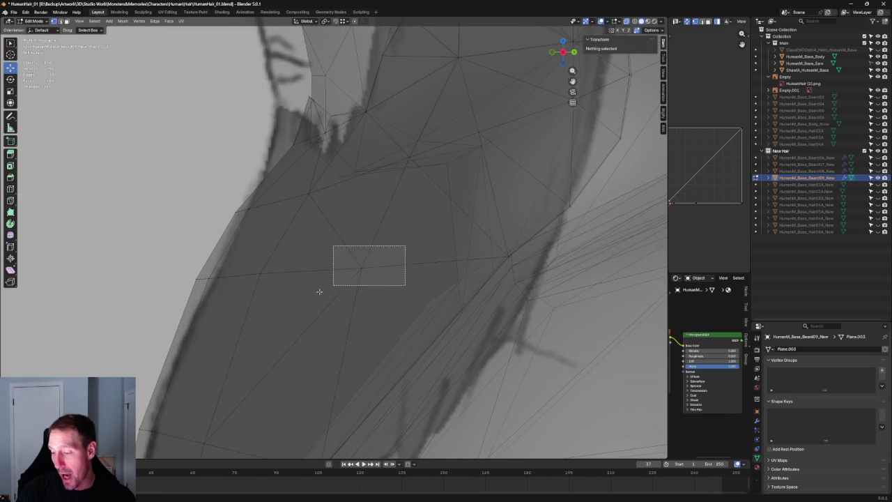
{"action": "left_click_drag", "start_coordinate": [346, 278], "coordinate": [367, 271]}
{"action": "key", "text": "g"}
{"action": "key", "text": "y"}
{"action": "left_click", "coordinate": [369, 269]}
{"action": "middle_click_drag", "start_coordinate": [344, 253], "coordinate": [340, 243]}
{"action": "key", "text": "KP_1"}
{"action": "key", "text": "alt+a"}
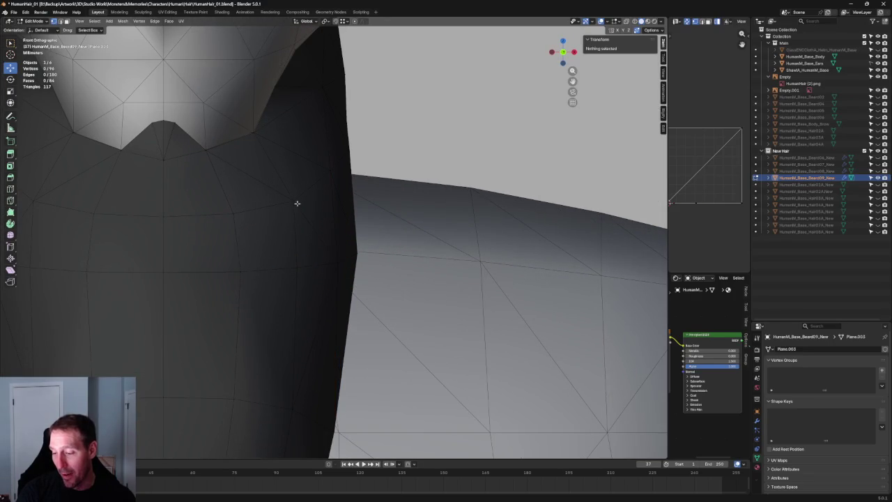
- Move two beard side vertices inward along X so they sit against the neck
{"action": "left_click", "coordinate": [295, 200]}
{"action": "key", "text": "g"}
{"action": "key", "text": "x"}
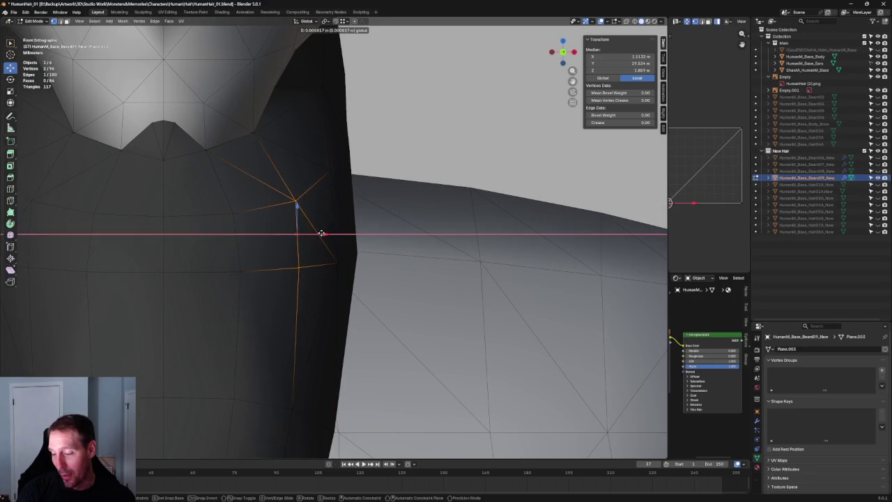
{"action": "left_click", "coordinate": [322, 232]}
{"action": "scroll", "coordinate": [318, 235], "scroll_direction": "down", "scroll_amount": 5}
{"action": "middle_click_drag", "start_coordinate": [318, 235], "coordinate": [359, 206]}
{"action": "scroll", "coordinate": [359, 207], "scroll_direction": "up", "scroll_amount": 5}
{"action": "left_click", "coordinate": [398, 169]}
{"action": "key", "text": "KP_1"}
{"action": "key", "text": "g"}
{"action": "key", "text": "x"}
{"action": "left_click", "coordinate": [382, 126]}
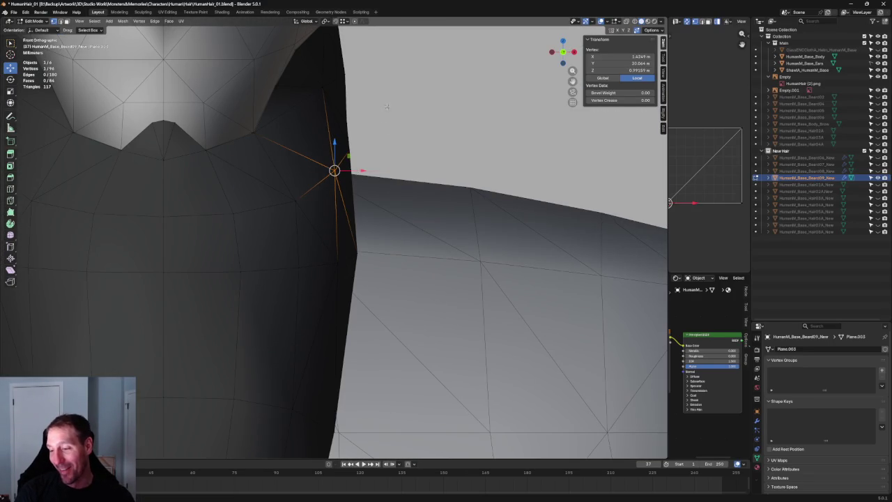
{"action": "left_click", "coordinate": [382, 126]}
- Pull one more beard side vertex inward along X
{"action": "mouse_move", "coordinate": [382, 126]}
{"action": "middle_mouse_down"}
{"action": "mouse_move", "coordinate": [313, 225]}
{"action": "mouse_move", "coordinate": [403, 200]}
{"action": "mouse_move", "coordinate": [398, 208]}
{"action": "middle_mouse_up"}
{"action": "left_click", "coordinate": [310, 222]}
{"action": "key", "text": "g"}
{"action": "key", "text": "x"}
{"action": "left_click", "coordinate": [318, 215]}
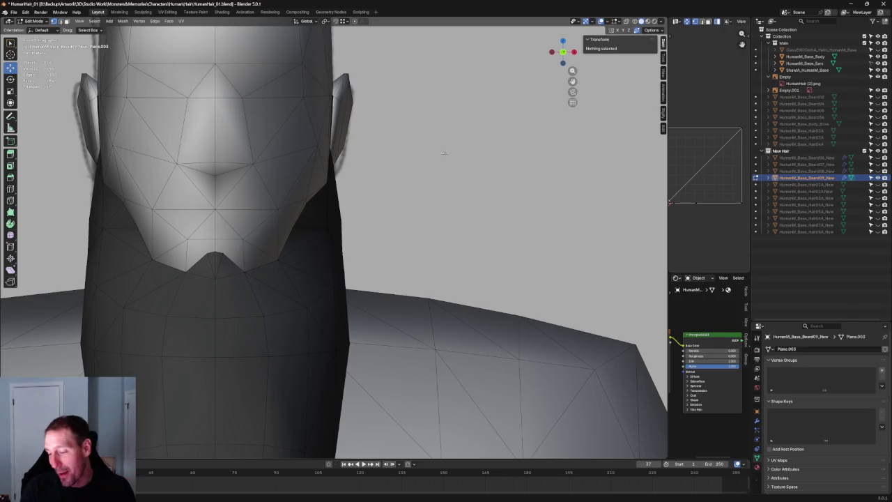
- In side view with X-ray on, shift the jaw-area beard edge onto the side reference's beard outline
{"action": "middle_click_drag", "start_coordinate": [571, 181], "coordinate": [409, 179]}
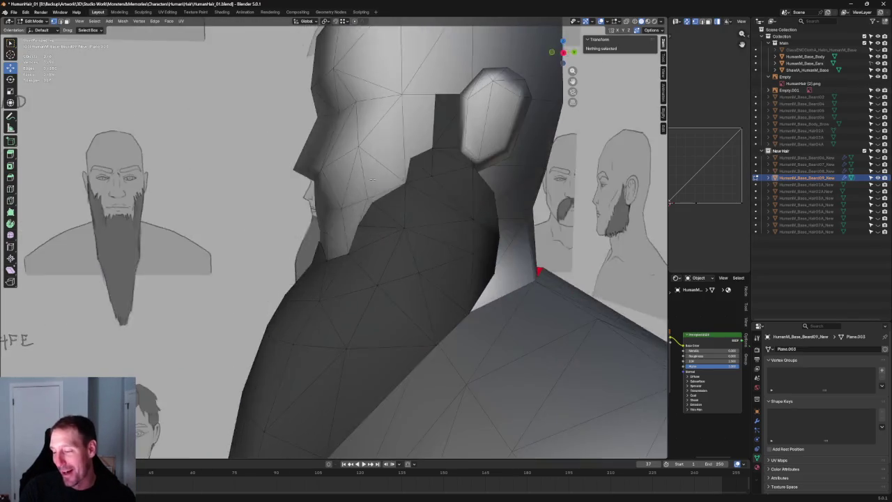
{"action": "scroll", "coordinate": [410, 179], "scroll_direction": "up", "scroll_amount": 3}
{"action": "key", "text": "alt+z"}
{"action": "left_click", "coordinate": [421, 164]}
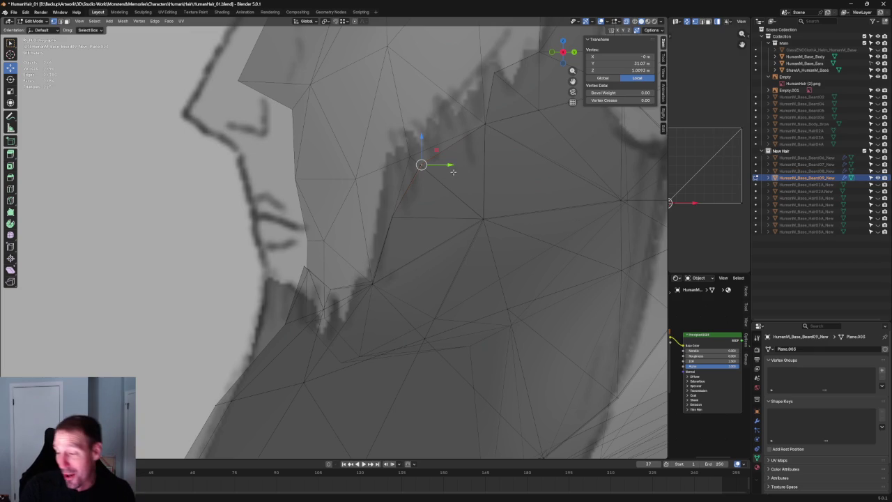
{"action": "left_click_drag", "start_coordinate": [418, 207], "coordinate": [379, 222], "text": "shift"}
{"action": "middle_click_drag", "start_coordinate": [397, 216], "coordinate": [423, 212]}
{"action": "left_click_drag", "start_coordinate": [427, 212], "coordinate": [422, 211]}
- Check the beard's upper-corner vertex near the ear against the reference, then return to solid shading
{"action": "scroll", "coordinate": [426, 213], "scroll_direction": "down", "scroll_amount": 5}
{"action": "scroll", "coordinate": [384, 207], "scroll_direction": "up", "scroll_amount": 2}
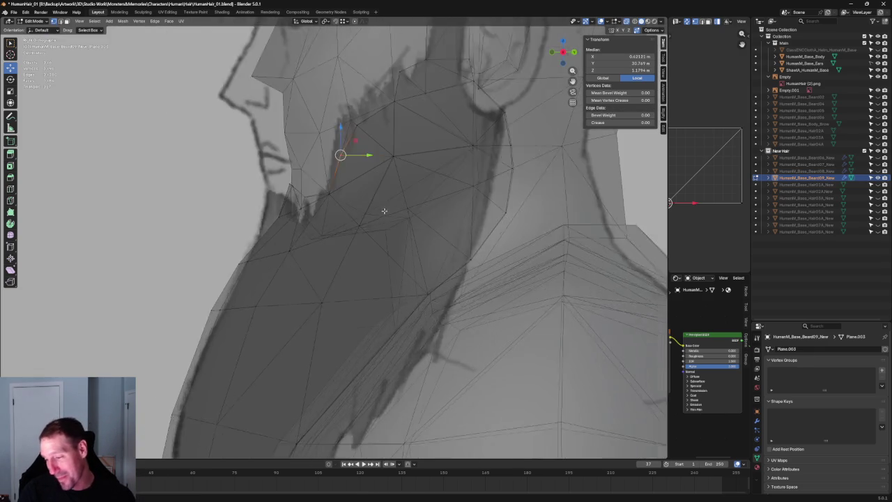
{"action": "scroll", "coordinate": [390, 195], "scroll_direction": "up", "scroll_amount": 2}
{"action": "scroll", "coordinate": [338, 165], "scroll_direction": "up", "scroll_amount": 2}
{"action": "left_click", "coordinate": [324, 139]}
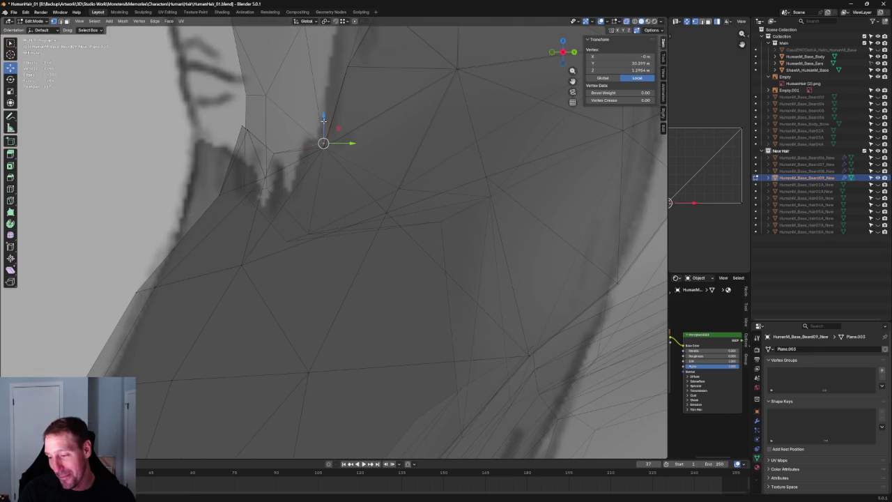
{"action": "key", "text": "alt+a"}
{"action": "scroll", "coordinate": [375, 195], "scroll_direction": "down", "scroll_amount": 4}
{"action": "scroll", "coordinate": [376, 195], "scroll_direction": "down", "scroll_amount": 3}
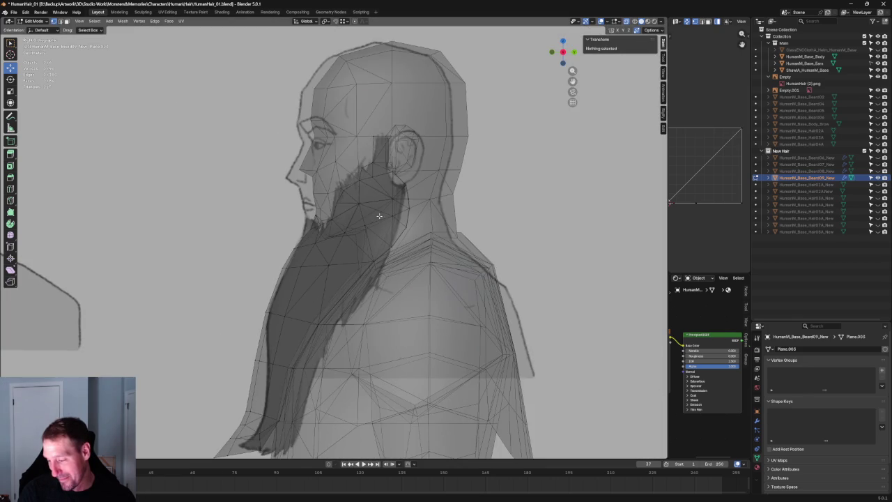
{"action": "scroll", "coordinate": [404, 185], "scroll_direction": "down", "scroll_amount": 4}
{"action": "scroll", "coordinate": [421, 178], "scroll_direction": "down", "scroll_amount": 2}
{"action": "key", "text": "alt+z"}
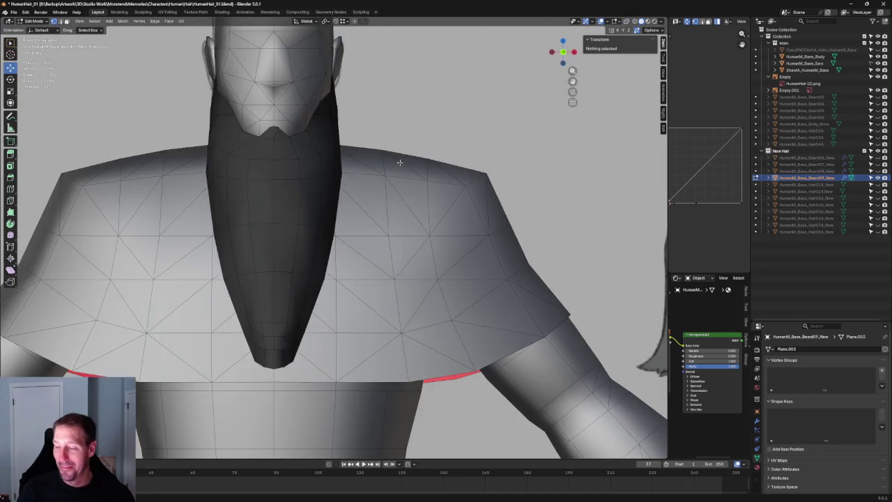
- Face the beard front and try an X-axis move on a lower beard-edge vertex, then cancel it
{"action": "middle_click_drag", "start_coordinate": [336, 161], "coordinate": [341, 161]}
{"action": "scroll", "coordinate": [285, 179], "scroll_direction": "up", "scroll_amount": 2}
{"action": "mouse_move", "coordinate": [285, 179]}
{"action": "middle_mouse_down"}
{"action": "mouse_move", "coordinate": [354, 244]}
{"action": "mouse_move", "coordinate": [390, 237]}
{"action": "middle_mouse_up"}
{"action": "scroll", "coordinate": [388, 241], "scroll_direction": "up", "scroll_amount": 2}
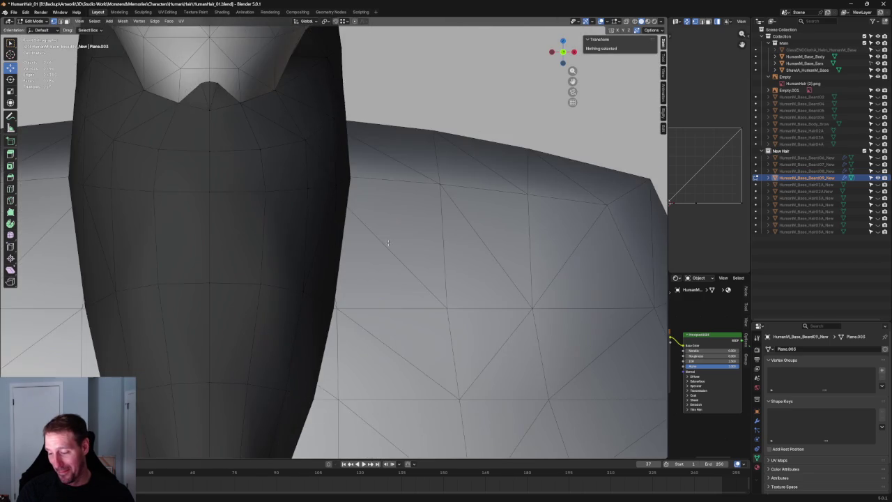
{"action": "key", "text": "alt+z"}
{"action": "left_click", "coordinate": [309, 291]}
{"action": "key", "text": "alt+z"}
{"action": "key", "text": "g"}
{"action": "key", "text": "x"}
{"action": "key", "text": "Escape"}
{"action": "left_click", "coordinate": [312, 209]}
- Try an X-axis move on a higher beard-edge vertex, then cancel it
{"action": "left_click", "coordinate": [309, 185]}
{"action": "key", "text": "g"}
{"action": "key", "text": "x"}
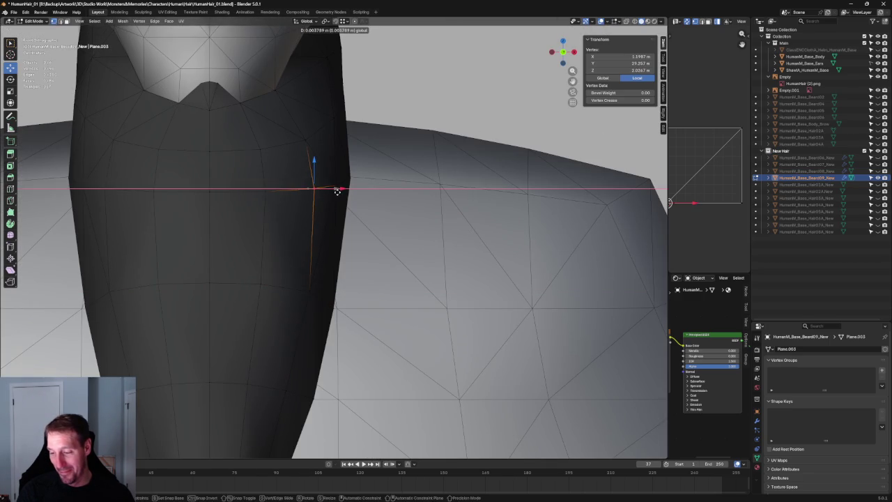
{"action": "key", "text": "Escape"}
{"action": "scroll", "coordinate": [322, 243], "scroll_direction": "down", "scroll_amount": 5}
{"action": "scroll", "coordinate": [342, 228], "scroll_direction": "up", "scroll_amount": 3}
- Compare an outer-edge beard vertex with the reference and test an X-axis move, then clear the selection
{"action": "key", "text": "alt+z"}
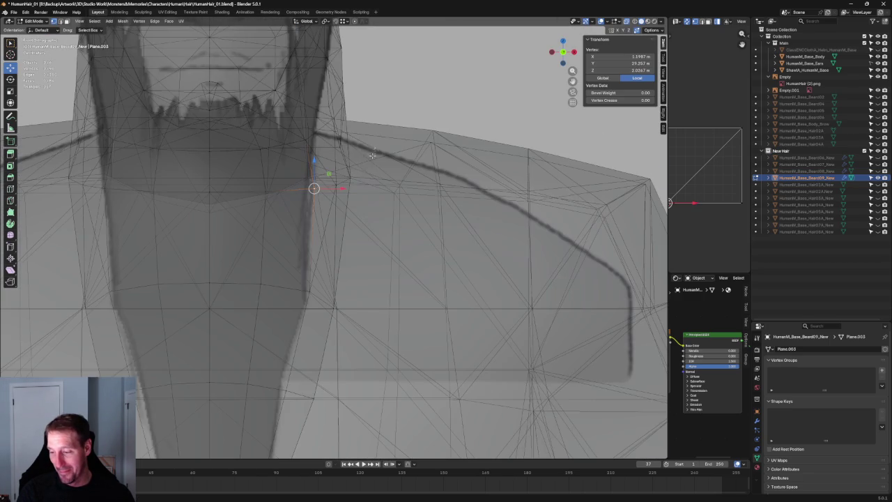
{"action": "left_click_drag", "start_coordinate": [340, 188], "coordinate": [340, 188]}
{"action": "key", "text": "alt+z"}
{"action": "key", "text": "g"}
{"action": "key", "text": "x"}
{"action": "key", "text": "Escape"}
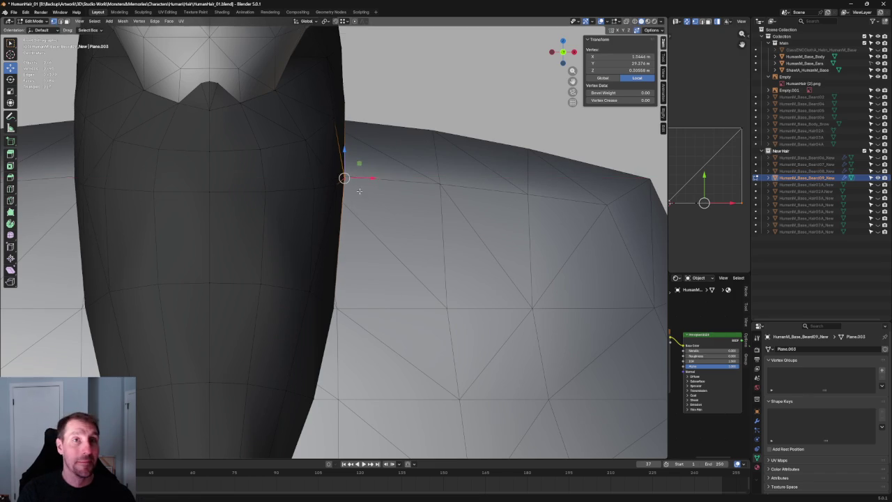
{"action": "scroll", "coordinate": [347, 261], "scroll_direction": "down", "scroll_amount": 3}
{"action": "scroll", "coordinate": [348, 261], "scroll_direction": "up", "scroll_amount": 2}
{"action": "mouse_move", "coordinate": [343, 211]}
{"action": "left_mouse_down"}
{"action": "mouse_move", "coordinate": [327, 244]}
{"action": "mouse_move", "coordinate": [316, 244]}
{"action": "left_mouse_up"}
- Check the beard edge's X-axis position against the reference with X-ray toggled, then clear the selection
{"action": "key", "text": "alt+z"}
{"action": "key", "text": "alt+z"}
{"action": "key", "text": "g"}
{"action": "key", "text": "x"}
{"action": "key", "text": "Escape"}
{"action": "key", "text": "alt+z"}
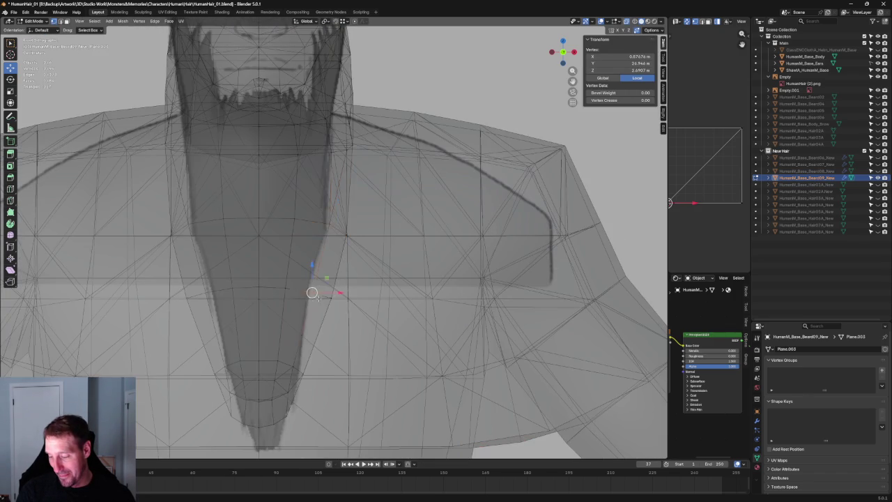
{"action": "key", "text": "alt+z"}
{"action": "key", "text": "g"}
{"action": "key", "text": "x"}
{"action": "key", "text": "Escape"}
{"action": "key", "text": "alt+a"}
{"action": "scroll", "coordinate": [319, 293], "scroll_direction": "down", "scroll_amount": 3}
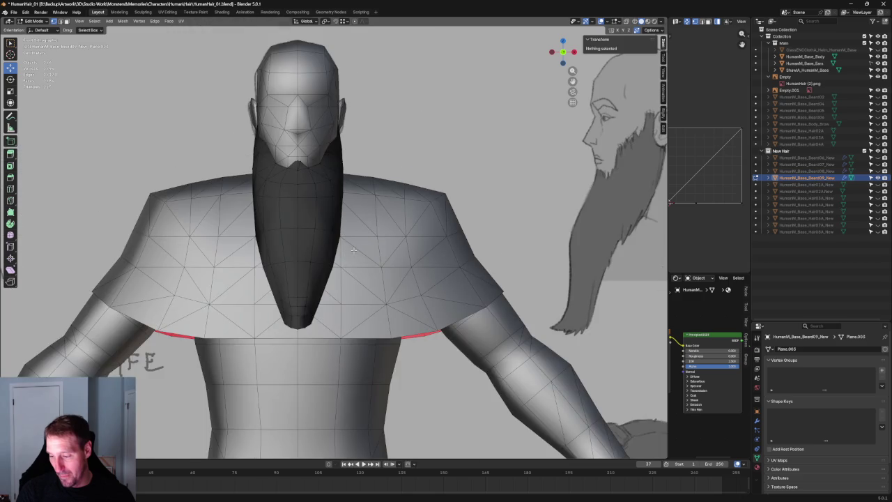
{"action": "scroll", "coordinate": [357, 242], "scroll_direction": "up", "scroll_amount": 5}
- Slide the beard's side-edge vertex along X to 1.373 m against the chest, then switch to Right view
{"action": "key", "text": "alt+z"}
{"action": "left_click_drag", "start_coordinate": [343, 253], "coordinate": [343, 251]}
{"action": "key", "text": "alt+z"}
{"action": "key", "text": "g"}
{"action": "key", "text": "x"}
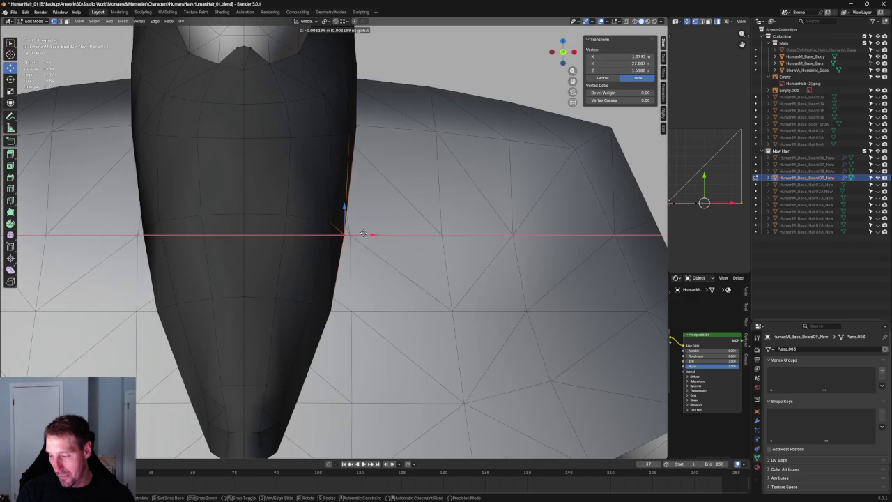
{"action": "left_click", "coordinate": [363, 232]}
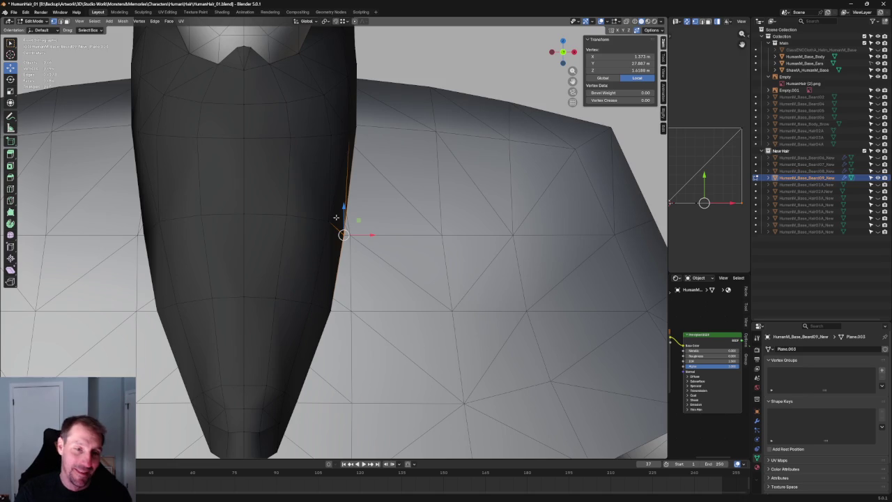
{"action": "scroll", "coordinate": [328, 221], "scroll_direction": "down", "scroll_amount": 2}
{"action": "scroll", "coordinate": [370, 202], "scroll_direction": "down", "scroll_amount": 2}
{"action": "key", "text": "grave"}
{"action": "left_click", "coordinate": [422, 196]}
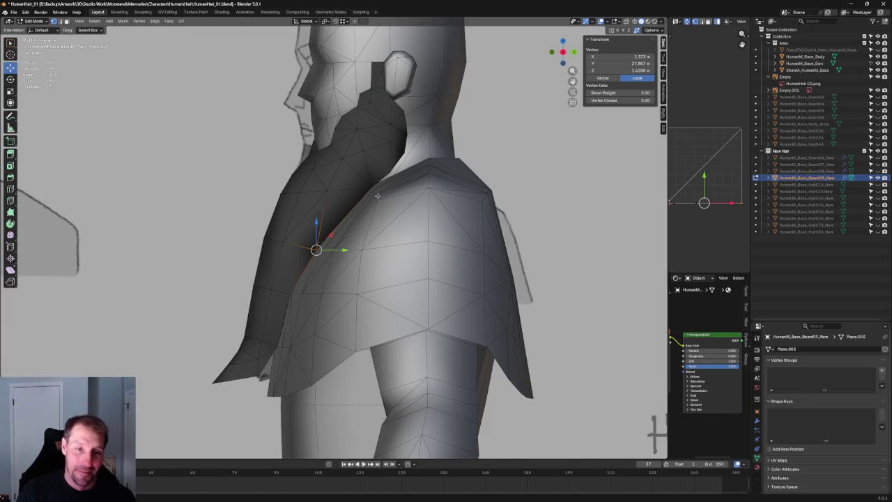
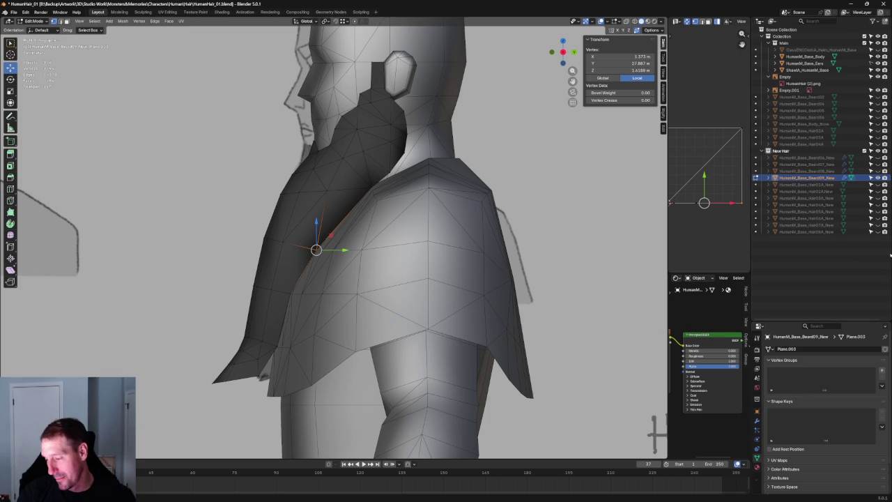
- Turn on X-ray and slide the beard's lower-tip vertices along Y onto the sketch outline
{"action": "scroll", "coordinate": [259, 266], "scroll_direction": "up", "scroll_amount": 3}
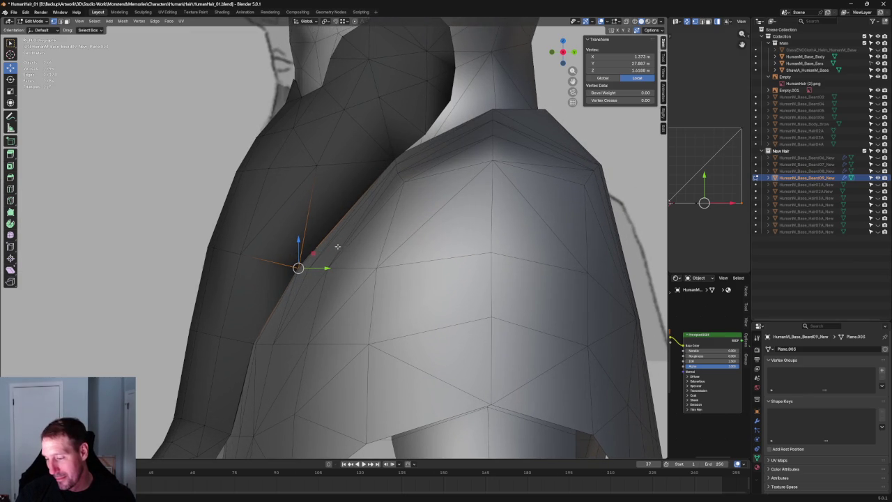
{"action": "key", "text": "alt+z"}
{"action": "scroll", "coordinate": [234, 226], "scroll_direction": "down", "scroll_amount": 5}
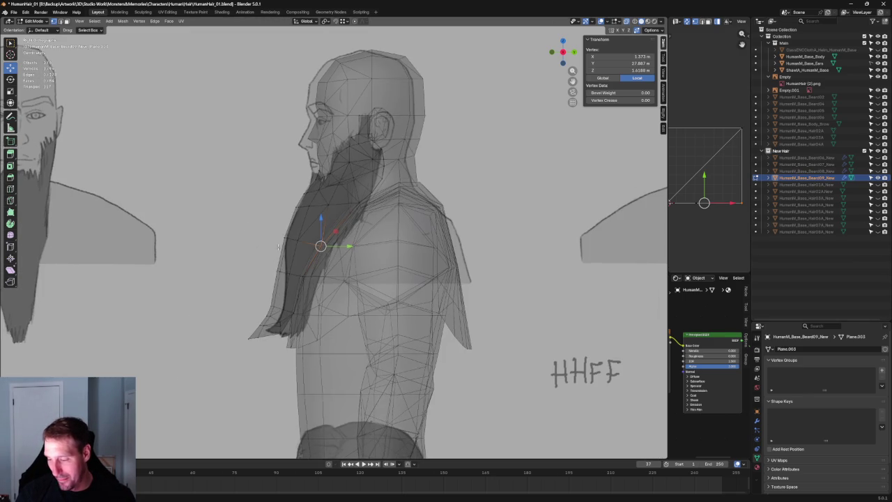
{"action": "scroll", "coordinate": [291, 226], "scroll_direction": "up", "scroll_amount": 5}
{"action": "left_click_drag", "start_coordinate": [239, 308], "coordinate": [166, 266]}
{"action": "left_click_drag", "start_coordinate": [235, 302], "coordinate": [248, 302]}
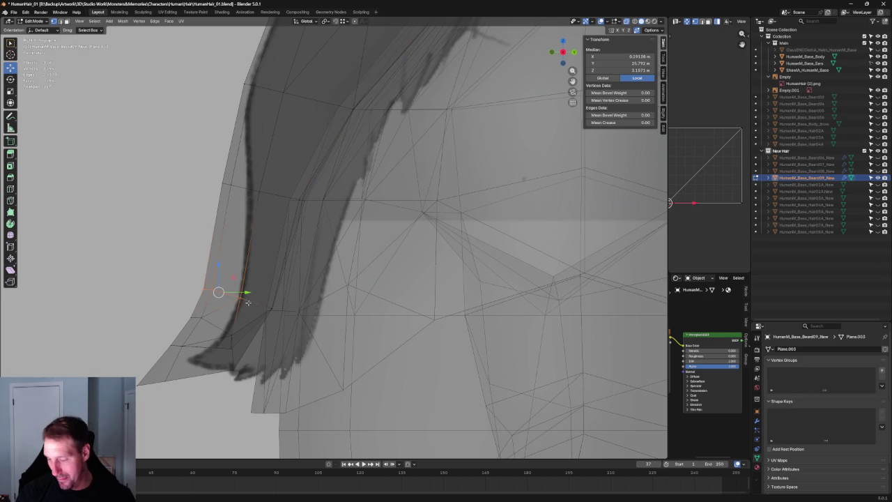
{"action": "key", "text": "g"}
{"action": "key", "text": "y"}
{"action": "left_click", "coordinate": [240, 291]}
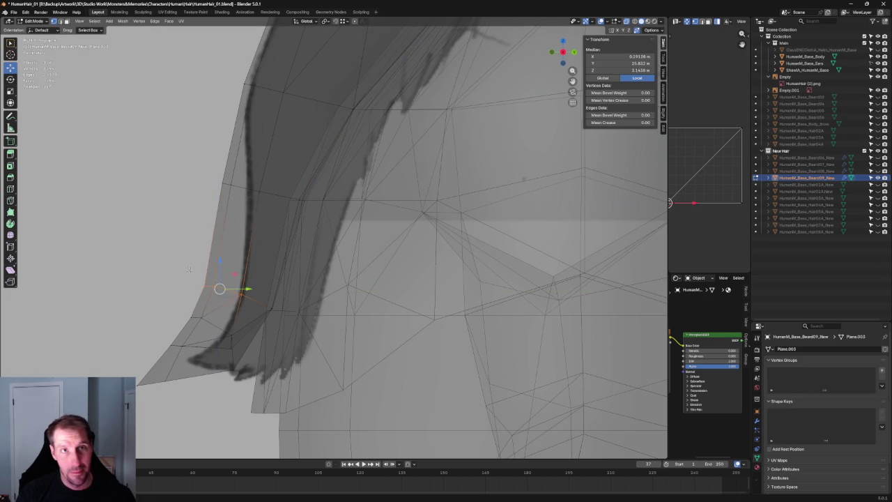
- Move a front-edge beard vertex along Y in two passes to meet the outline
{"action": "key", "text": "alt+a"}
{"action": "middle_click_drag", "start_coordinate": [216, 282], "coordinate": [191, 269]}
{"action": "left_click_drag", "start_coordinate": [169, 302], "coordinate": [209, 307]}
{"action": "key", "text": "g"}
{"action": "key", "text": "y"}
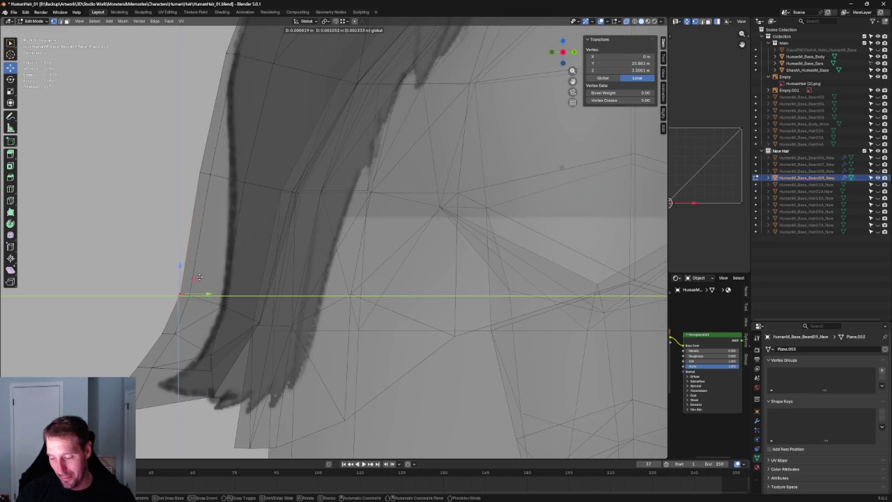
{"action": "left_click", "coordinate": [184, 306]}
{"action": "key", "text": "g"}
{"action": "key", "text": "y"}
{"action": "left_click", "coordinate": [177, 311]}
{"action": "key", "text": "alt+a"}
- Slide a lower-edge beard edge of two vertices along Y onto the outline
{"action": "scroll", "coordinate": [221, 279], "scroll_direction": "down", "scroll_amount": 5}
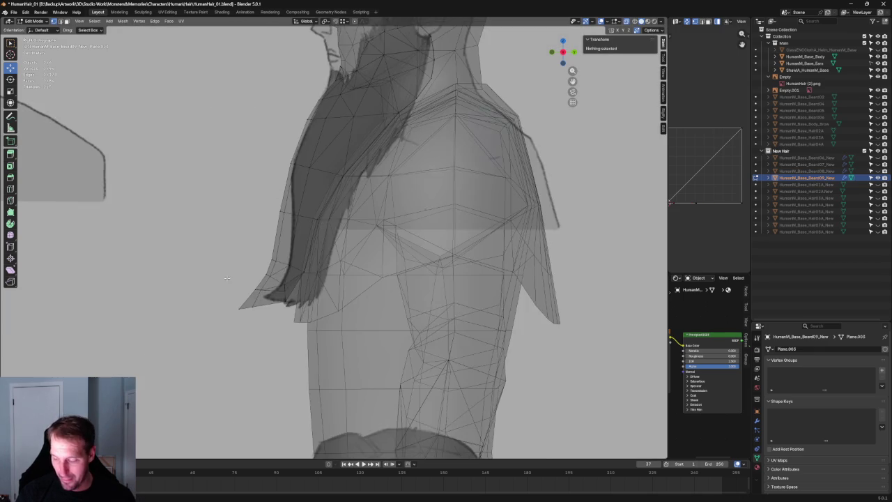
{"action": "scroll", "coordinate": [258, 285], "scroll_direction": "up", "scroll_amount": 4}
{"action": "scroll", "coordinate": [271, 292], "scroll_direction": "up", "scroll_amount": 1}
{"action": "left_click", "coordinate": [273, 295]}
{"action": "left_click_drag", "start_coordinate": [273, 294], "coordinate": [248, 337], "text": "shift"}
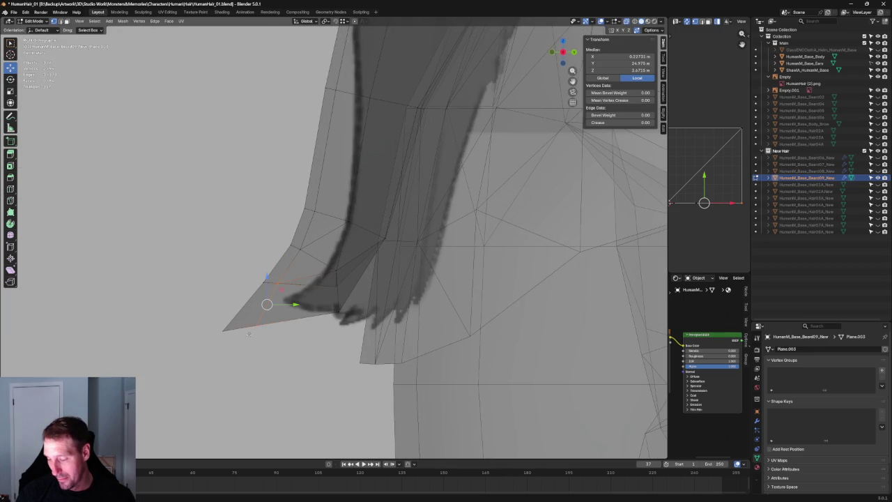
{"action": "key", "text": "g"}
{"action": "key", "text": "y"}
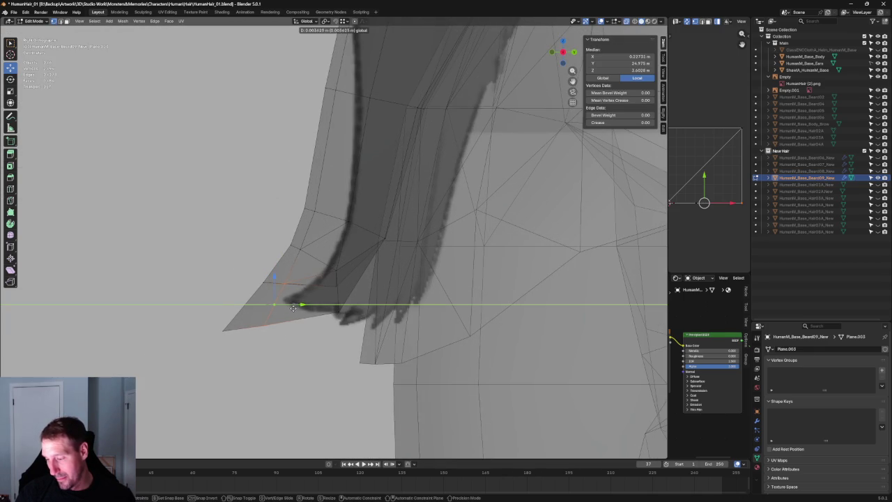
{"action": "left_click", "coordinate": [294, 308]}
{"action": "key", "text": "alt+a"}
- Move a beard strand's edge vertex along Z to the sketch outline
{"action": "middle_click_drag", "start_coordinate": [293, 308], "coordinate": [335, 293]}
{"action": "scroll", "coordinate": [335, 293], "scroll_direction": "down", "scroll_amount": 3}
{"action": "scroll", "coordinate": [347, 285], "scroll_direction": "up", "scroll_amount": 4}
{"action": "scroll", "coordinate": [346, 286], "scroll_direction": "up", "scroll_amount": 2}
{"action": "left_click", "coordinate": [339, 340]}
{"action": "key", "text": "g"}
{"action": "key", "text": "z"}
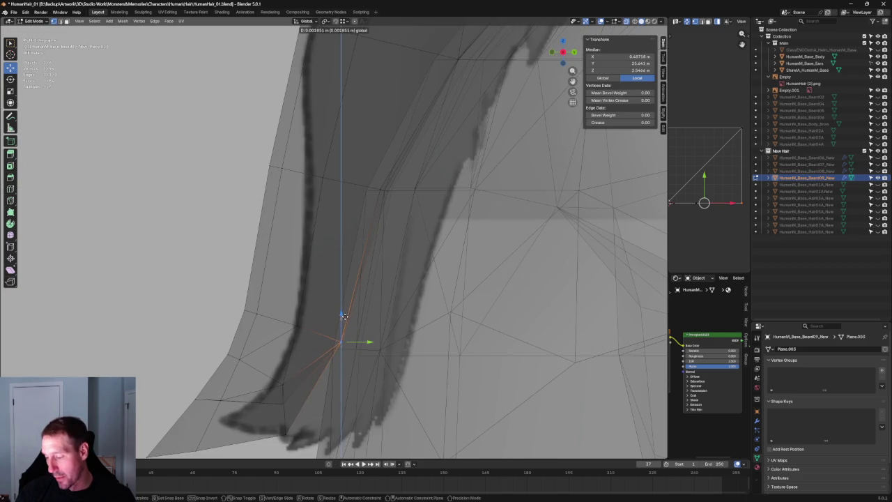
{"action": "left_click", "coordinate": [343, 315]}
- Check that vertex against the sketch and nudge it along Y
{"action": "key", "text": "alt+z"}
{"action": "key", "text": "alt+z"}
{"action": "mouse_move", "coordinate": [372, 309]}
{"action": "middle_mouse_down"}
{"action": "mouse_move", "coordinate": [378, 269]}
{"action": "mouse_move", "coordinate": [328, 298]}
{"action": "mouse_move", "coordinate": [376, 258]}
{"action": "middle_mouse_up"}
{"action": "key", "text": "alt+z"}
{"action": "key", "text": "g"}
{"action": "key", "text": "y"}
{"action": "left_click", "coordinate": [327, 297]}
- Move another beard-edge vertex horizontally along Y, then up along Z
{"action": "scroll", "coordinate": [377, 258], "scroll_direction": "up", "scroll_amount": 3}
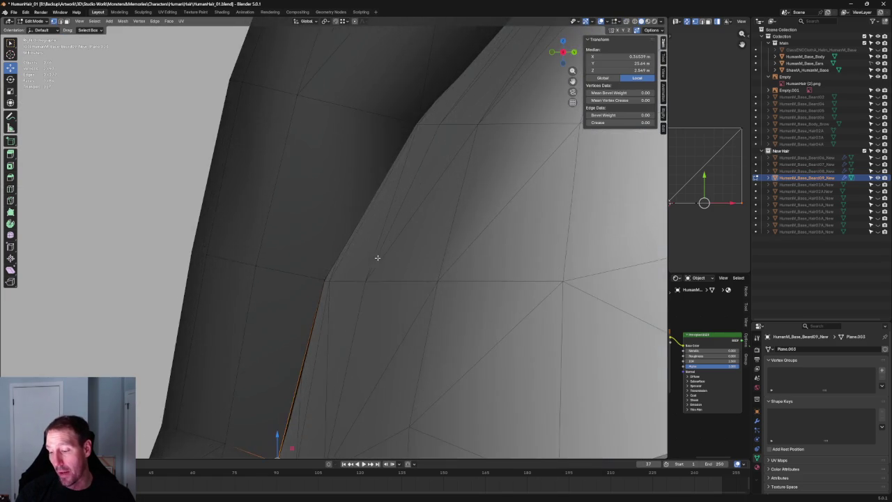
{"action": "key", "text": "alt+z"}
{"action": "left_click", "coordinate": [279, 278]}
{"action": "key", "text": "g"}
{"action": "key", "text": "y"}
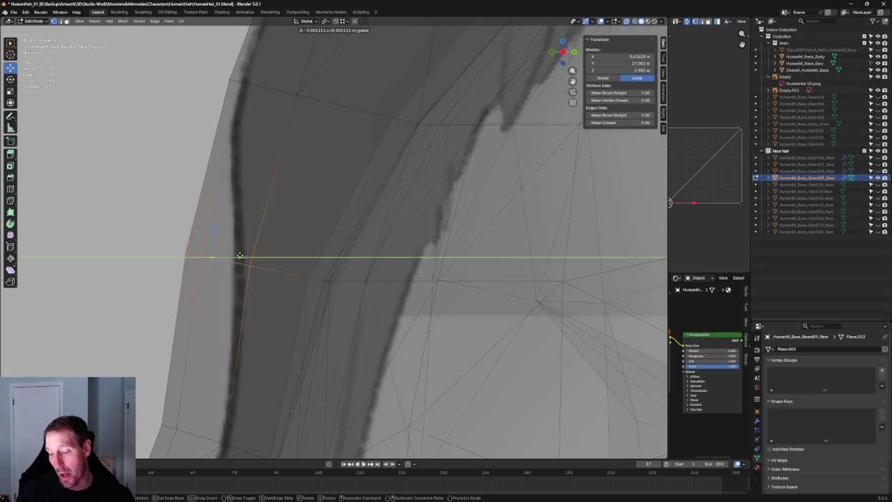
{"action": "left_click", "coordinate": [237, 257]}
{"action": "key", "text": "g"}
{"action": "key", "text": "z"}
{"action": "left_click", "coordinate": [211, 227]}
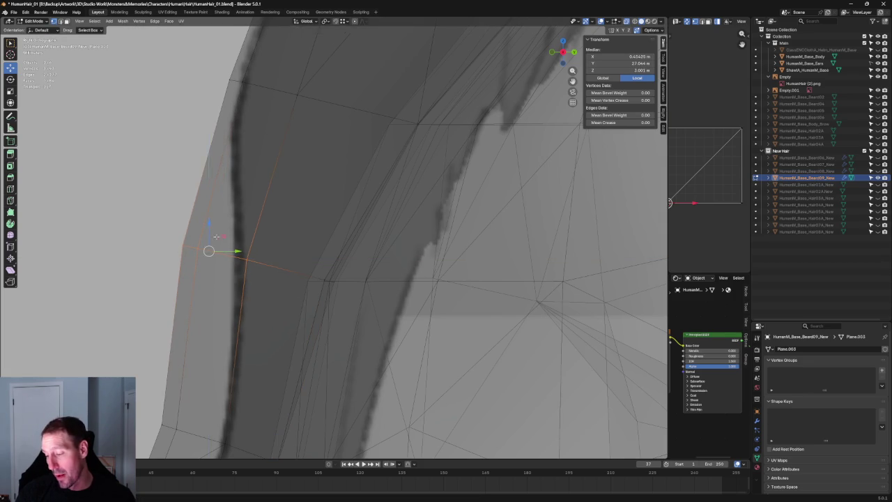
- Shift a higher beard-edge vertex along Y onto the outline, then select part of the beard
{"action": "scroll", "coordinate": [358, 183], "scroll_direction": "down", "scroll_amount": 3}
{"action": "scroll", "coordinate": [318, 270], "scroll_direction": "up", "scroll_amount": 4}
{"action": "left_click", "coordinate": [175, 278]}
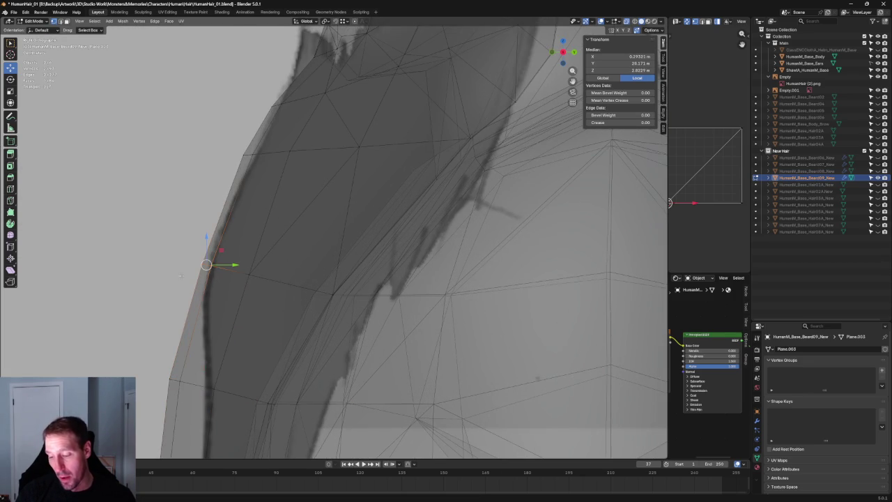
{"action": "key", "text": "g"}
{"action": "key", "text": "y"}
{"action": "left_click", "coordinate": [230, 266]}
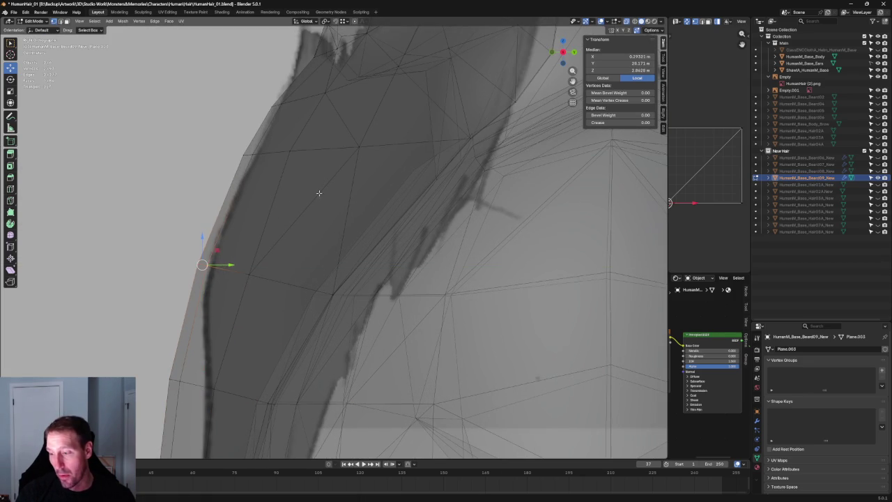
{"action": "scroll", "coordinate": [257, 318], "scroll_direction": "down", "scroll_amount": 2}
{"action": "left_click_drag", "start_coordinate": [189, 242], "coordinate": [261, 289]}
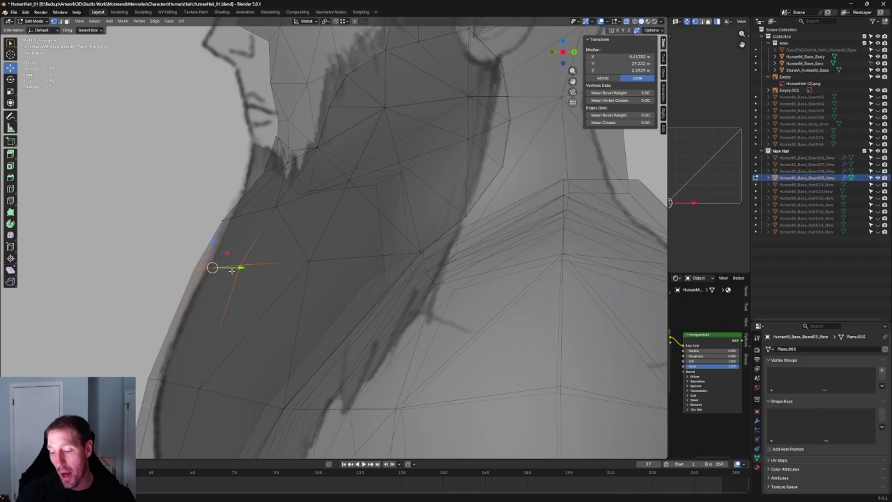
- Select front-edge vertices and raise a higher vertex to meet the sketch's jawline
{"action": "key", "text": "ctrl+l"}
{"action": "left_click", "coordinate": [237, 267]}
{"action": "mouse_move", "coordinate": [138, 257]}
{"action": "left_mouse_down"}
{"action": "mouse_move", "coordinate": [262, 276]}
{"action": "mouse_move", "coordinate": [235, 268]}
{"action": "mouse_move", "coordinate": [209, 280]}
{"action": "mouse_move", "coordinate": [209, 267]}
{"action": "left_mouse_up"}
{"action": "left_click_drag", "start_coordinate": [248, 178], "coordinate": [212, 237]}
{"action": "left_click_drag", "start_coordinate": [224, 200], "coordinate": [230, 181]}
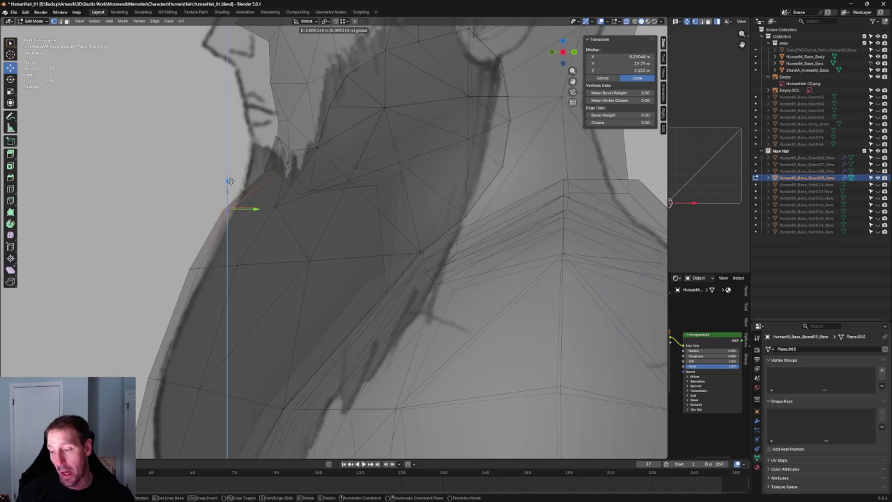
- Move a lower beard-edge vertex near the chin along Y
{"action": "middle_click_drag", "start_coordinate": [229, 182], "coordinate": [196, 209]}
{"action": "mouse_move", "coordinate": [189, 188]}
{"action": "left_mouse_down"}
{"action": "mouse_move", "coordinate": [224, 216]}
{"action": "mouse_move", "coordinate": [217, 213]}
{"action": "left_mouse_up"}
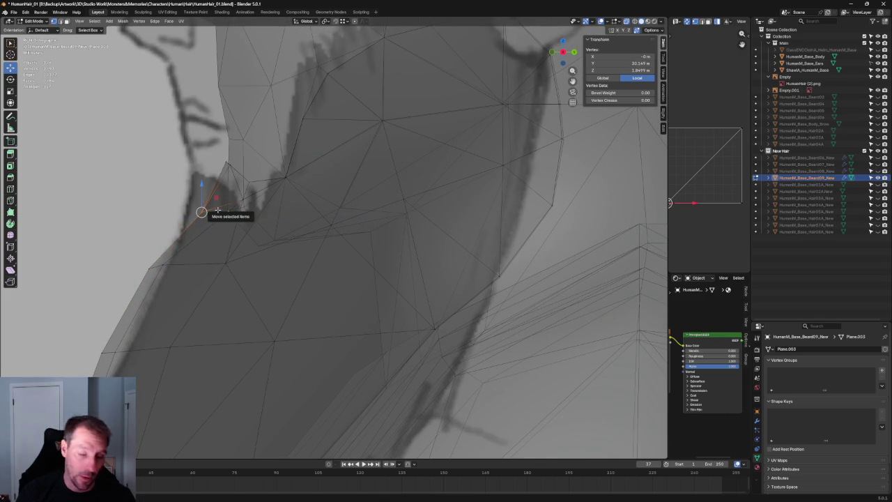
{"action": "middle_click_drag", "start_coordinate": [266, 212], "coordinate": [249, 217]}
{"action": "left_click", "coordinate": [211, 268]}
{"action": "key", "text": "alt+z"}
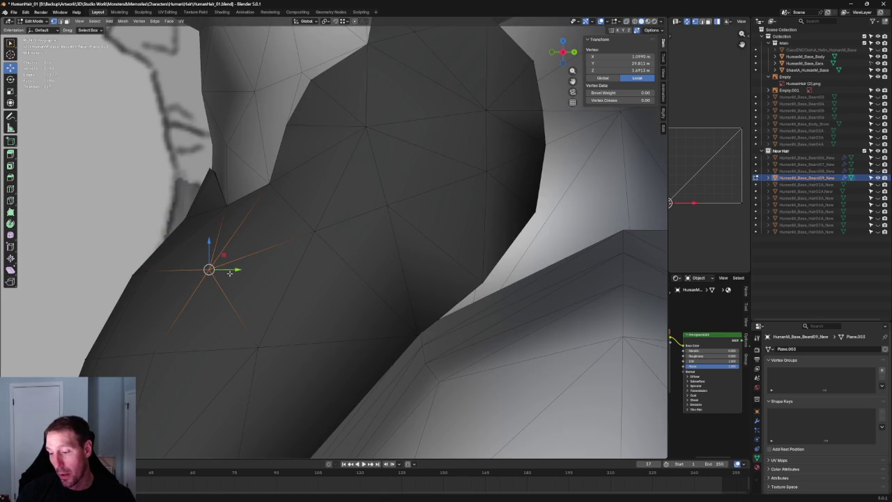
{"action": "key", "text": "g"}
{"action": "key", "text": "y"}
{"action": "left_click", "coordinate": [216, 271]}
- Nudge another beard vertex along Y to follow the sketch
{"action": "mouse_move", "coordinate": [220, 273]}
{"action": "middle_mouse_down"}
{"action": "mouse_move", "coordinate": [283, 280]}
{"action": "mouse_move", "coordinate": [275, 258]}
{"action": "middle_mouse_up"}
{"action": "key", "text": "alt+z"}
{"action": "left_click", "coordinate": [244, 278]}
{"action": "key", "text": "alt+z"}
{"action": "key", "text": "g"}
{"action": "key", "text": "y"}
{"action": "left_click", "coordinate": [245, 285]}
- Move a vertex below the jaw along Z to a new height
{"action": "left_click", "coordinate": [299, 179]}
{"action": "key", "text": "alt+z"}
{"action": "middle_click_drag", "start_coordinate": [298, 178], "coordinate": [245, 272]}
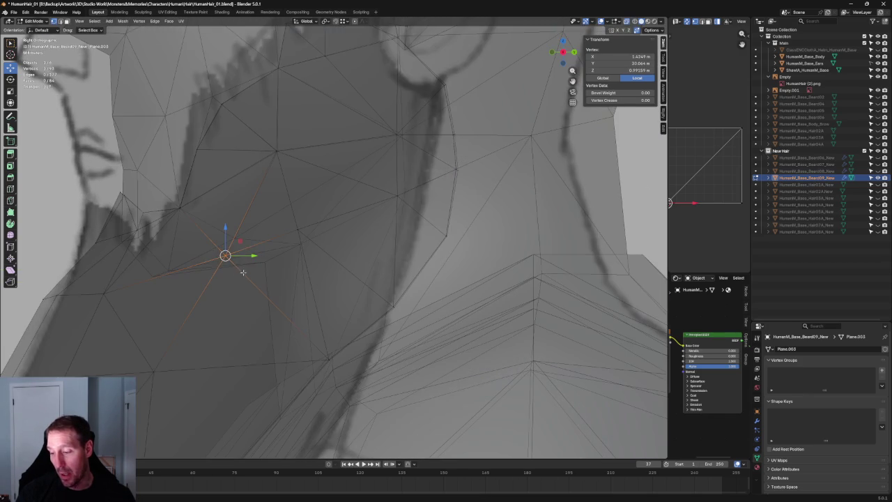
{"action": "key", "text": "alt+z"}
{"action": "key", "text": "g"}
{"action": "key", "text": "alt+z"}
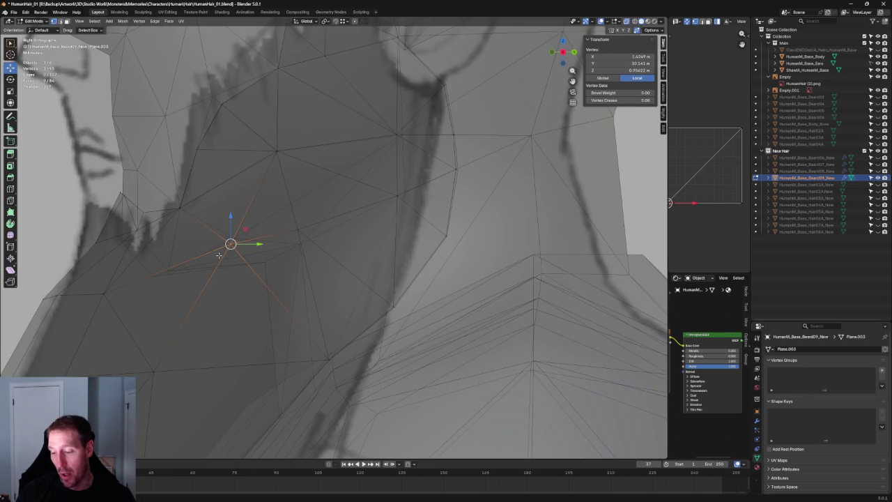
{"action": "middle_click_drag", "start_coordinate": [231, 242], "coordinate": [213, 257]}
{"action": "key", "text": "alt+z"}
{"action": "scroll", "coordinate": [209, 259], "scroll_direction": "down", "scroll_amount": 3}
{"action": "key", "text": "z"}
{"action": "left_click", "coordinate": [301, 222]}
- Raise a sideburn vertex below the ear along Z to match the sketch
{"action": "key", "text": "KP_1"}
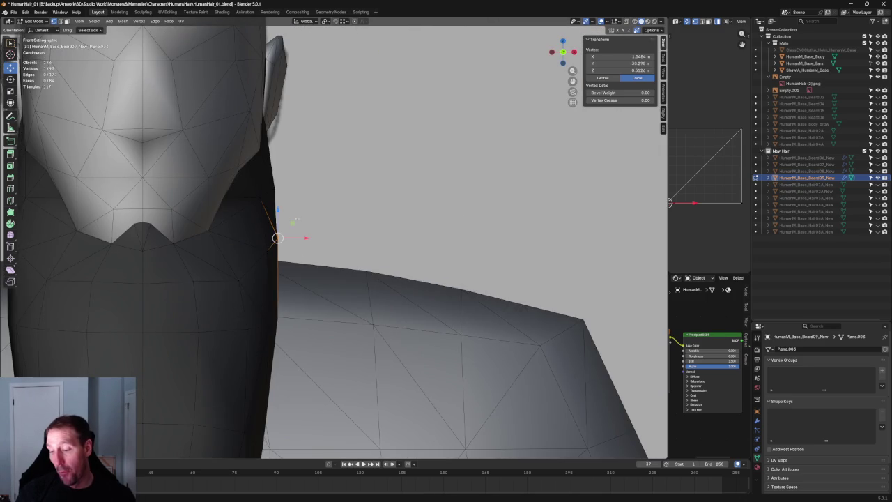
{"action": "key", "text": "alt+z"}
{"action": "key", "text": "alt+a"}
{"action": "key", "text": "alt+z"}
{"action": "mouse_move", "coordinate": [328, 190]}
{"action": "middle_mouse_down"}
{"action": "mouse_move", "coordinate": [281, 207]}
{"action": "mouse_move", "coordinate": [248, 245]}
{"action": "middle_mouse_up"}
{"action": "key", "text": "l"}
{"action": "key", "text": "alt+z"}
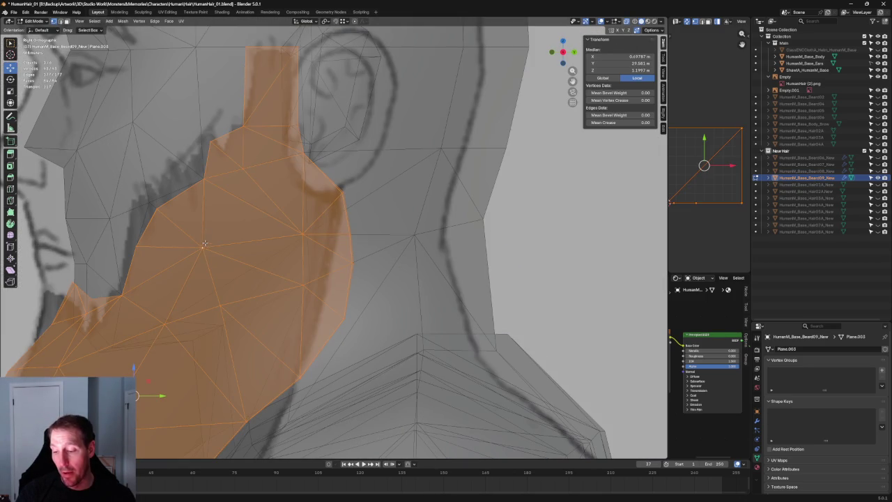
{"action": "left_click", "coordinate": [203, 247]}
{"action": "key", "text": "alt+z"}
{"action": "key", "text": "g"}
{"action": "key", "text": "z"}
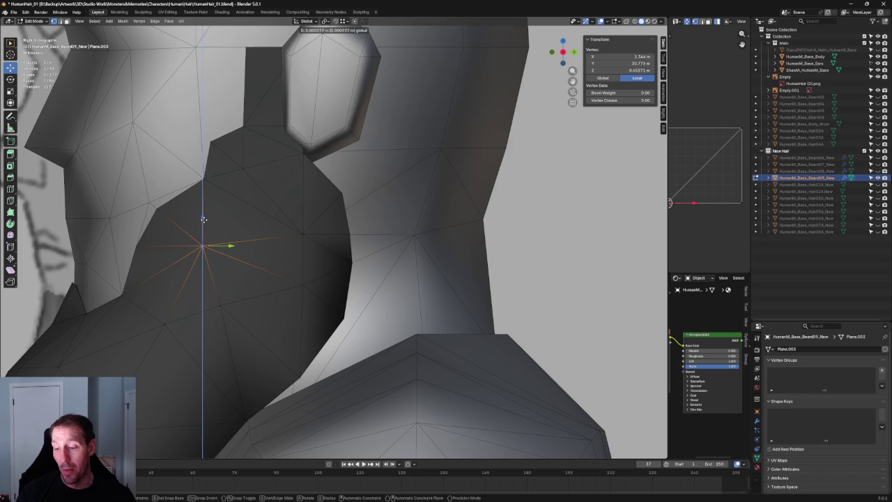
{"action": "left_click", "coordinate": [204, 218]}
- Compare the sideburn vertex with the sketches in the side and front views
{"action": "key", "text": "alt+z"}
{"action": "middle_click_drag", "start_coordinate": [388, 259], "coordinate": [292, 251], "text": "shift"}
{"action": "key", "text": "alt+z"}
{"action": "key", "text": "alt+z"}
{"action": "key", "text": "alt+z"}
{"action": "key", "text": "KP_3"}
{"action": "key", "text": "alt+z"}
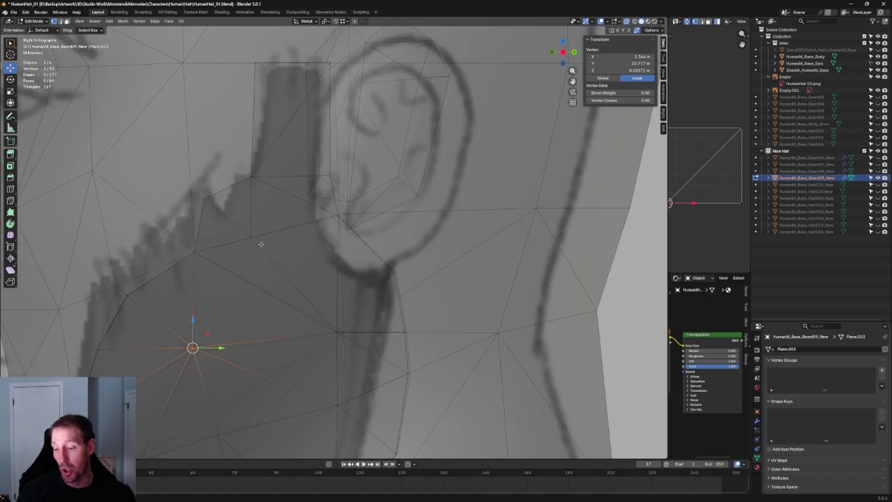
{"action": "mouse_move", "coordinate": [251, 231]}
{"action": "middle_mouse_down"}
{"action": "mouse_move", "coordinate": [327, 291]}
{"action": "mouse_move", "coordinate": [359, 248]}
{"action": "middle_mouse_up"}
{"action": "key", "text": "KP_1"}
{"action": "key", "text": "KP_3"}
- In front view, slide the sideburn vertex along X to line up with the front sketch
{"action": "scroll", "coordinate": [286, 237], "scroll_direction": "up", "scroll_amount": 3}
{"action": "scroll", "coordinate": [300, 248], "scroll_direction": "up", "scroll_amount": 3}
{"action": "key", "text": "KP_1"}
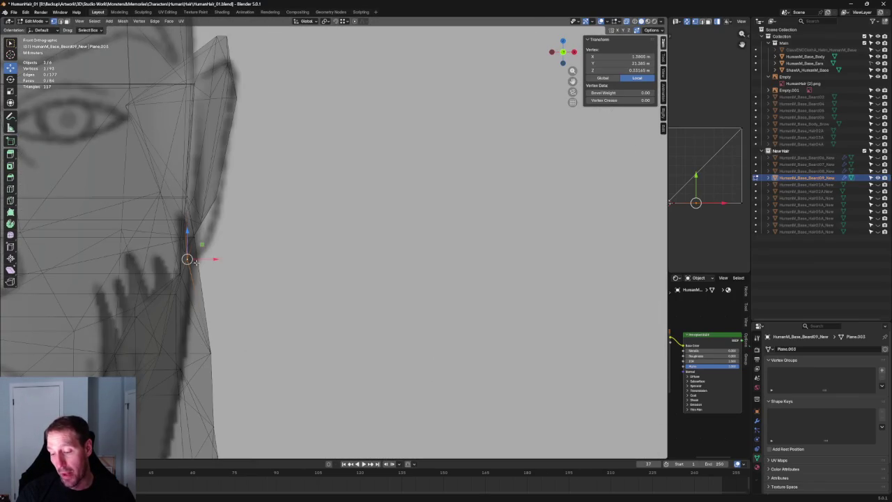
{"action": "key", "text": "alt+z"}
{"action": "key", "text": "g"}
{"action": "key", "text": "x"}
{"action": "left_click", "coordinate": [220, 257]}
{"action": "scroll", "coordinate": [353, 276], "scroll_direction": "down", "scroll_amount": 5}
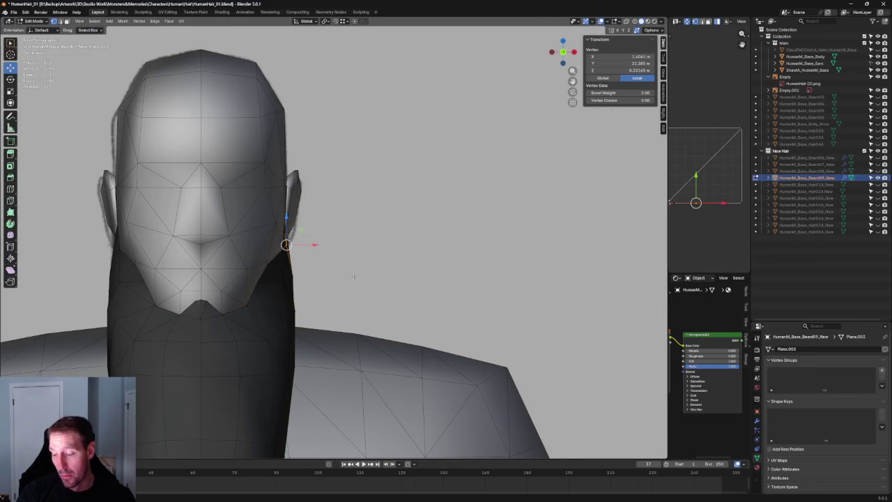
- Zoom in with X-ray toggled and select a vertex on the beard's jaw edge
{"action": "scroll", "coordinate": [353, 277], "scroll_direction": "down", "scroll_amount": 3}
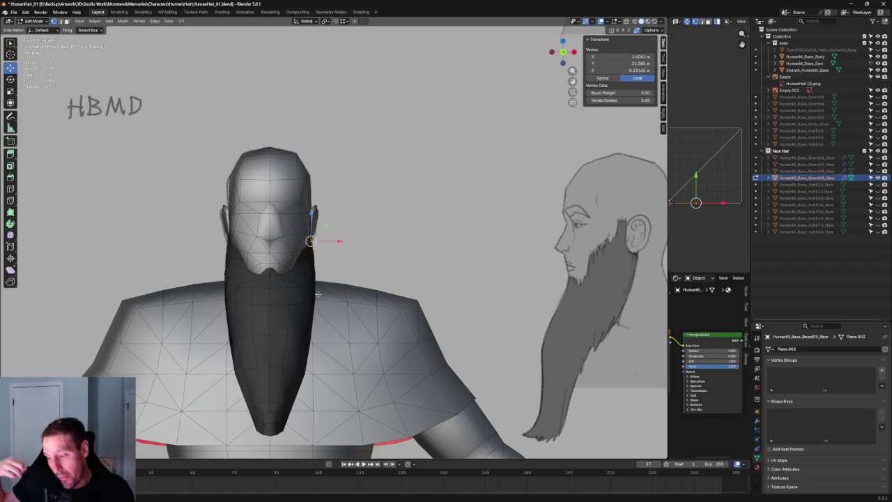
{"action": "scroll", "coordinate": [317, 294], "scroll_direction": "up", "scroll_amount": 2}
{"action": "scroll", "coordinate": [279, 306], "scroll_direction": "up", "scroll_amount": 4}
{"action": "scroll", "coordinate": [251, 314], "scroll_direction": "up", "scroll_amount": 2}
{"action": "key", "text": "alt+z"}
{"action": "scroll", "coordinate": [293, 310], "scroll_direction": "up", "scroll_amount": 3}
{"action": "key", "text": "alt+z"}
{"action": "key", "text": "alt+z"}
{"action": "middle_click_drag", "start_coordinate": [268, 325], "coordinate": [273, 321]}
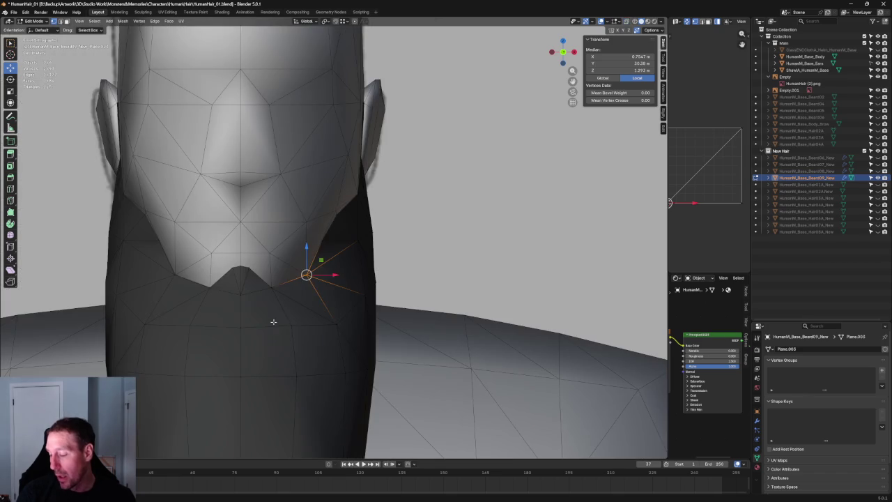
{"action": "scroll", "coordinate": [349, 211], "scroll_direction": "up", "scroll_amount": 3}
{"action": "left_click", "coordinate": [305, 246]}
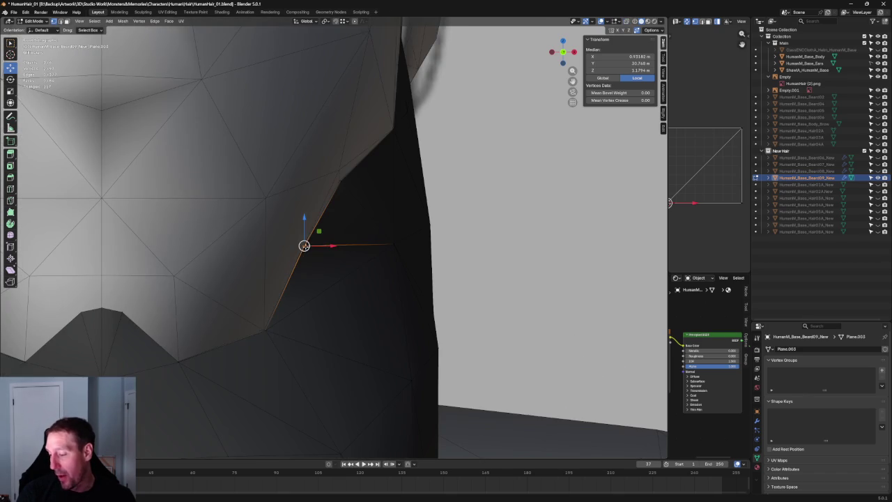
- Nudge the jaw-edge vertex slightly along X, after cancelling a Y-axis move
{"action": "key", "text": "KP_3"}
{"action": "scroll", "coordinate": [327, 244], "scroll_direction": "up", "scroll_amount": 4}
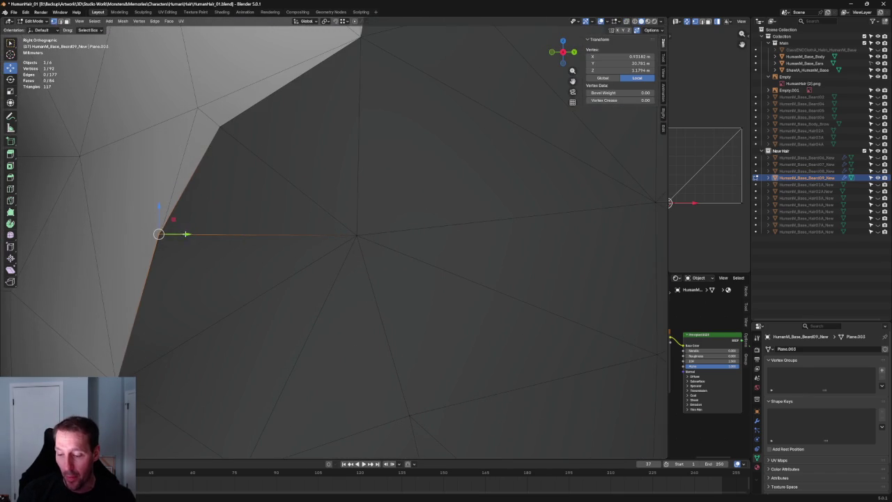
{"action": "key", "text": "g"}
{"action": "key", "text": "y"}
{"action": "key", "text": "Escape"}
{"action": "mouse_move", "coordinate": [240, 241]}
{"action": "middle_mouse_down"}
{"action": "mouse_move", "coordinate": [235, 225]}
{"action": "mouse_move", "coordinate": [308, 224]}
{"action": "middle_mouse_up"}
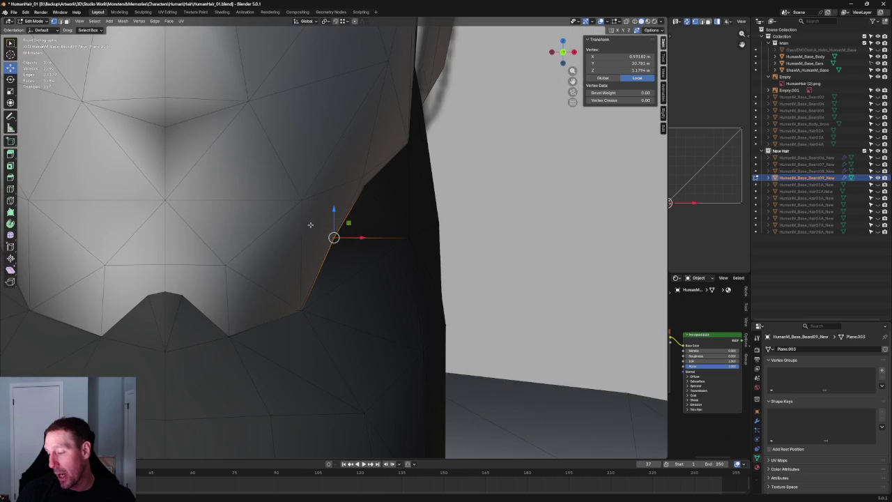
{"action": "key", "text": "g"}
{"action": "key", "text": "x"}
{"action": "left_click", "coordinate": [354, 238]}
- In Right view, move a cheek-edge vertex within the side plane to match the sketch
{"action": "key", "text": "KP_3"}
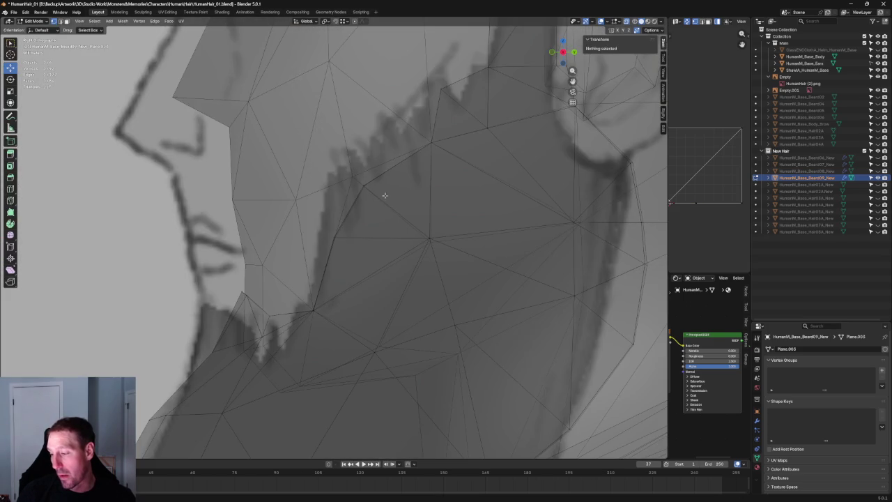
{"action": "left_click_drag", "start_coordinate": [392, 174], "coordinate": [343, 202]}
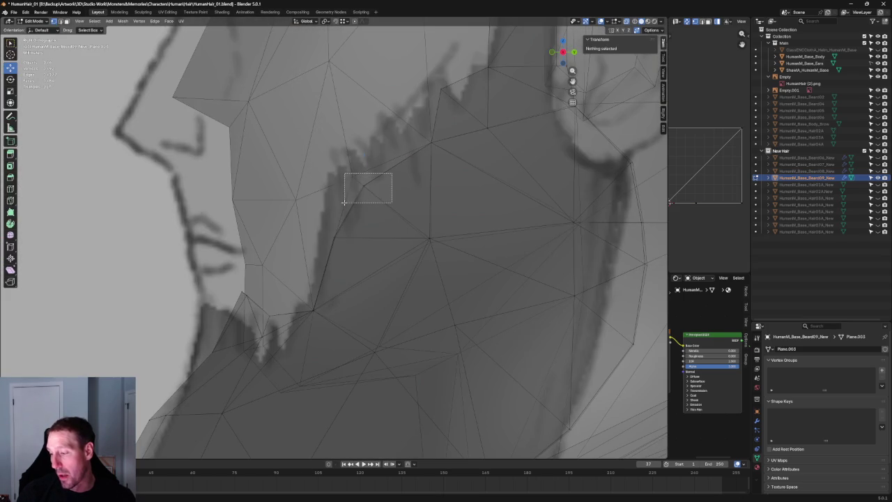
{"action": "key", "text": "alt+z"}
{"action": "key", "text": "g"}
{"action": "key", "text": "shift+x"}
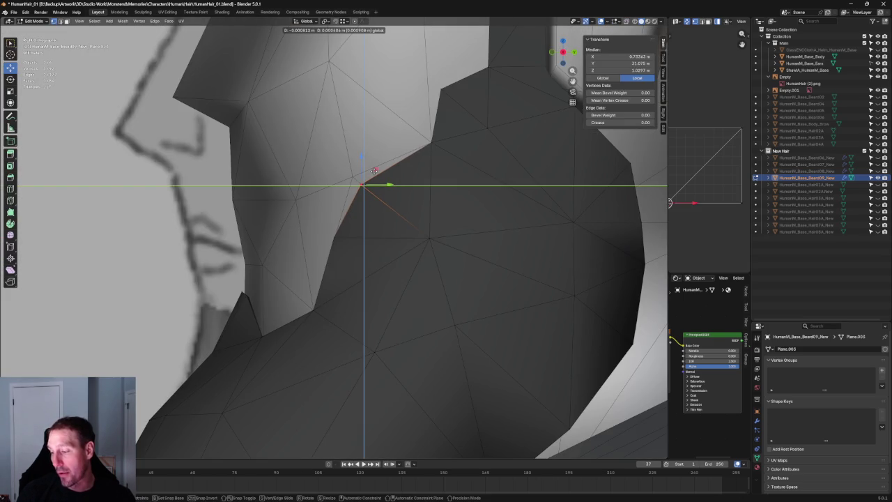
{"action": "left_click", "coordinate": [374, 170]}
{"action": "key", "text": "alt+a"}
- Move a vertex on the beard's upper edge front-to-back along Y
{"action": "scroll", "coordinate": [353, 258], "scroll_direction": "up", "scroll_amount": 2}
{"action": "scroll", "coordinate": [342, 244], "scroll_direction": "down", "scroll_amount": 5}
{"action": "key", "text": "alt+z"}
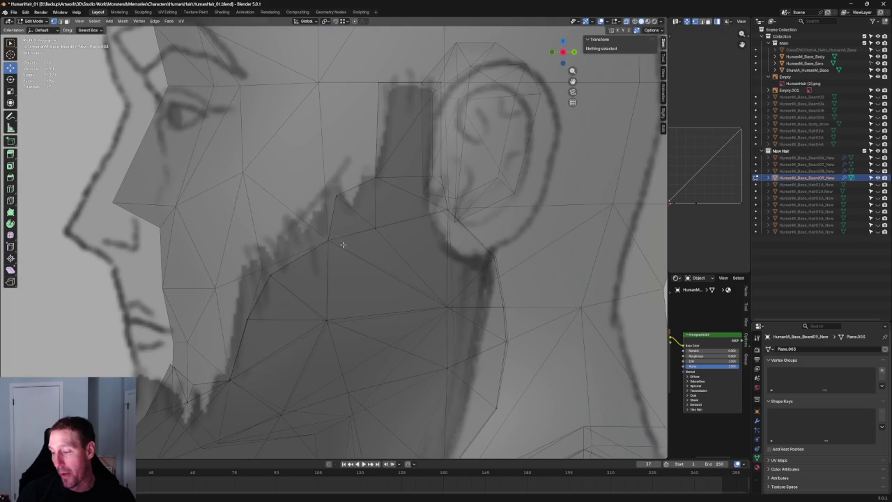
{"action": "scroll", "coordinate": [339, 217], "scroll_direction": "up", "scroll_amount": 2}
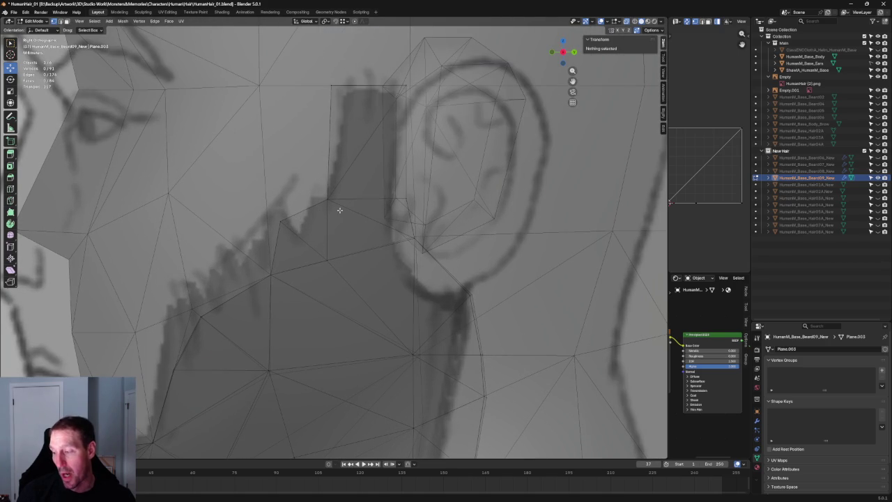
{"action": "left_click", "coordinate": [293, 214]}
{"action": "key", "text": "alt+z"}
{"action": "key", "text": "alt+z"}
{"action": "key", "text": "g"}
{"action": "key", "text": "y"}
{"action": "left_click", "coordinate": [295, 222]}
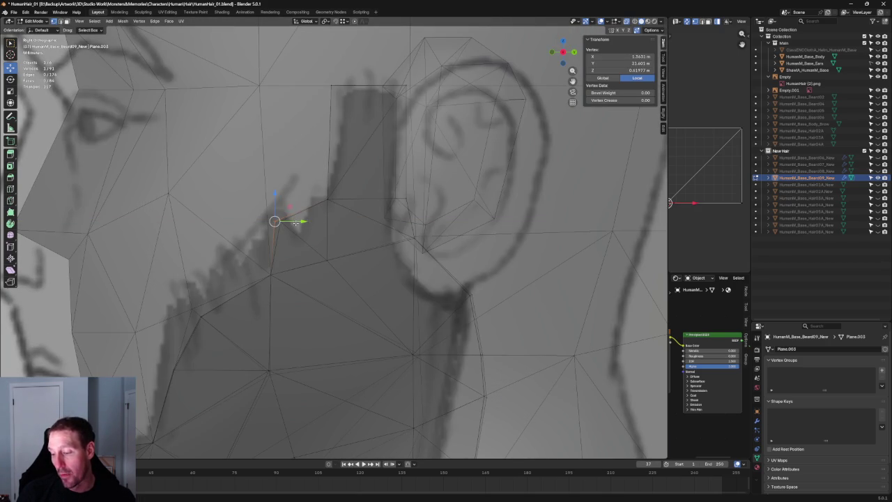
- Shift the edge along the beard's top along Y, then vertically along Z
{"action": "left_click_drag", "start_coordinate": [280, 222], "coordinate": [288, 219]}
{"action": "key", "text": "g"}
{"action": "key", "text": "y"}
{"action": "left_click", "coordinate": [297, 223]}
{"action": "key", "text": "g"}
{"action": "key", "text": "z"}
{"action": "left_click", "coordinate": [278, 217]}
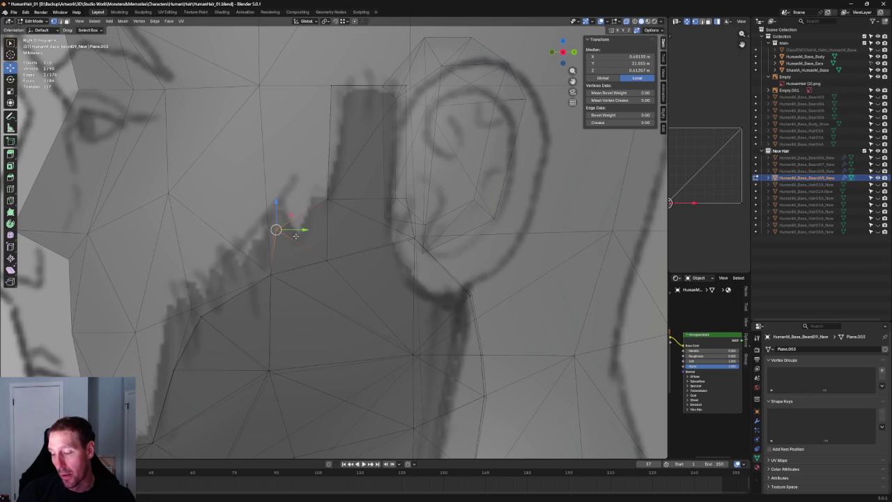
- Rotate from Front view toward the side and move the selected vertex along Y
{"action": "key", "text": "alt+z"}
{"action": "key", "text": "KP_1"}
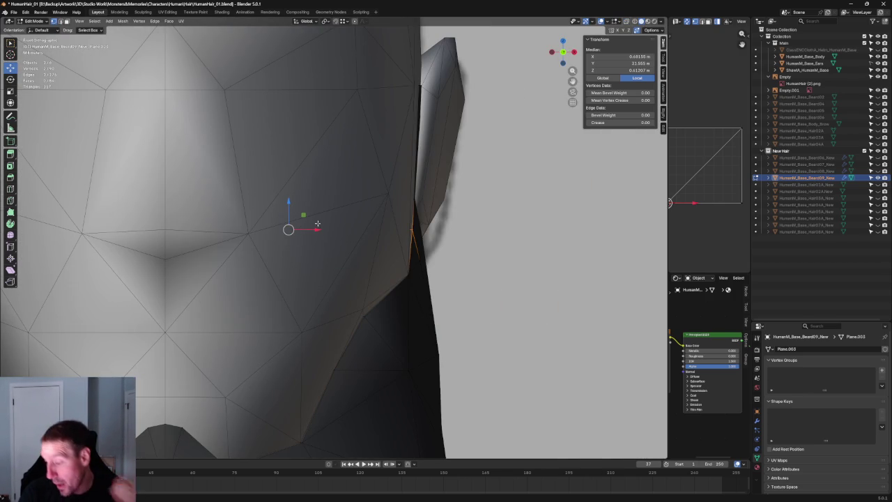
{"action": "key", "text": "KP_6"}
{"action": "key", "text": "KP_6"}
{"action": "key", "text": "KP_6"}
{"action": "key", "text": "KP_6"}
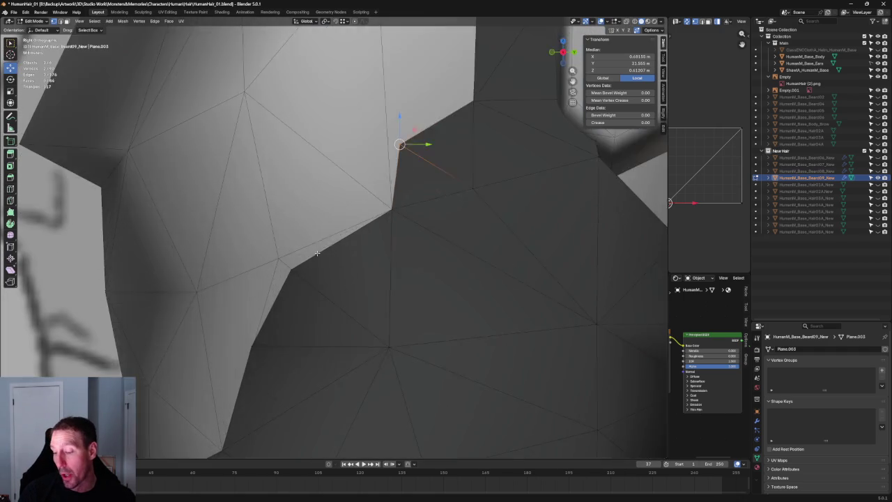
{"action": "key", "text": "KP_6"}
{"action": "key", "text": "KP_6"}
{"action": "key", "text": "g"}
{"action": "key", "text": "y"}
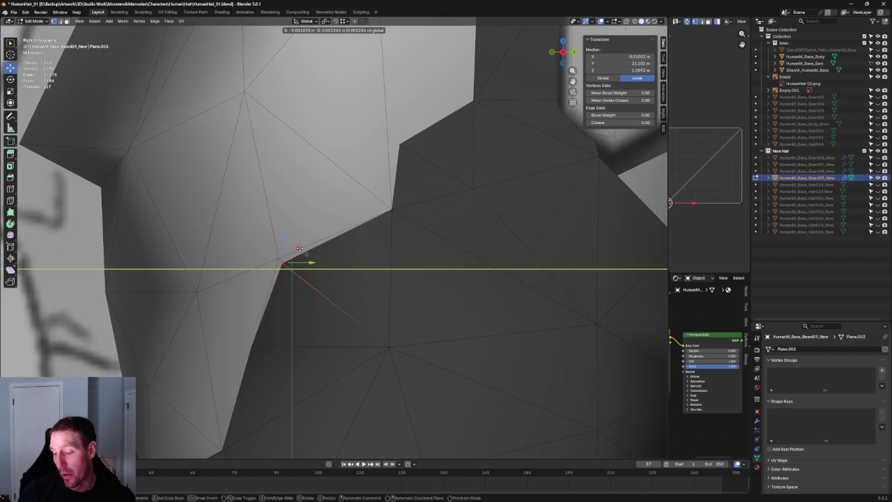
{"action": "left_click", "coordinate": [299, 247]}
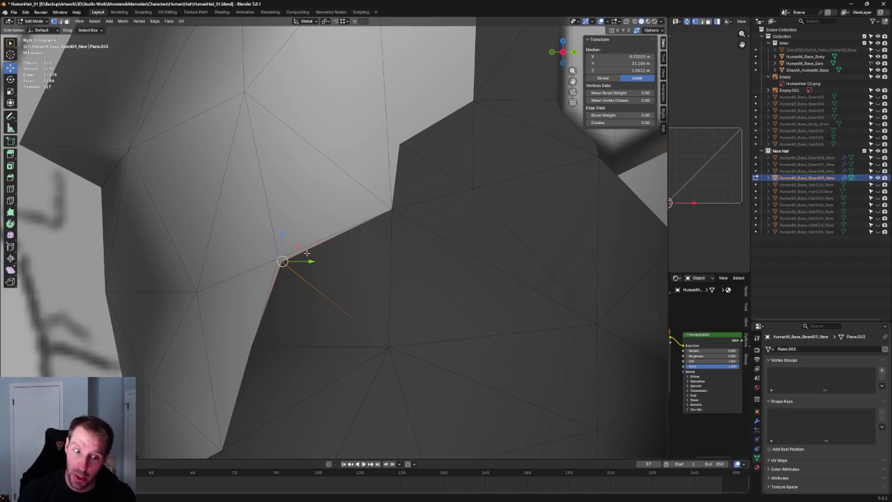
- Orbit around the vertex and adjust it along Y again
{"action": "mouse_move", "coordinate": [306, 253]}
{"action": "middle_mouse_down"}
{"action": "mouse_move", "coordinate": [351, 186]}
{"action": "mouse_move", "coordinate": [342, 213]}
{"action": "mouse_move", "coordinate": [338, 201]}
{"action": "mouse_move", "coordinate": [324, 209]}
{"action": "middle_mouse_up"}
{"action": "key", "text": "g"}
{"action": "key", "text": "y"}
{"action": "key", "text": "alt+z"}
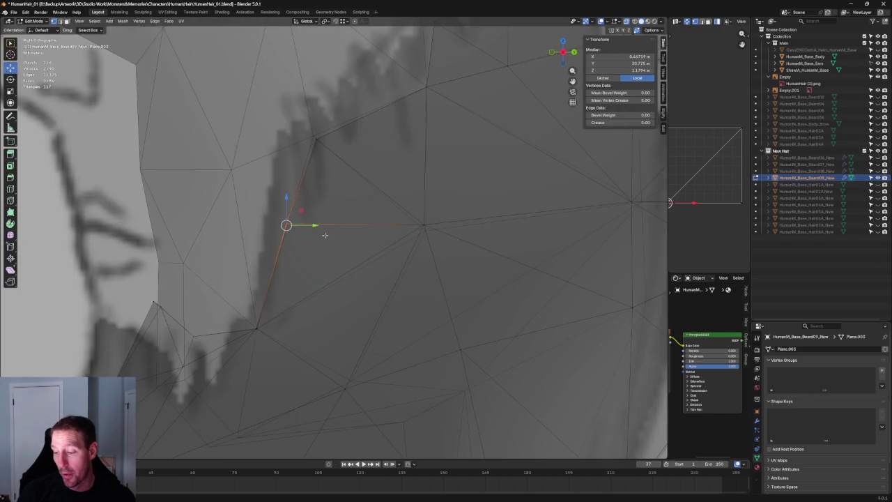
{"action": "key", "text": "alt+z"}
{"action": "left_click", "coordinate": [302, 225]}
- In Front view, move a cheek-edge vertex sideways along X to match the sketch
{"action": "key", "text": "alt+z"}
{"action": "scroll", "coordinate": [322, 236], "scroll_direction": "down", "scroll_amount": 3}
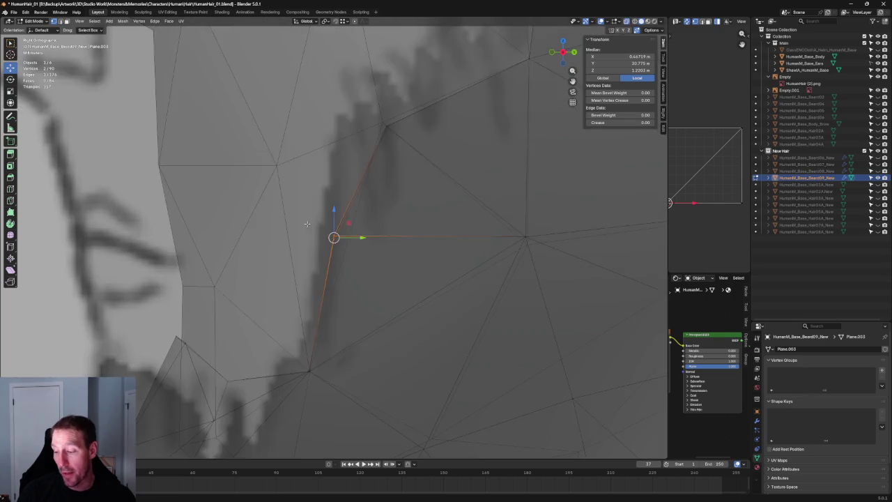
{"action": "scroll", "coordinate": [322, 236], "scroll_direction": "up", "scroll_amount": 3}
{"action": "key", "text": "KP_1"}
{"action": "key", "text": "alt+z"}
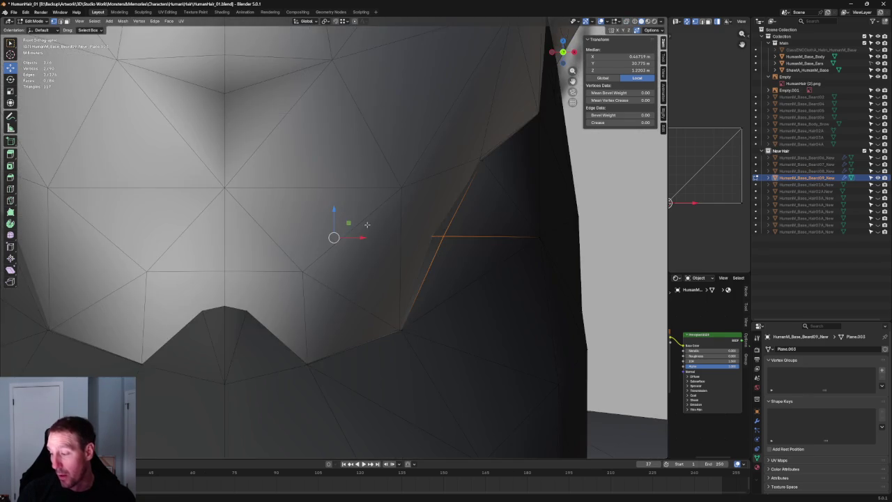
{"action": "scroll", "coordinate": [341, 241], "scroll_direction": "up", "scroll_amount": 3}
{"action": "key", "text": "alt+z"}
{"action": "left_click", "coordinate": [334, 282]}
{"action": "key", "text": "alt+z"}
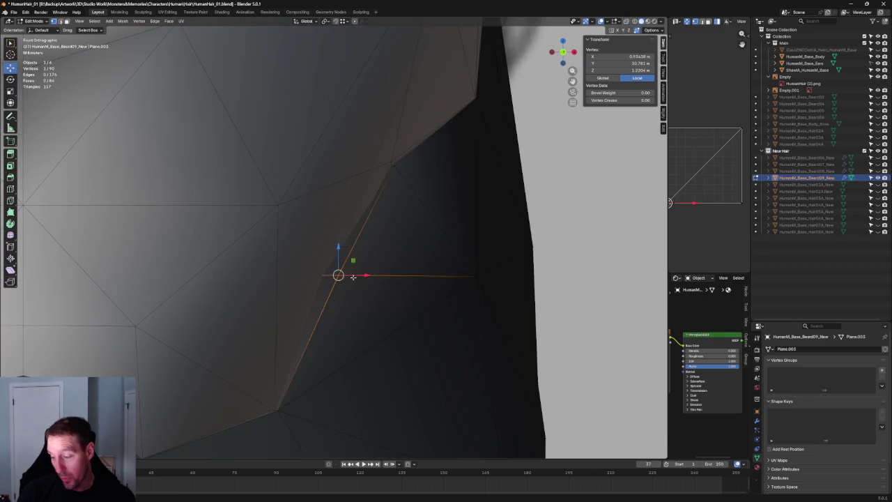
{"action": "key", "text": "g"}
{"action": "key", "text": "x"}
{"action": "left_click", "coordinate": [343, 276]}
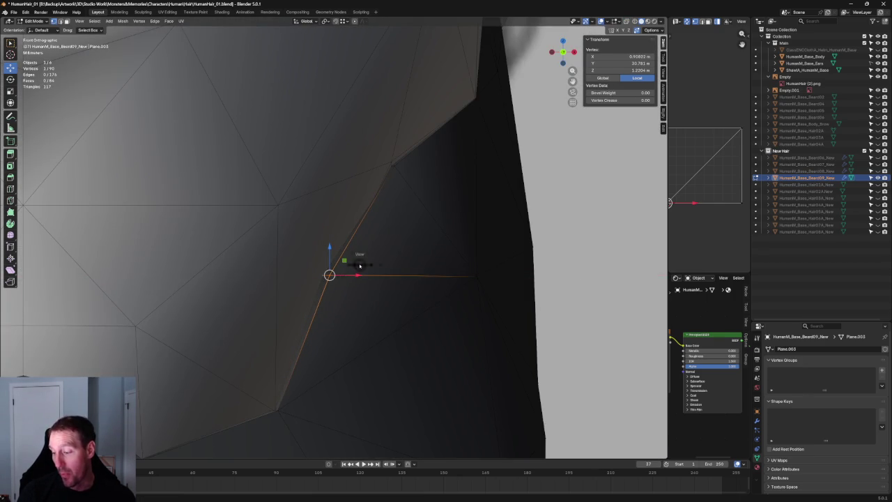
- In Right view, move the overlapping cheek vertices front-to-back along Y
{"action": "key", "text": "KP_3"}
{"action": "key", "text": "alt+z"}
{"action": "left_click_drag", "start_coordinate": [307, 257], "coordinate": [361, 289]}
{"action": "key", "text": "g"}
{"action": "key", "text": "y"}
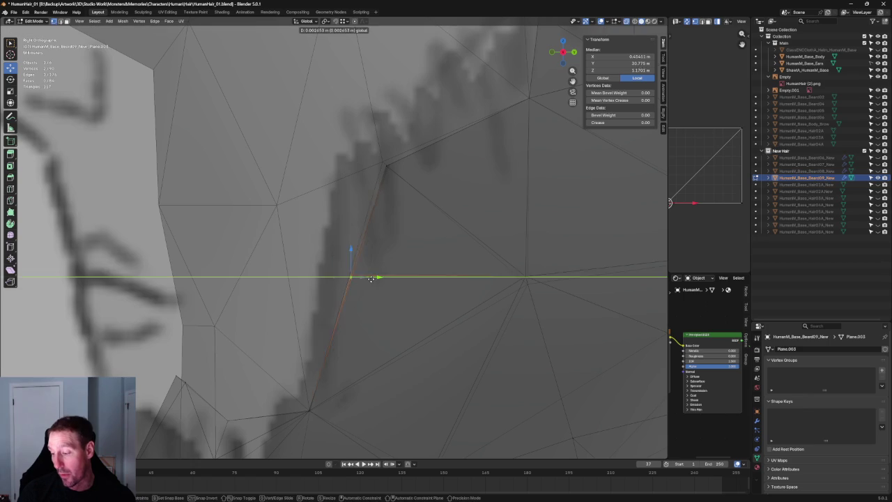
{"action": "left_click", "coordinate": [367, 279]}
- In Front view, move one more cheek-edge vertex sideways along X
{"action": "key", "text": "KP_1"}
{"action": "key", "text": "alt+z"}
{"action": "key", "text": "alt+z"}
{"action": "left_click_drag", "start_coordinate": [312, 264], "coordinate": [349, 286]}
{"action": "key", "text": "alt+z"}
{"action": "key", "text": "g"}
{"action": "key", "text": "x"}
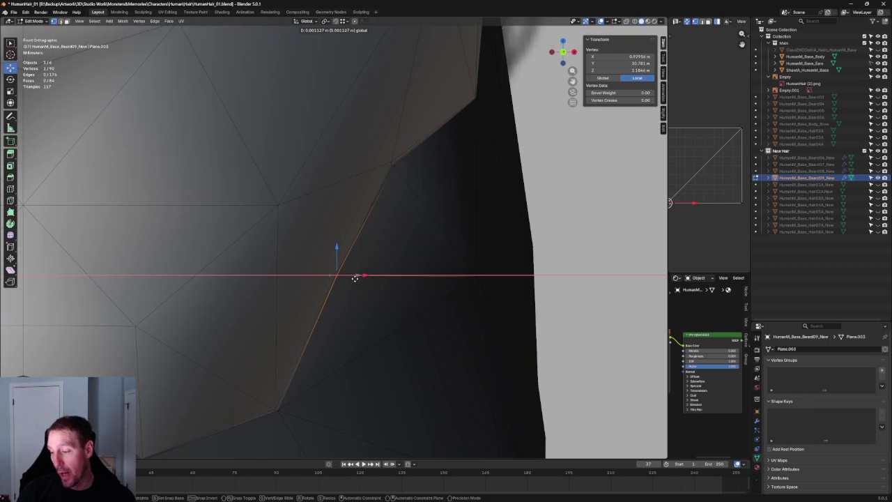
{"action": "left_click", "coordinate": [355, 278]}
- Compare side and front views, then dissolve the edge along the beard's cheek line
{"action": "key", "text": "KP_3"}
{"action": "key", "text": "alt+z"}
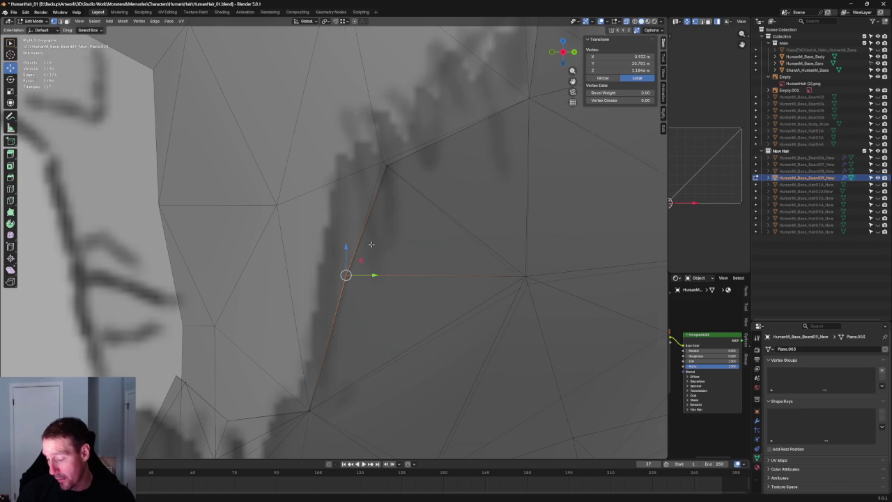
{"action": "scroll", "coordinate": [371, 244], "scroll_direction": "down", "scroll_amount": 3}
{"action": "scroll", "coordinate": [367, 230], "scroll_direction": "down", "scroll_amount": 2, "text": "shift"}
{"action": "key", "text": "KP_1"}
{"action": "key", "text": "alt+z"}
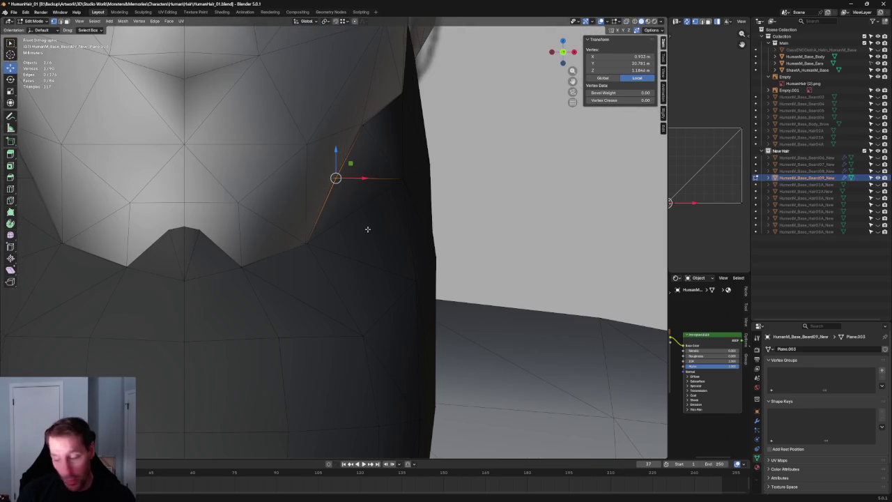
{"action": "scroll", "coordinate": [326, 250], "scroll_direction": "up", "scroll_amount": 2}
{"action": "scroll", "coordinate": [304, 236], "scroll_direction": "down", "scroll_amount": 1, "text": "shift"}
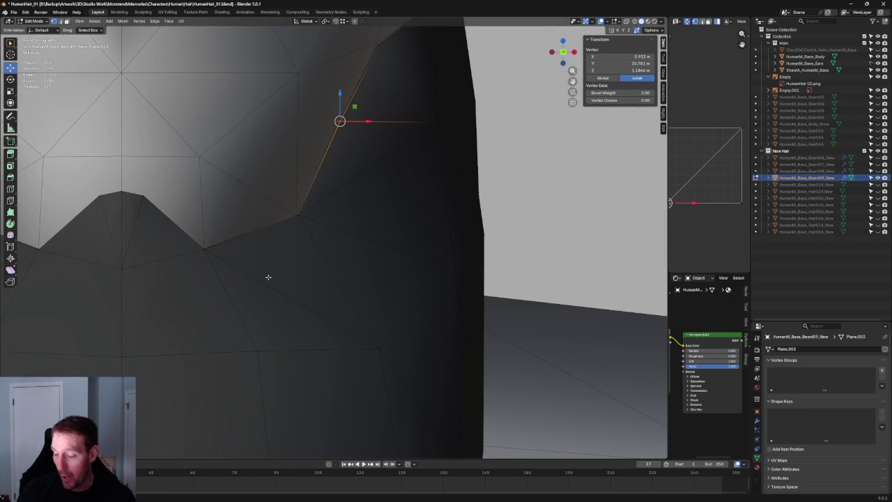
{"action": "left_click", "coordinate": [264, 279]}
{"action": "key", "text": "ctrl+x"}
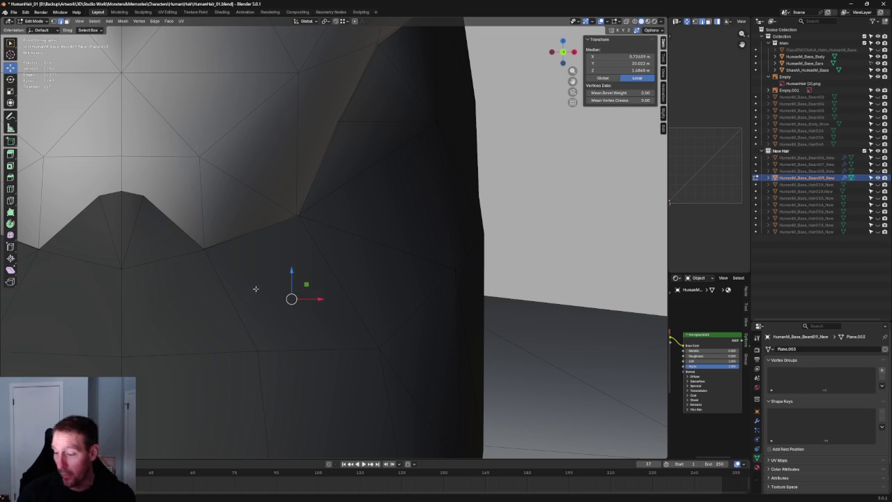
- Select two cheek vertices and try joining them, then clear the selection
{"action": "left_click", "coordinate": [298, 214]}
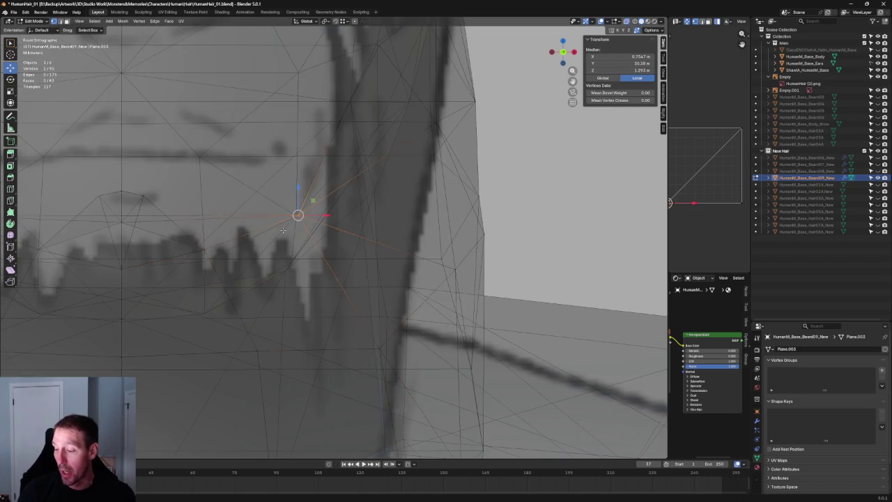
{"action": "left_click", "coordinate": [252, 352], "text": "shift"}
{"action": "key", "text": "j"}
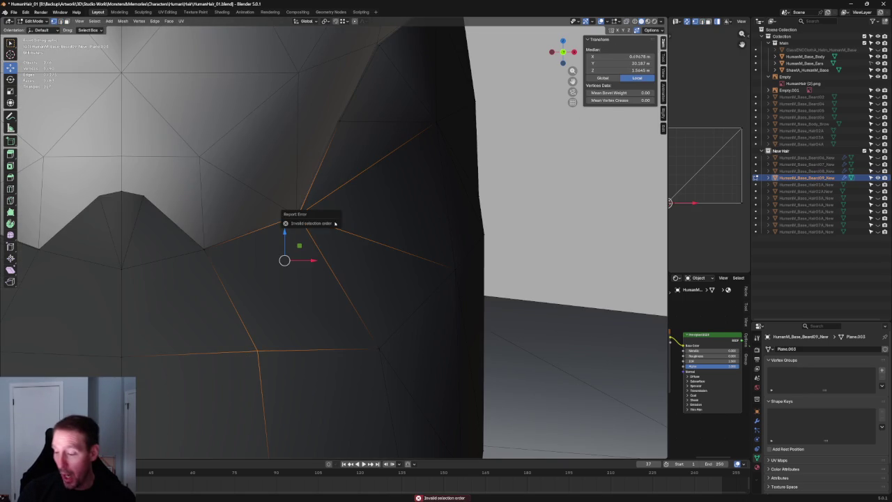
{"action": "right_click", "coordinate": [257, 267]}
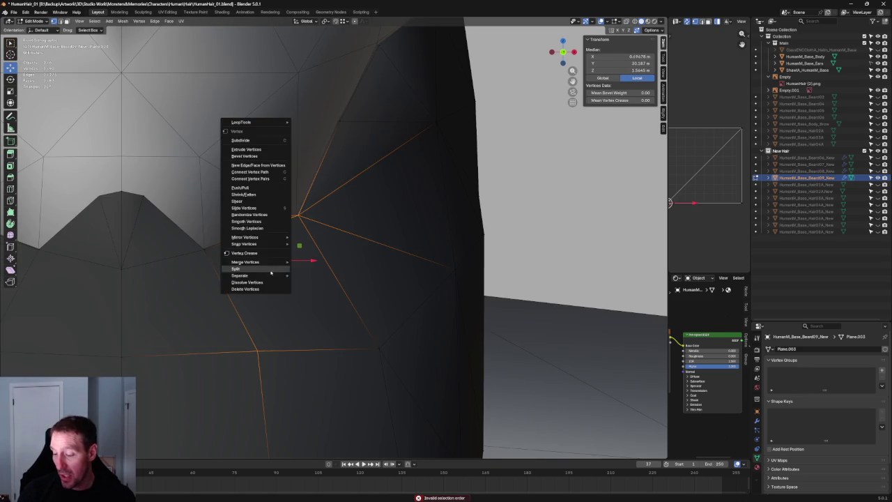
{"action": "left_click", "coordinate": [268, 179]}
{"action": "key", "text": "alt+a"}
{"action": "key", "text": "alt+z"}
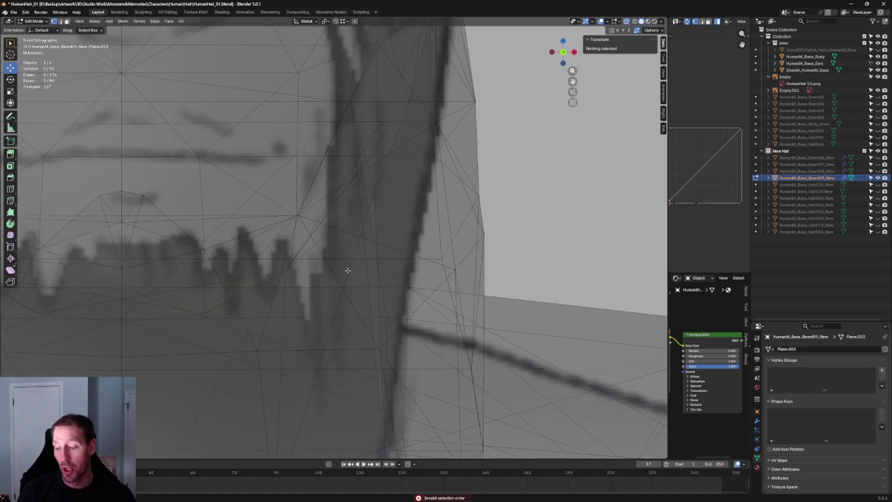
{"action": "key", "text": "alt+z"}
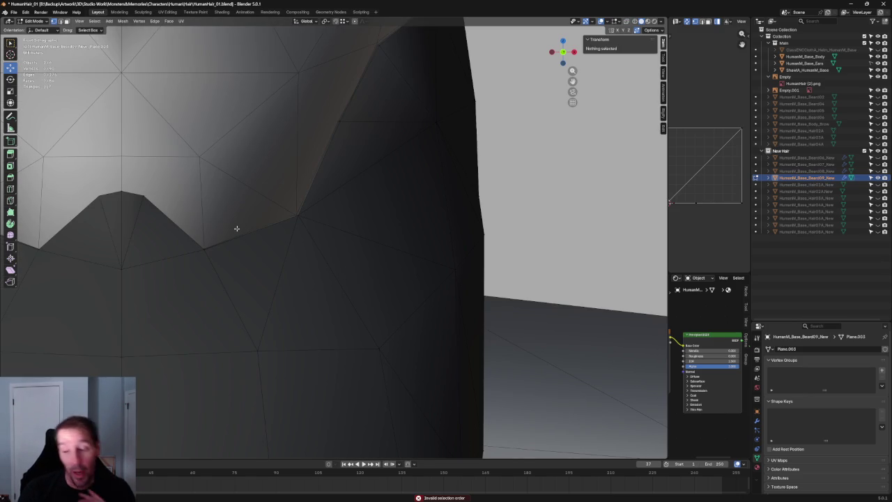
- Connect an upper-edge vertex to a lower vertex with Connect Vertex Path
{"action": "scroll", "coordinate": [243, 214], "scroll_direction": "down", "scroll_amount": 3}
{"action": "middle_click_drag", "start_coordinate": [244, 223], "coordinate": [297, 187]}
{"action": "scroll", "coordinate": [296, 186], "scroll_direction": "up", "scroll_amount": 2}
{"action": "scroll", "coordinate": [298, 191], "scroll_direction": "up", "scroll_amount": 2}
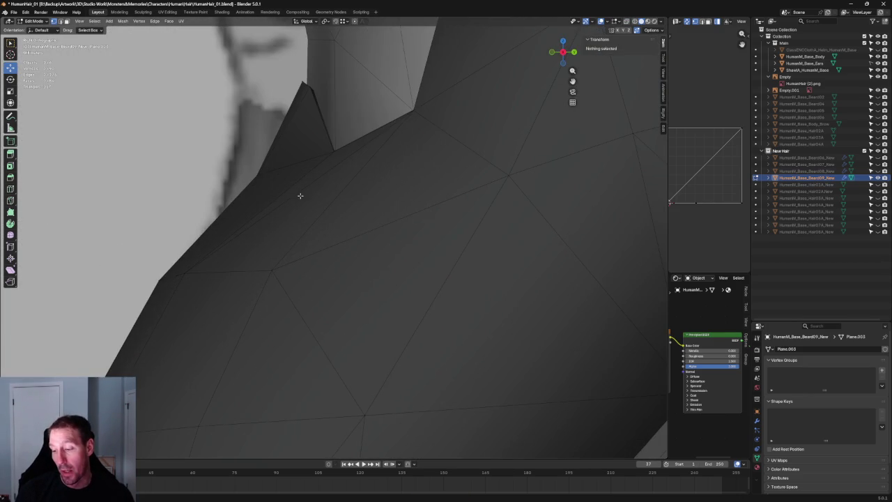
{"action": "key", "text": "alt+z"}
{"action": "left_click_drag", "start_coordinate": [285, 174], "coordinate": [214, 200]}
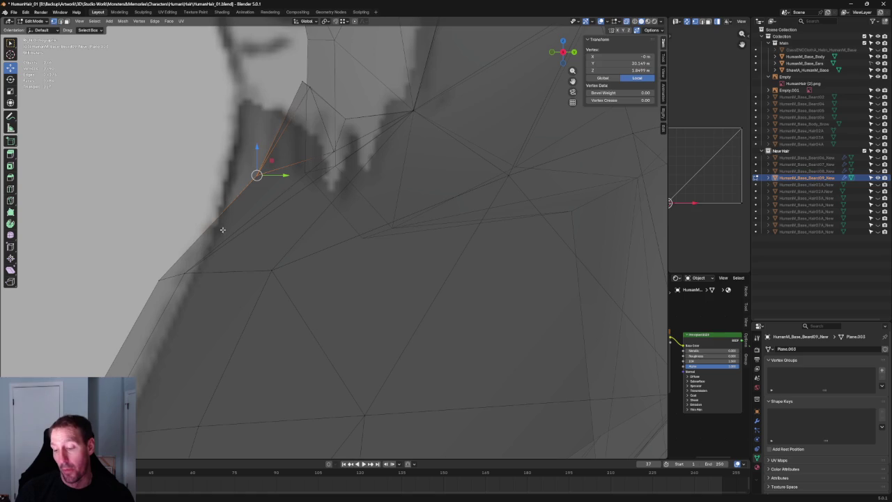
{"action": "left_click_drag", "start_coordinate": [170, 283], "coordinate": [171, 282], "text": "shift"}
{"action": "right_click", "coordinate": [181, 279]}
{"action": "left_click", "coordinate": [170, 279]}
{"action": "key", "text": "alt+a"}
- Orbit to check the new edge against the sketches, ending in Front ortho view
{"action": "middle_click_drag", "start_coordinate": [223, 223], "coordinate": [248, 225]}
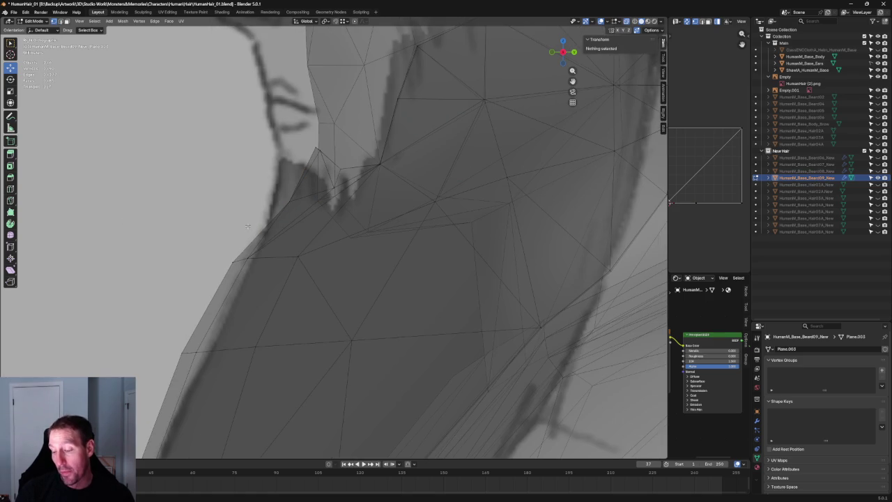
{"action": "scroll", "coordinate": [247, 226], "scroll_direction": "down", "scroll_amount": 2}
{"action": "scroll", "coordinate": [278, 227], "scroll_direction": "down", "scroll_amount": 6}
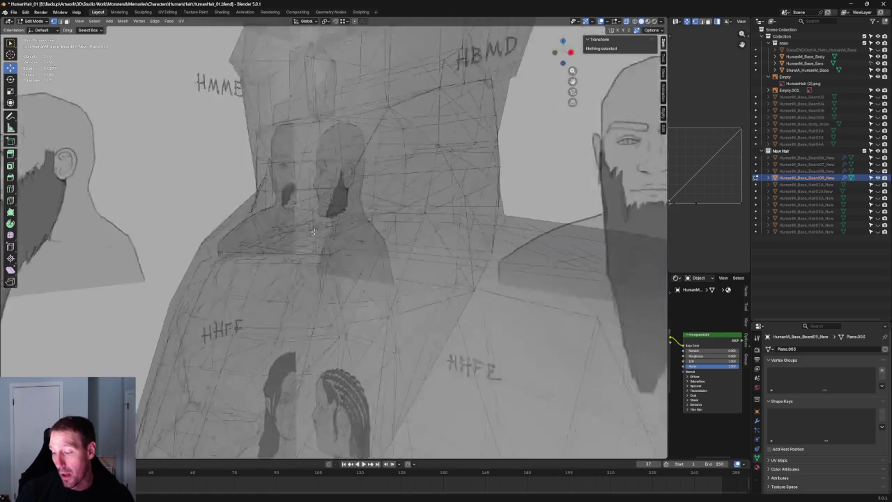
{"action": "middle_click_drag", "start_coordinate": [307, 228], "coordinate": [346, 230]}
{"action": "scroll", "coordinate": [346, 230], "scroll_direction": "up", "scroll_amount": 5}
{"action": "scroll", "coordinate": [269, 191], "scroll_direction": "up", "scroll_amount": 3}
{"action": "scroll", "coordinate": [336, 263], "scroll_direction": "up", "scroll_amount": 2}
{"action": "key", "text": "KP_1"}
- Select the vertex at the beard's tip and reposition it in two moves
{"action": "left_click_drag", "start_coordinate": [256, 224], "coordinate": [258, 223]}
{"action": "scroll", "coordinate": [269, 213], "scroll_direction": "up", "scroll_amount": 3}
{"action": "mouse_move", "coordinate": [282, 218]}
{"action": "middle_mouse_down"}
{"action": "mouse_move", "coordinate": [358, 205]}
{"action": "mouse_move", "coordinate": [336, 188]}
{"action": "middle_mouse_up"}
{"action": "key", "text": "g"}
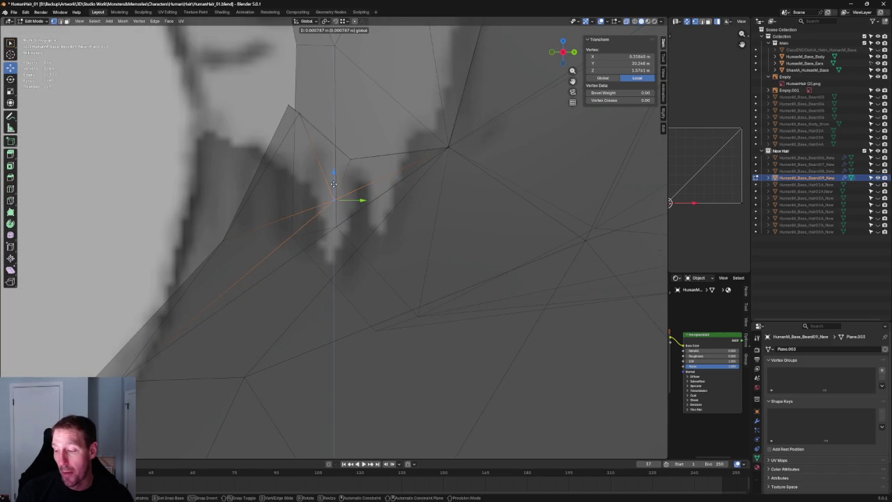
{"action": "left_click", "coordinate": [333, 186]}
{"action": "key", "text": "g"}
{"action": "left_click", "coordinate": [356, 201]}
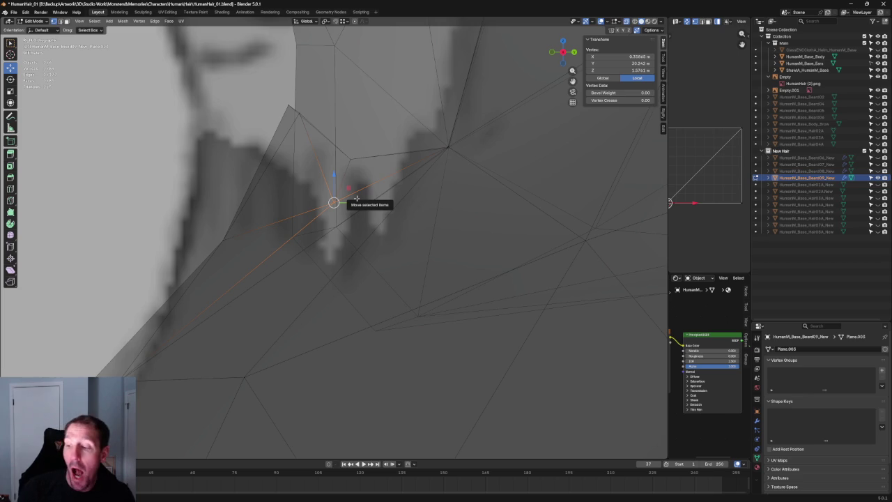
- Move the edge at the beard's tip along Y
{"action": "scroll", "coordinate": [345, 174], "scroll_direction": "up", "scroll_amount": 2}
{"action": "left_click", "coordinate": [307, 181]}
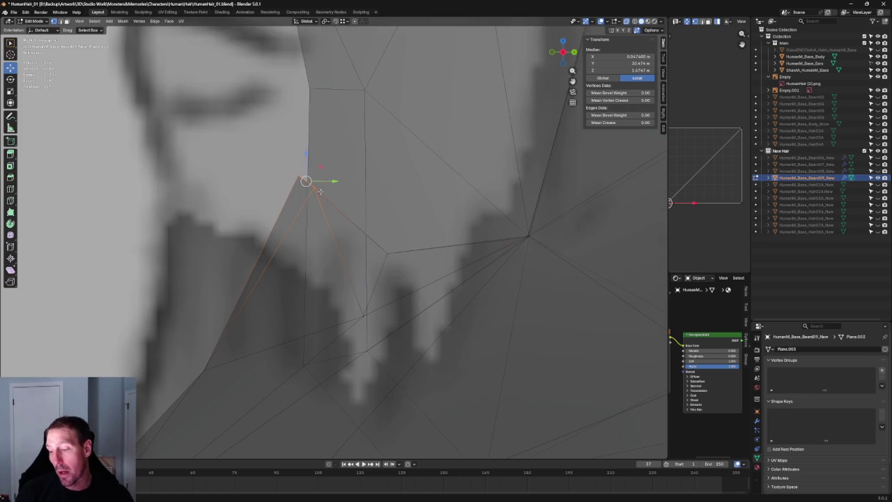
{"action": "key", "text": "g"}
{"action": "key", "text": "y"}
{"action": "left_click", "coordinate": [333, 181]}
- Raise the pointed tip vertex along Y to follow the sketch, then deselect all
{"action": "left_click", "coordinate": [318, 186]}
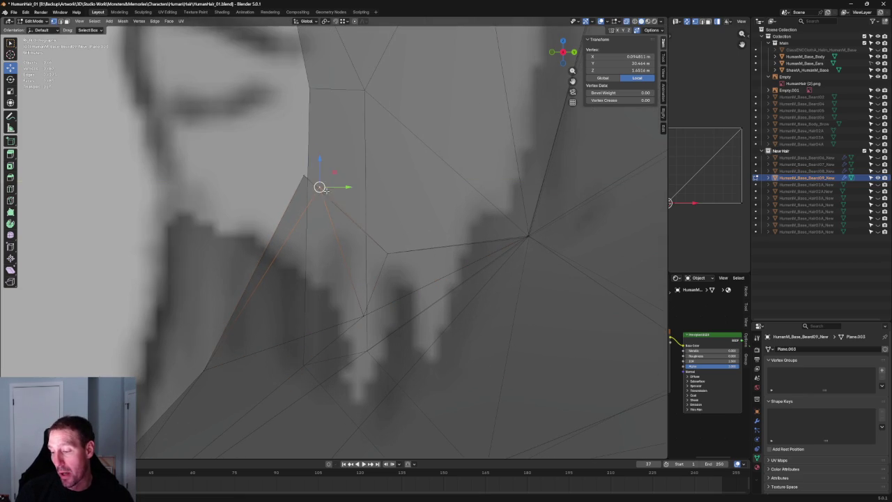
{"action": "key", "text": "alt+z"}
{"action": "left_click_drag", "start_coordinate": [316, 168], "coordinate": [317, 171]}
{"action": "key", "text": "alt+z"}
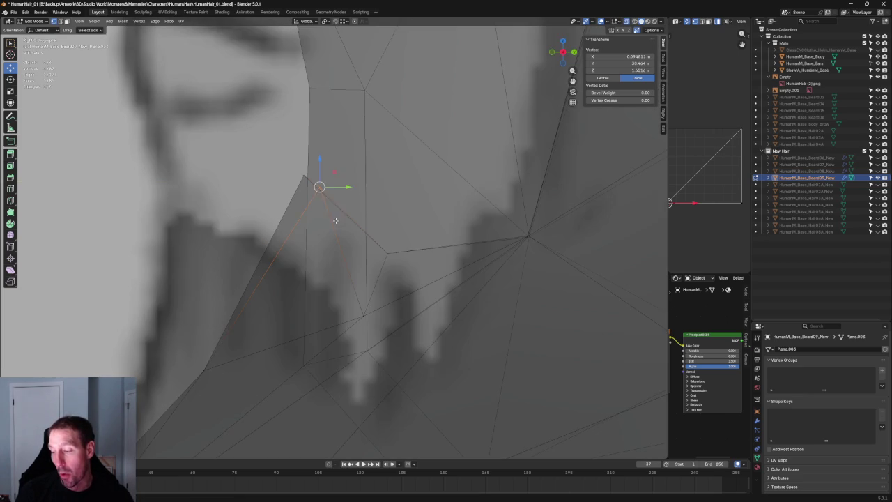
{"action": "key", "text": "alt+z"}
{"action": "key", "text": "g"}
{"action": "key", "text": "y"}
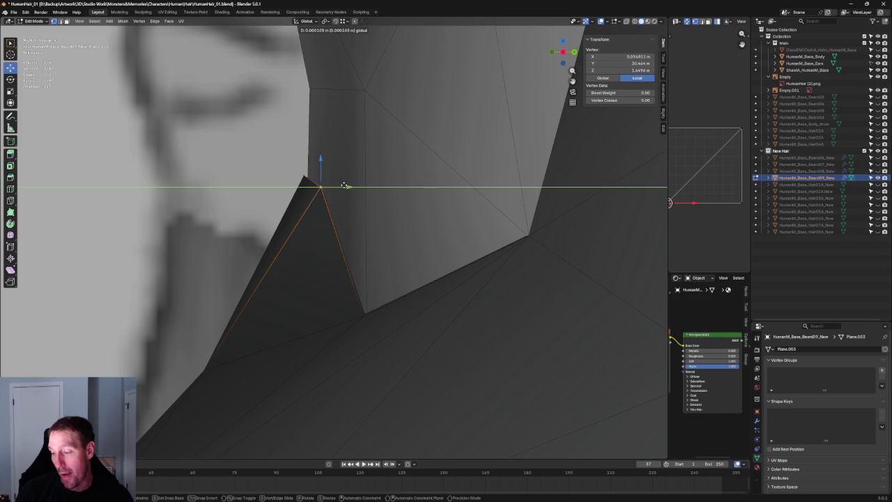
{"action": "left_click", "coordinate": [250, 264]}
{"action": "key", "text": "alt+a"}
{"action": "scroll", "coordinate": [301, 242], "scroll_direction": "down", "scroll_amount": 6}
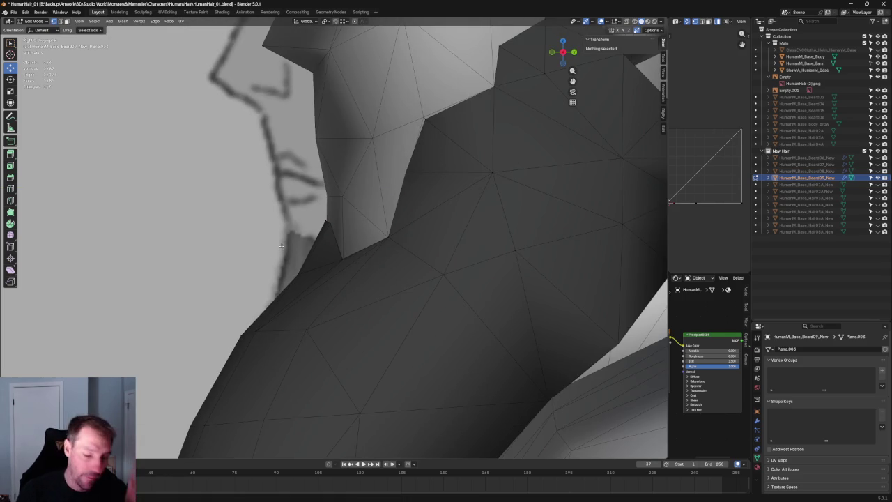
- Orbit around the beard to compare it with the side-profile sketch, trying a vertex selection
{"action": "mouse_move", "coordinate": [301, 242]}
{"action": "middle_mouse_down"}
{"action": "mouse_move", "coordinate": [385, 237]}
{"action": "mouse_move", "coordinate": [378, 265]}
{"action": "mouse_move", "coordinate": [338, 239]}
{"action": "mouse_move", "coordinate": [381, 231]}
{"action": "mouse_move", "coordinate": [356, 201]}
{"action": "mouse_move", "coordinate": [355, 233]}
{"action": "mouse_move", "coordinate": [368, 208]}
{"action": "mouse_move", "coordinate": [360, 200]}
{"action": "middle_mouse_up"}
{"action": "key", "text": "KP_1"}
{"action": "left_click", "coordinate": [363, 201]}
{"action": "left_click", "coordinate": [305, 241], "text": "shift"}
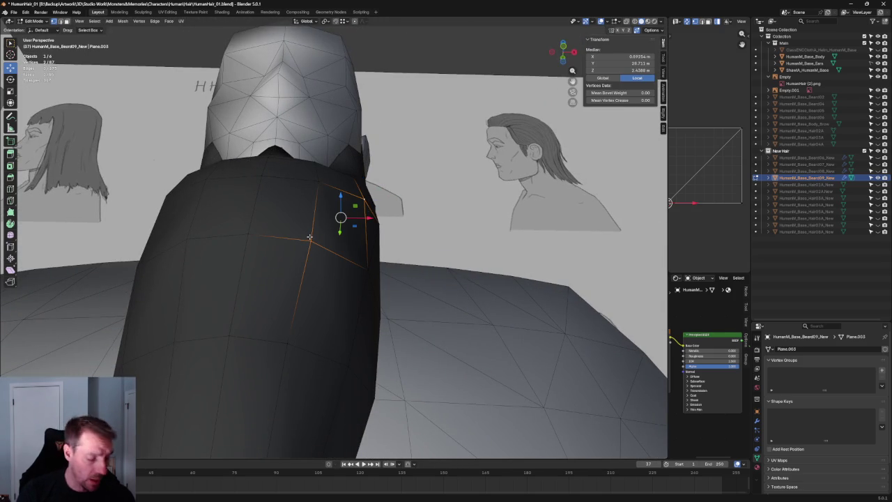
{"action": "mouse_move", "coordinate": [309, 237]}
{"action": "middle_mouse_down"}
{"action": "mouse_move", "coordinate": [349, 230]}
{"action": "mouse_move", "coordinate": [406, 252]}
{"action": "mouse_move", "coordinate": [308, 274]}
{"action": "mouse_move", "coordinate": [281, 325]}
{"action": "mouse_move", "coordinate": [302, 279]}
{"action": "middle_mouse_up"}
{"action": "key", "text": "alt+a"}
- Slide a front-edge beard vertex and a lower beard vertex along Y onto the sketch outline
{"action": "left_click", "coordinate": [279, 302]}
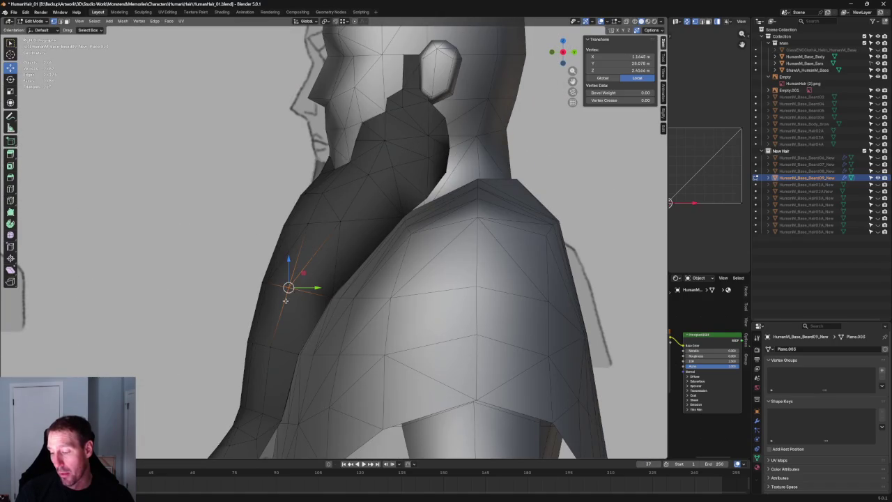
{"action": "key", "text": "g"}
{"action": "key", "text": "y"}
{"action": "left_click", "coordinate": [297, 288]}
{"action": "left_click", "coordinate": [272, 345]}
{"action": "key", "text": "g"}
{"action": "key", "text": "y"}
{"action": "left_click", "coordinate": [297, 338]}
- In X-ray, box-select the beard's lower-edge vertices to check their alignment, then deselect
{"action": "mouse_move", "coordinate": [297, 339]}
{"action": "middle_mouse_down"}
{"action": "mouse_move", "coordinate": [362, 243]}
{"action": "mouse_move", "coordinate": [348, 209]}
{"action": "mouse_move", "coordinate": [378, 229]}
{"action": "mouse_move", "coordinate": [376, 211]}
{"action": "mouse_move", "coordinate": [290, 254]}
{"action": "mouse_move", "coordinate": [388, 262]}
{"action": "mouse_move", "coordinate": [319, 245]}
{"action": "mouse_move", "coordinate": [338, 239]}
{"action": "mouse_move", "coordinate": [249, 244]}
{"action": "middle_mouse_up"}
{"action": "key", "text": "z"}
{"action": "left_click", "coordinate": [341, 240]}
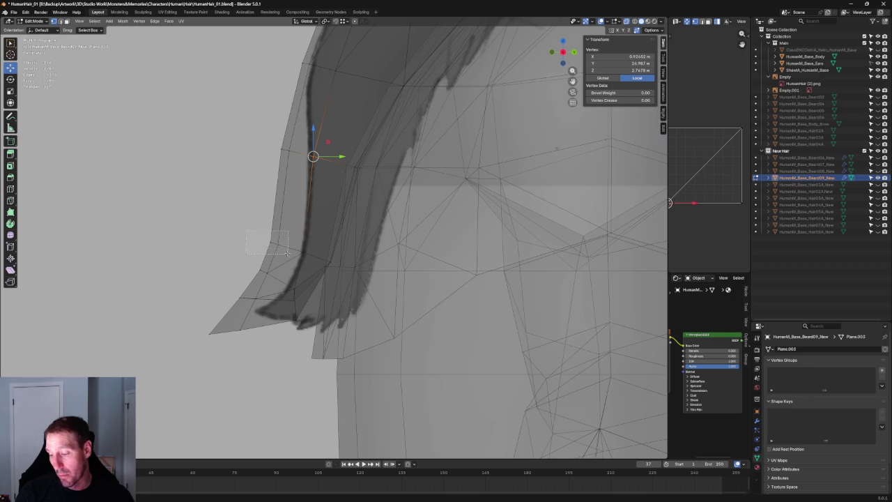
{"action": "left_click_drag", "start_coordinate": [287, 253], "coordinate": [288, 251]}
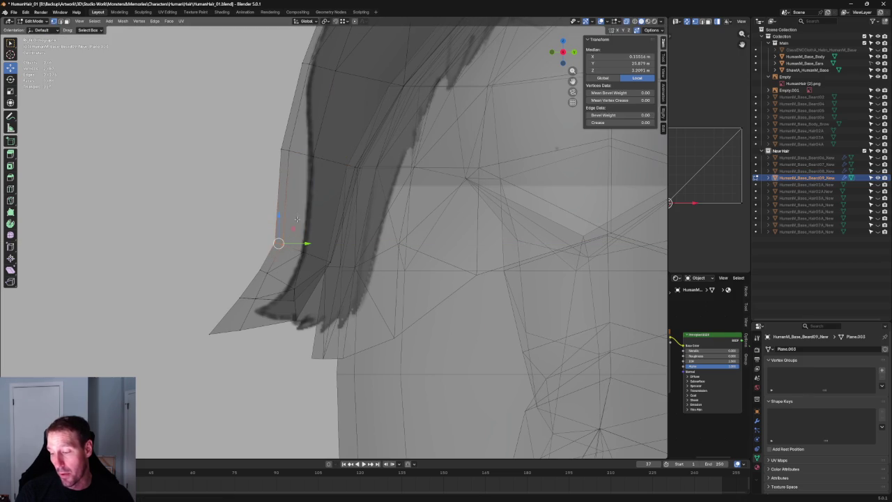
{"action": "middle_click_drag", "start_coordinate": [278, 217], "coordinate": [232, 237]}
{"action": "key", "text": "g"}
{"action": "key", "text": "y"}
{"action": "key", "text": "Escape"}
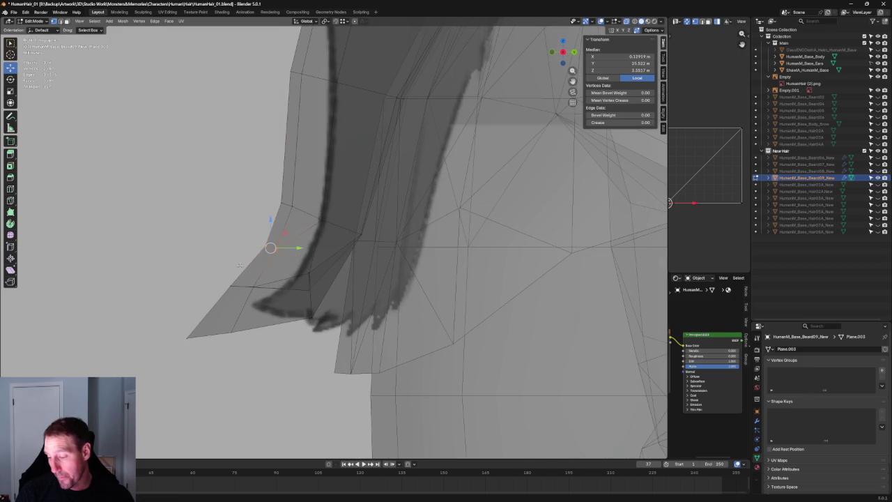
{"action": "key", "text": "alt+a"}
{"action": "middle_click_drag", "start_coordinate": [281, 257], "coordinate": [365, 254]}
{"action": "scroll", "coordinate": [364, 255], "scroll_direction": "down", "scroll_amount": 6}
{"action": "scroll", "coordinate": [365, 254], "scroll_direction": "up", "scroll_amount": 3}
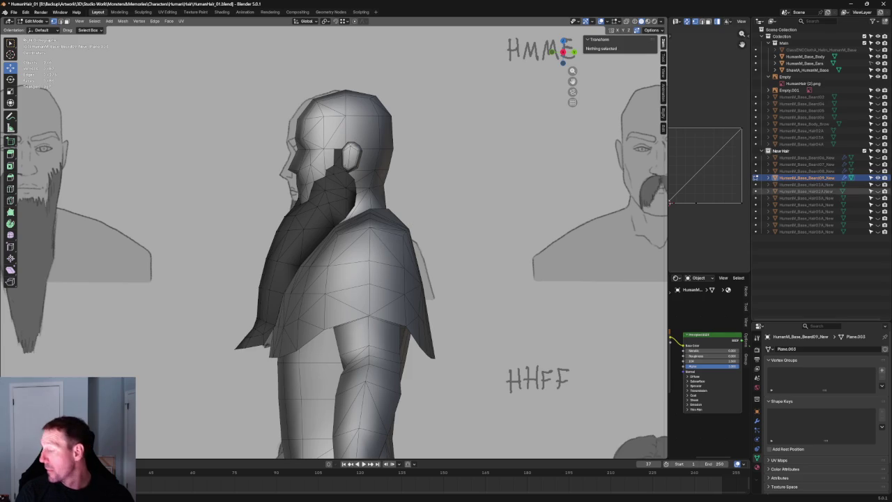
{"action": "left_click", "coordinate": [877, 43]}
{"action": "scroll", "coordinate": [299, 209], "scroll_direction": "up", "scroll_amount": 2}
{"action": "mouse_move", "coordinate": [299, 209]}
{"action": "middle_mouse_down"}
{"action": "mouse_move", "coordinate": [505, 207]}
{"action": "mouse_move", "coordinate": [488, 202]}
{"action": "mouse_move", "coordinate": [516, 195]}
{"action": "mouse_move", "coordinate": [509, 188]}
{"action": "mouse_move", "coordinate": [469, 221]}
{"action": "middle_mouse_up"}
{"action": "scroll", "coordinate": [488, 203], "scroll_direction": "up", "scroll_amount": 1}
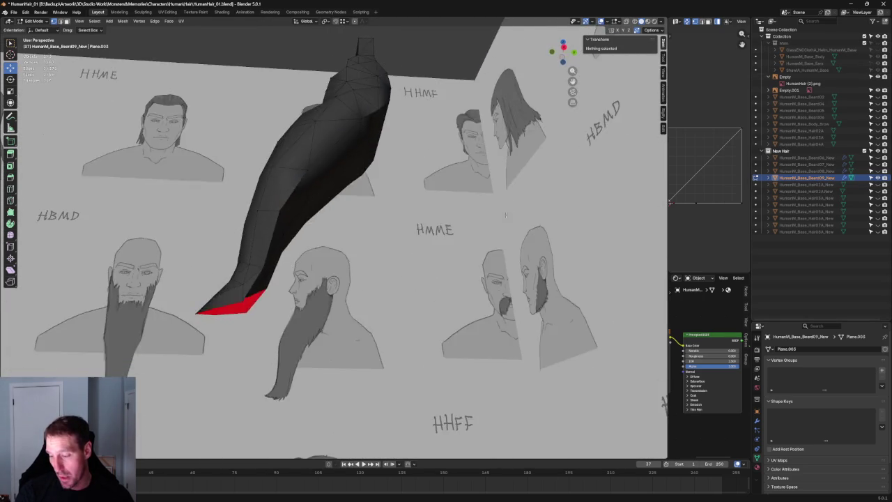
{"action": "scroll", "coordinate": [468, 222], "scroll_direction": "up", "scroll_amount": 3}
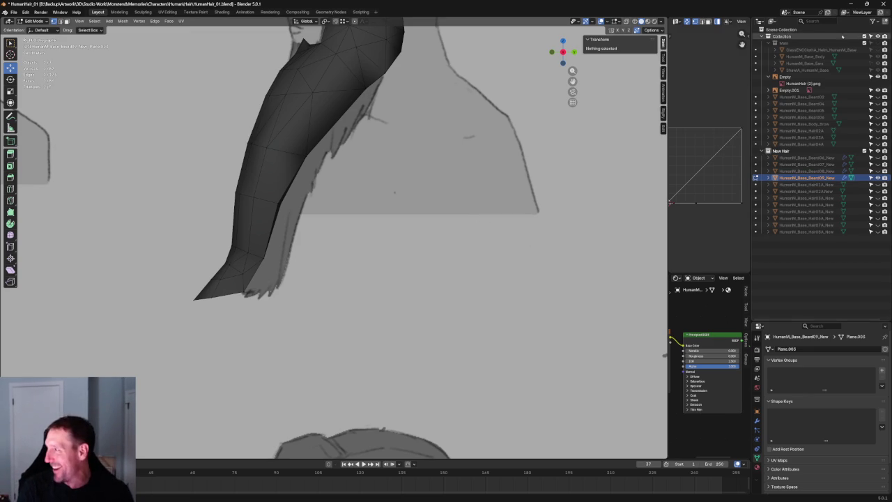
{"action": "left_click", "coordinate": [871, 43]}
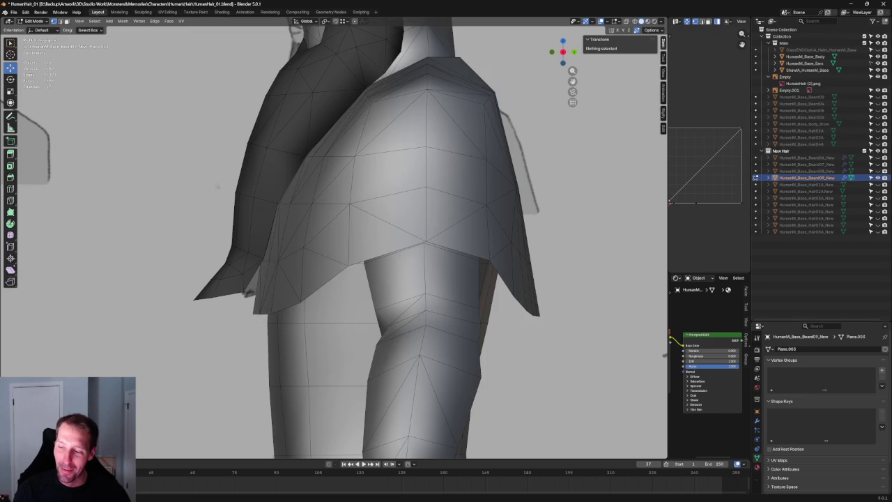
{"action": "scroll", "coordinate": [289, 180], "scroll_direction": "up", "scroll_amount": 2}
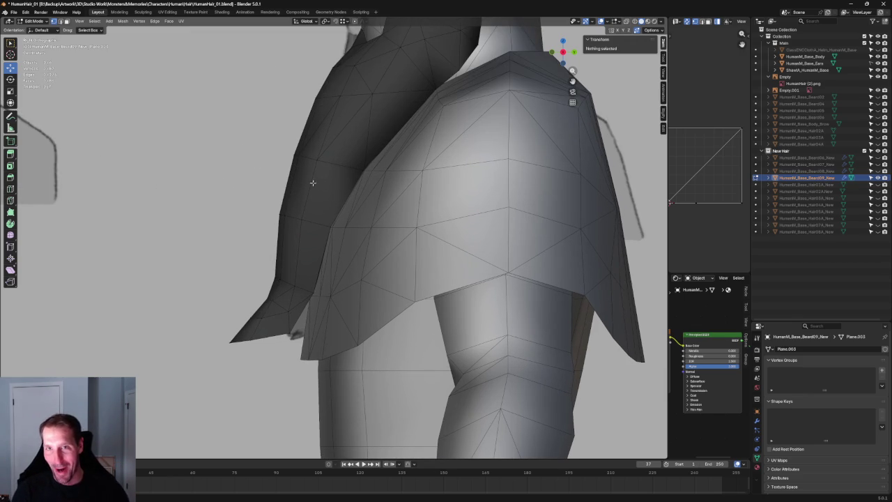
{"action": "scroll", "coordinate": [331, 184], "scroll_direction": "up", "scroll_amount": 2}
{"action": "scroll", "coordinate": [366, 200], "scroll_direction": "up", "scroll_amount": 2}
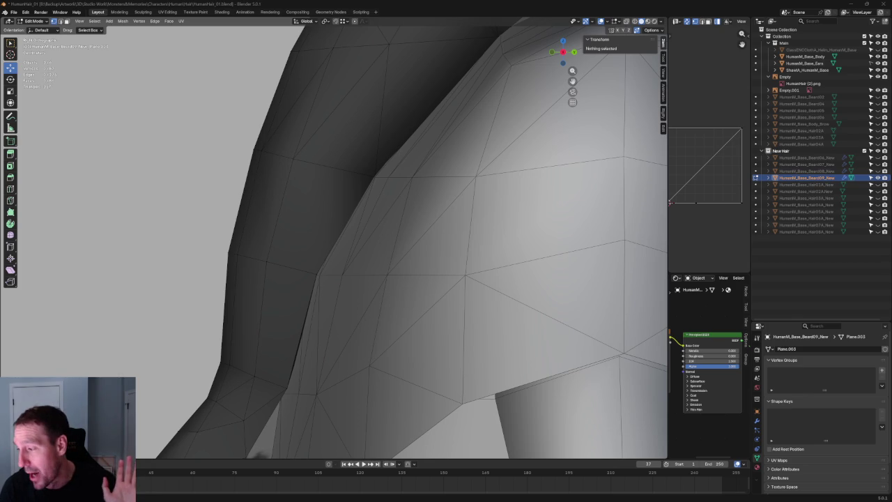
{"action": "scroll", "coordinate": [332, 189], "scroll_direction": "up", "scroll_amount": 1}
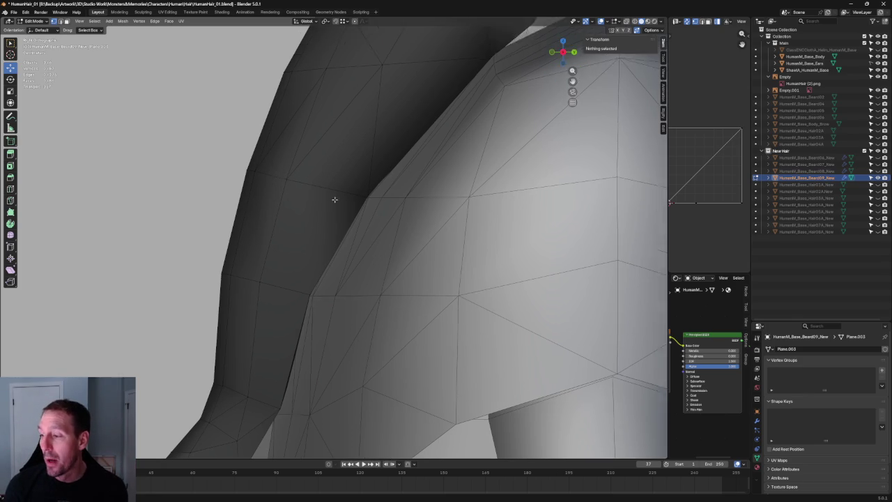
- In X-ray, move an outer-edge beard vertex toward the sketch and rotate the edge about 8.7 degrees
{"action": "scroll", "coordinate": [298, 183], "scroll_direction": "up", "scroll_amount": 2}
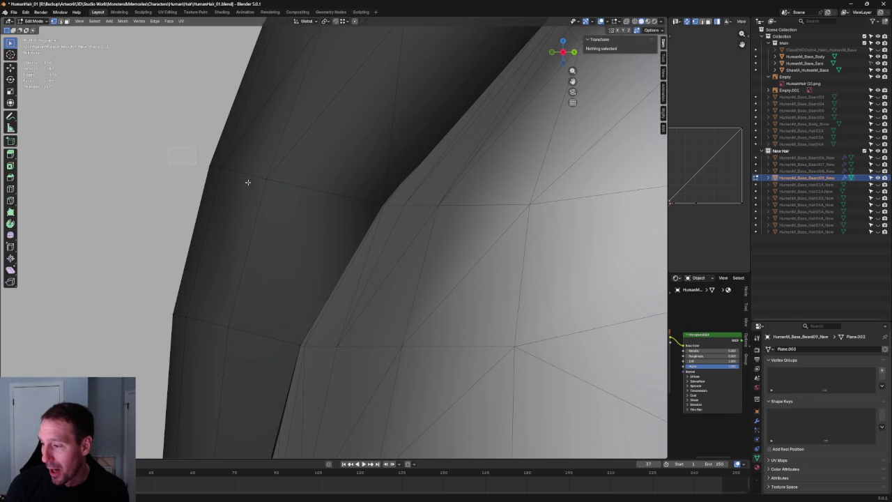
{"action": "left_click", "coordinate": [266, 178]}
{"action": "key", "text": "alt+z"}
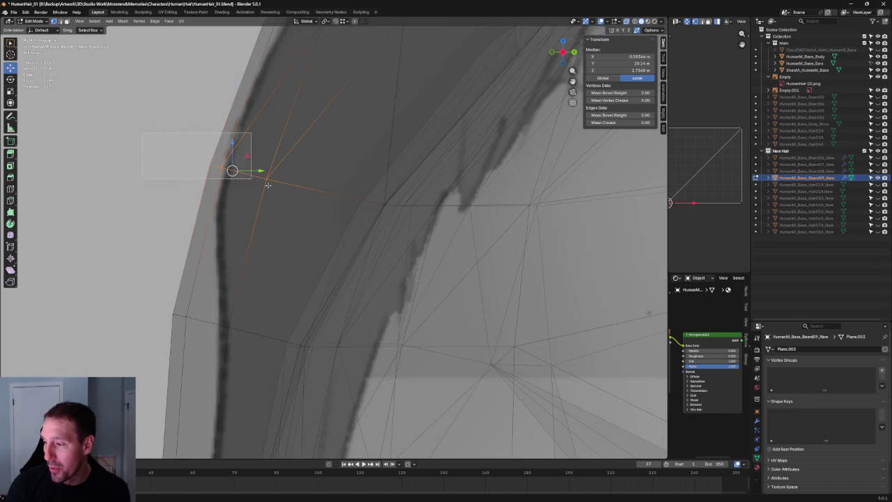
{"action": "key", "text": "g"}
{"action": "left_click", "coordinate": [249, 169]}
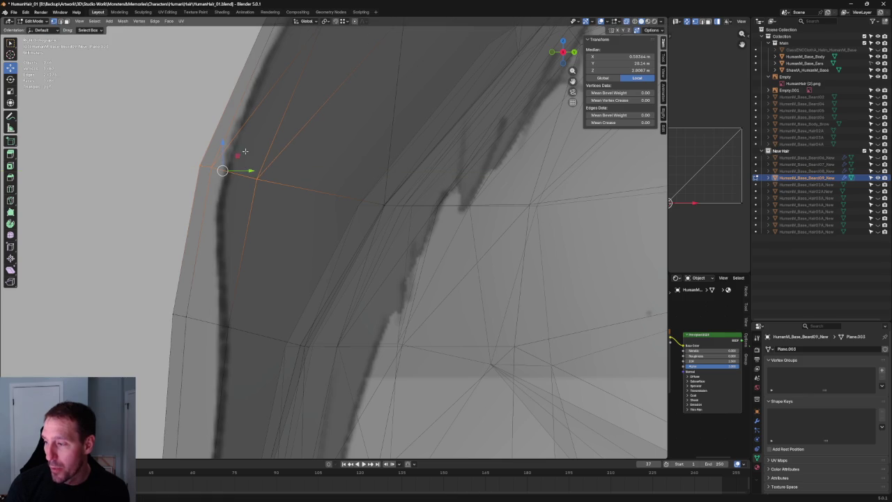
{"action": "key", "text": "shift+space"}
{"action": "key", "text": "r"}
{"action": "left_click_drag", "start_coordinate": [245, 154], "coordinate": [227, 137]}
{"action": "key", "text": "shift+space"}
{"action": "key", "text": "g"}
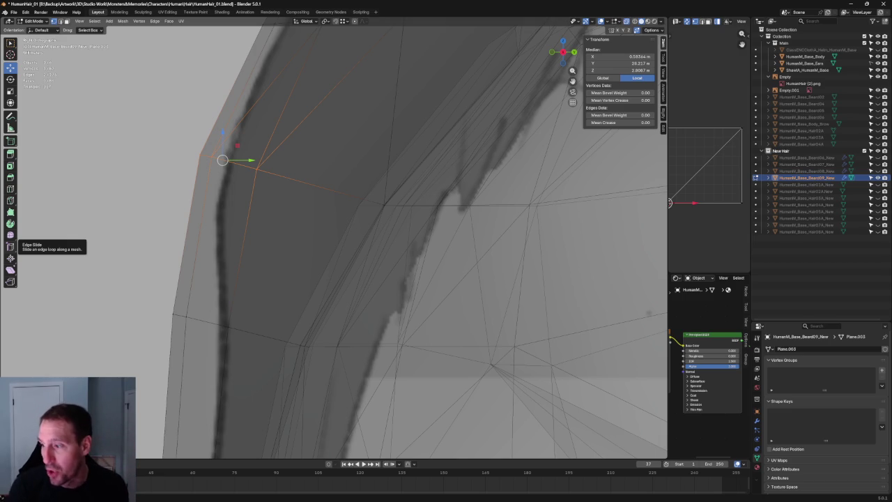
- Return to the side view and slide a front-outline vertex along Y onto the sketch line
{"action": "middle_click_drag", "start_coordinate": [209, 182], "coordinate": [238, 160]}
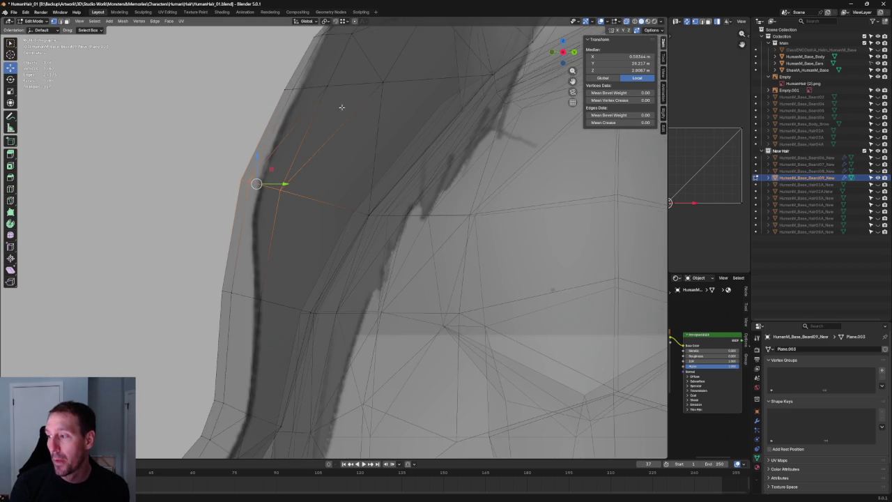
{"action": "middle_click_drag", "start_coordinate": [342, 107], "coordinate": [212, 238]}
{"action": "key", "text": "shift+space"}
{"action": "key", "text": "s"}
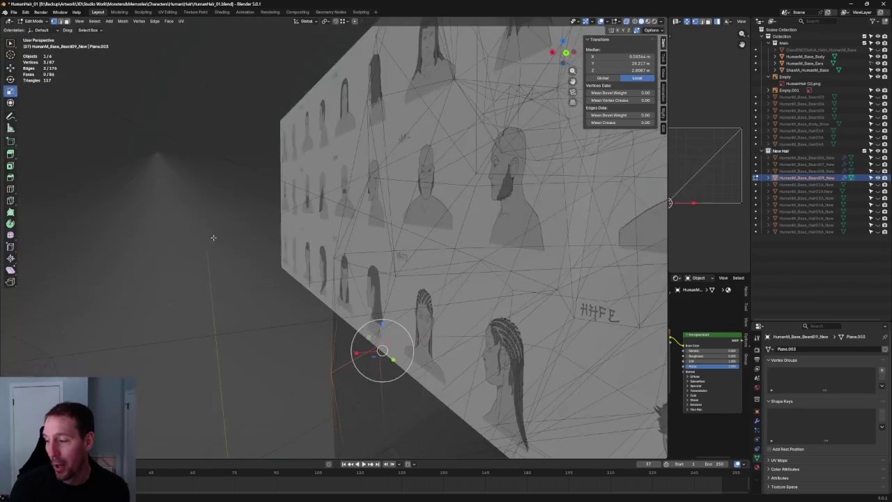
{"action": "middle_click_drag", "start_coordinate": [268, 247], "coordinate": [215, 255]}
{"action": "key", "text": "z"}
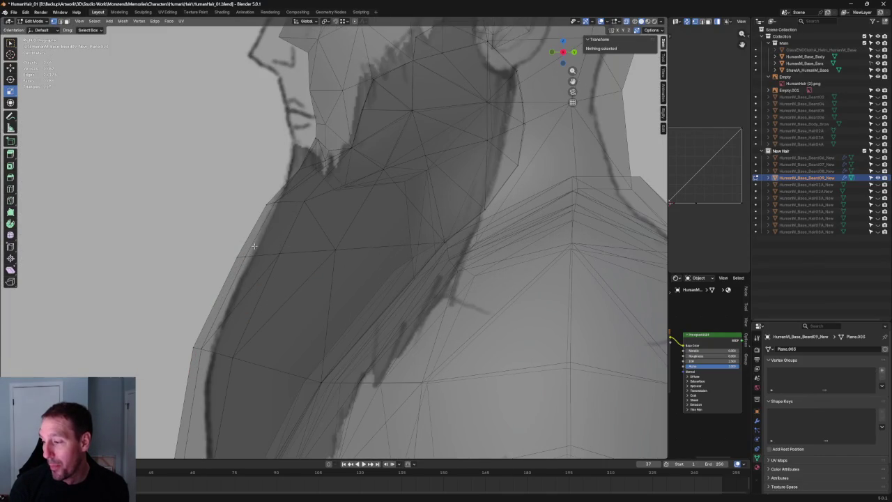
{"action": "key", "text": "shift+space"}
{"action": "key", "text": "g"}
{"action": "left_click_drag", "start_coordinate": [209, 235], "coordinate": [309, 275]}
{"action": "key", "text": "g"}
{"action": "key", "text": "y"}
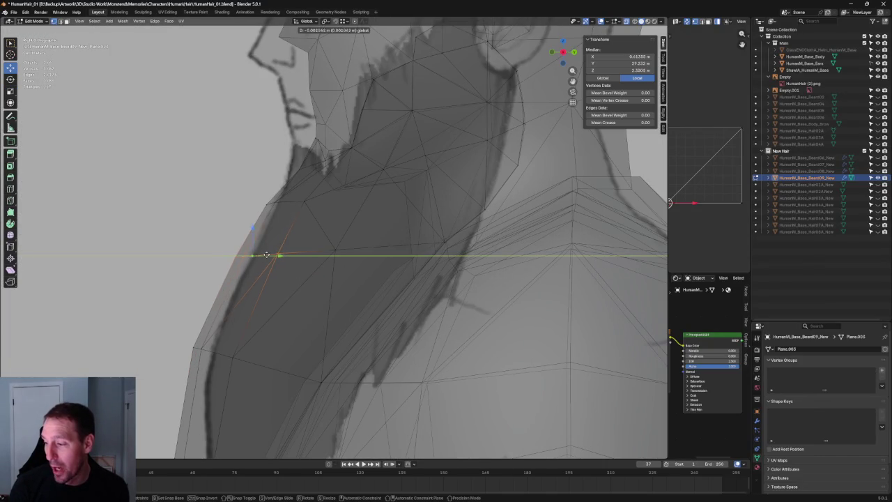
{"action": "left_click", "coordinate": [264, 253]}
- Lower a beard vertex along Z, then adjust it with its neighbour along Z and Y
{"action": "left_click", "coordinate": [304, 202]}
{"action": "key", "text": "g"}
{"action": "key", "text": "z"}
{"action": "left_click", "coordinate": [304, 195]}
{"action": "left_click", "coordinate": [278, 202], "text": "shift"}
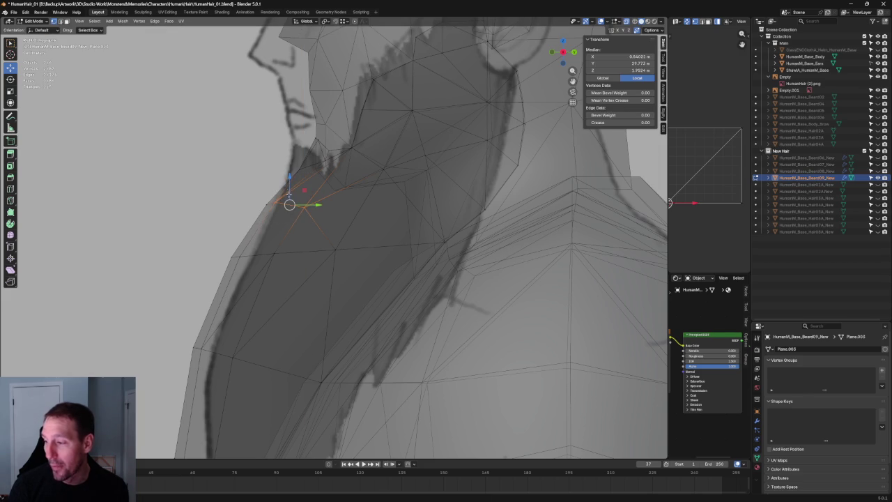
{"action": "key", "text": "g"}
{"action": "key", "text": "z"}
{"action": "left_click", "coordinate": [293, 204]}
{"action": "key", "text": "g"}
{"action": "key", "text": "y"}
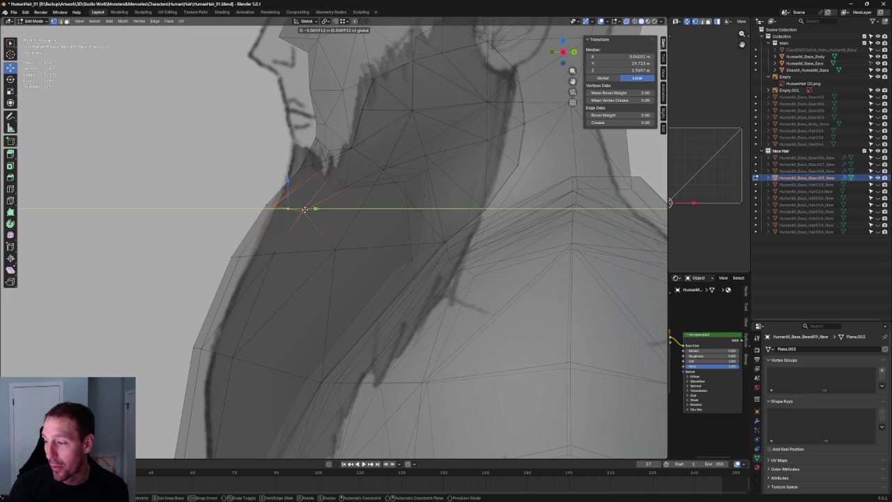
{"action": "left_click", "coordinate": [305, 209]}
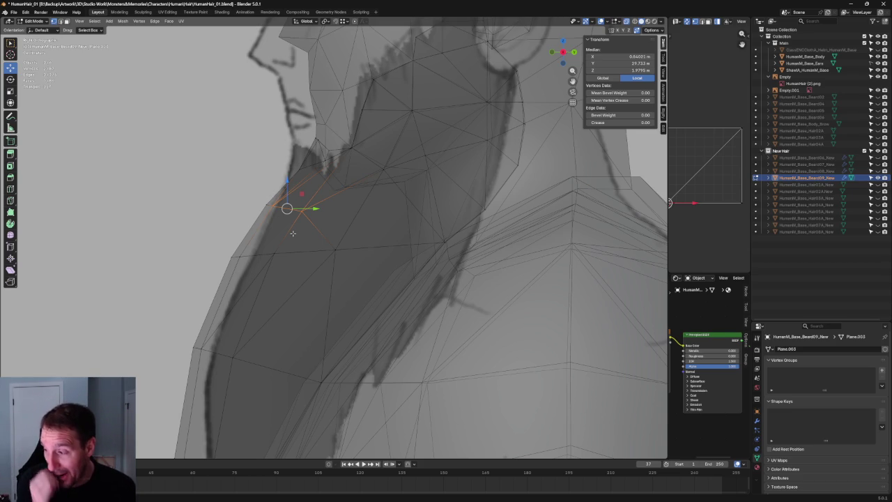
- Select the edge below the chin, try rotating it, then cancel and deselect everything
{"action": "scroll", "coordinate": [289, 251], "scroll_direction": "up", "scroll_amount": 2}
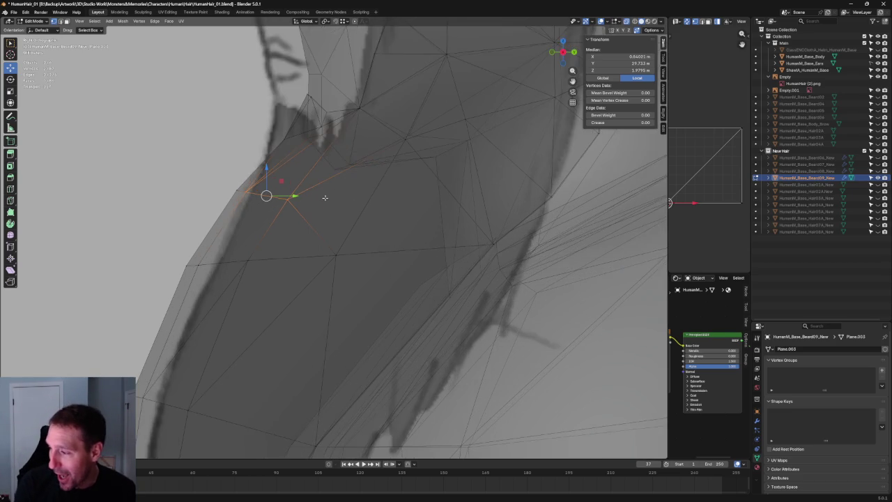
{"action": "scroll", "coordinate": [279, 292], "scroll_direction": "up", "scroll_amount": 2}
{"action": "left_click_drag", "start_coordinate": [308, 247], "coordinate": [276, 304]}
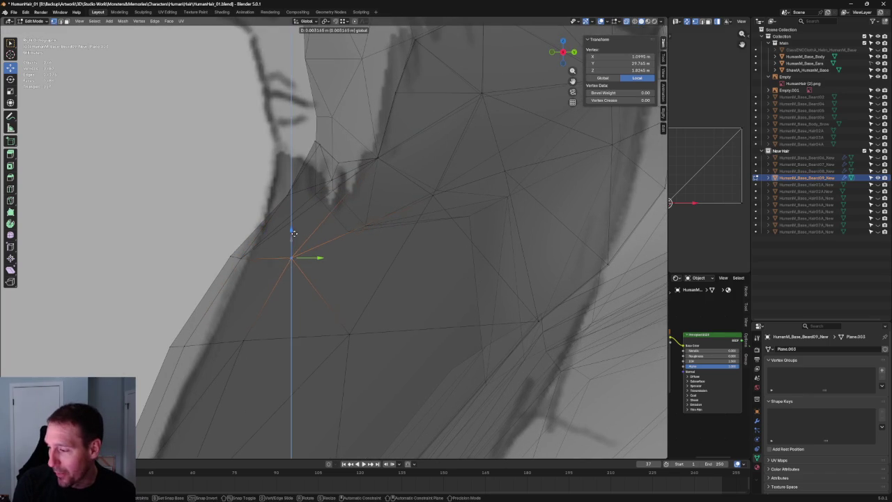
{"action": "left_click_drag", "start_coordinate": [225, 235], "coordinate": [264, 266]}
{"action": "key", "text": "r"}
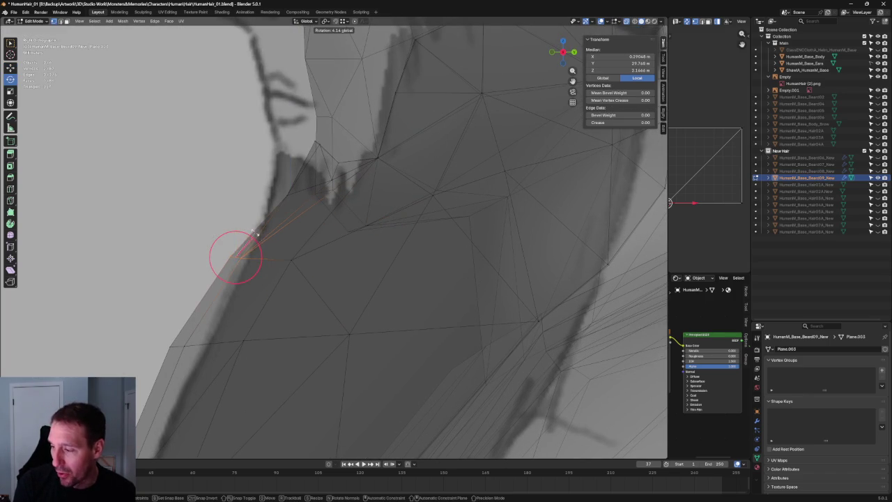
{"action": "key", "text": "Escape"}
{"action": "key", "text": "alt+a"}
{"action": "scroll", "coordinate": [329, 283], "scroll_direction": "down", "scroll_amount": 3}
{"action": "scroll", "coordinate": [329, 283], "scroll_direction": "down", "scroll_amount": 3}
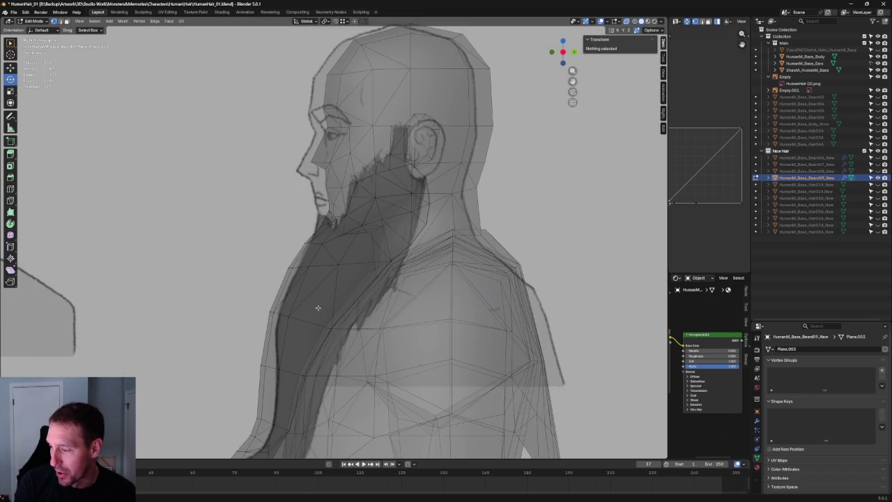
- In front view, slide the beard's side-edge vertex near the jaw sideways to smooth the outline
{"action": "key", "text": "KP_1"}
{"action": "key", "text": "alt+z"}
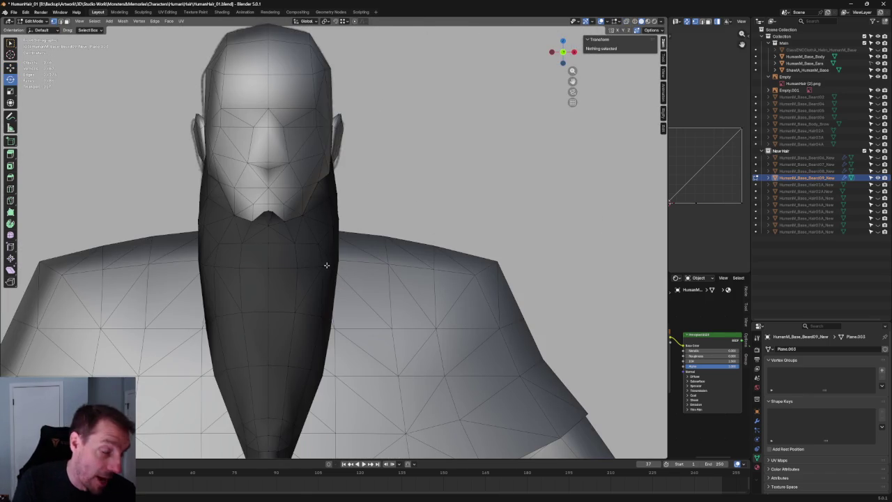
{"action": "scroll", "coordinate": [370, 199], "scroll_direction": "up", "scroll_amount": 2}
{"action": "scroll", "coordinate": [367, 175], "scroll_direction": "up", "scroll_amount": 2}
{"action": "key", "text": "alt+z"}
{"action": "left_click", "coordinate": [347, 144]}
{"action": "key", "text": "alt+z"}
{"action": "key", "text": "shift+space"}
{"action": "key", "text": "g"}
{"action": "left_click_drag", "start_coordinate": [374, 144], "coordinate": [380, 144]}
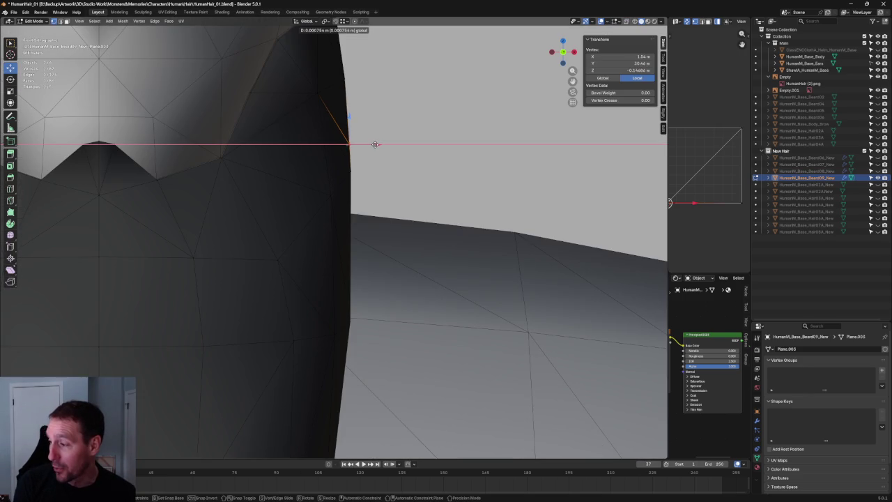
{"action": "left_click", "coordinate": [402, 130]}
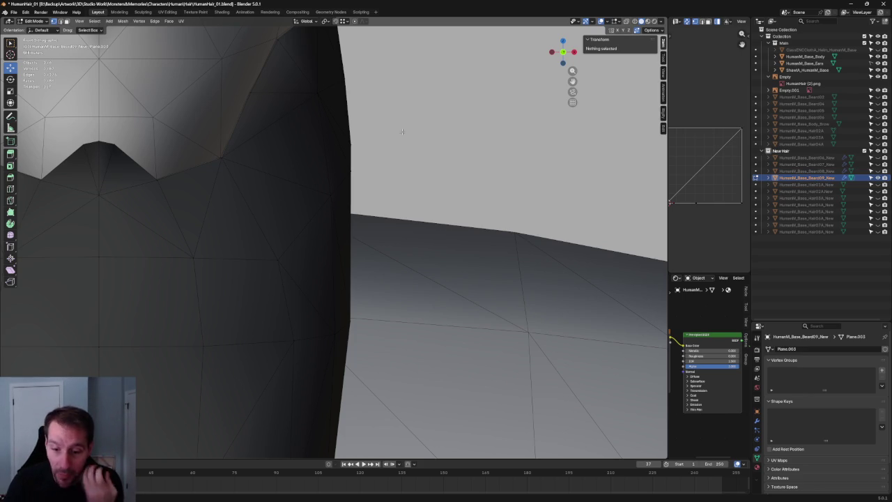
- Orbit and switch to X-ray to compare the beard against the front sketch
{"action": "scroll", "coordinate": [344, 152], "scroll_direction": "down", "scroll_amount": 3}
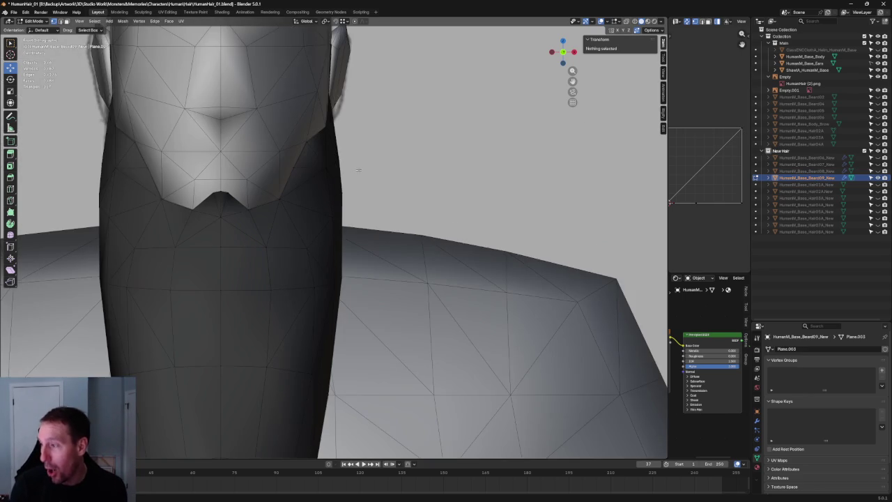
{"action": "mouse_move", "coordinate": [405, 169]}
{"action": "middle_mouse_down"}
{"action": "mouse_move", "coordinate": [266, 175]}
{"action": "mouse_move", "coordinate": [357, 194]}
{"action": "middle_mouse_up"}
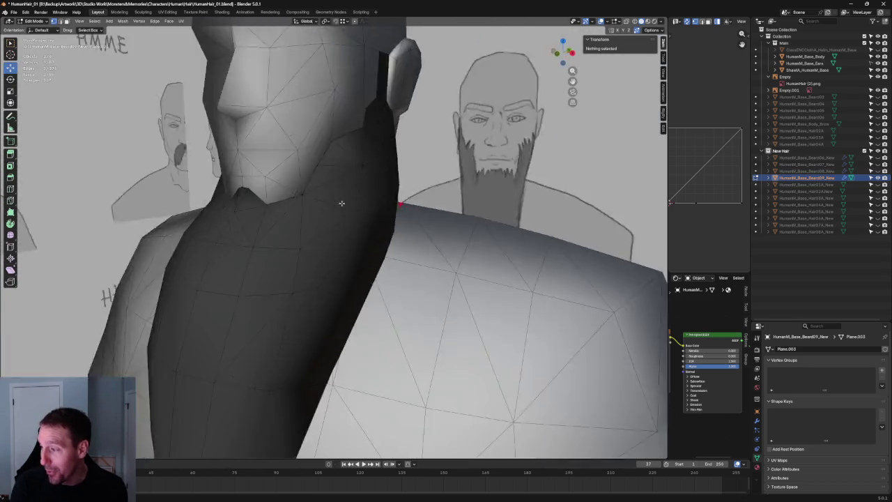
{"action": "scroll", "coordinate": [352, 185], "scroll_direction": "up", "scroll_amount": 2}
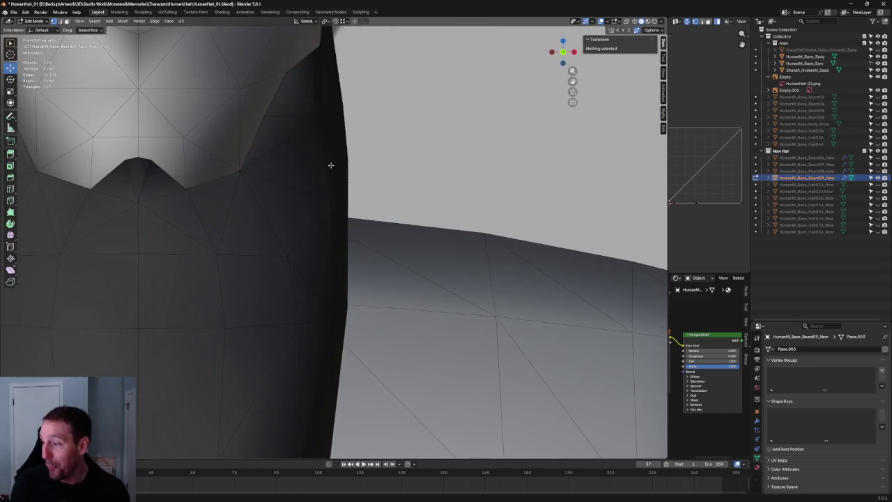
{"action": "key", "text": "alt+z"}
{"action": "key", "text": "alt+z"}
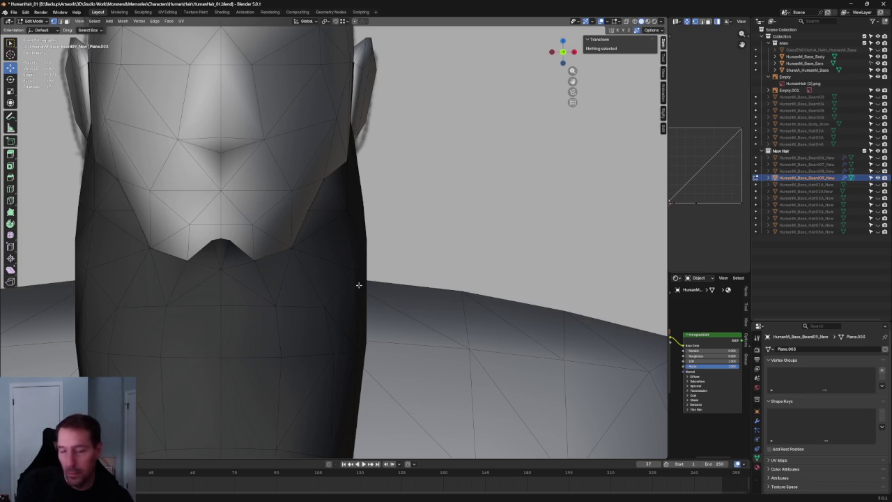
- Slide a beard edge vertex along the X axis to match the front sketch
{"action": "scroll", "coordinate": [316, 255], "scroll_direction": "down", "scroll_amount": 3}
{"action": "scroll", "coordinate": [316, 253], "scroll_direction": "up", "scroll_amount": 3}
{"action": "scroll", "coordinate": [358, 241], "scroll_direction": "up", "scroll_amount": 1}
{"action": "scroll", "coordinate": [388, 180], "scroll_direction": "up", "scroll_amount": 2}
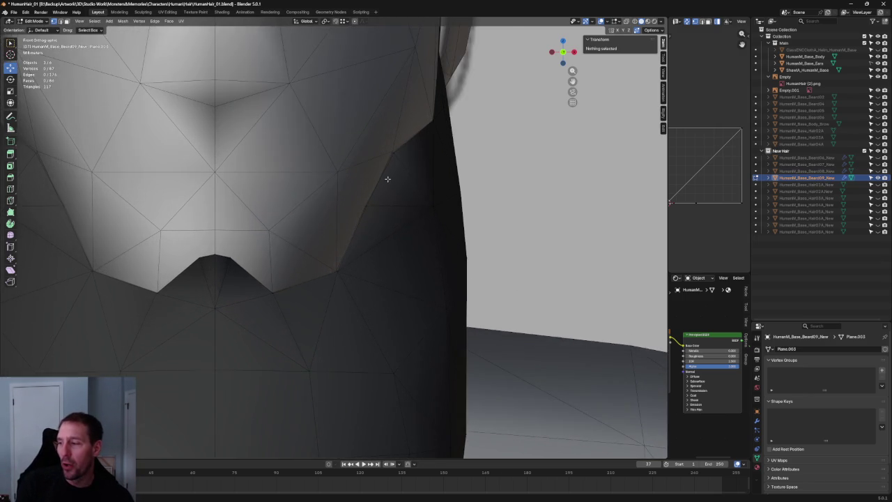
{"action": "scroll", "coordinate": [388, 180], "scroll_direction": "up", "scroll_amount": 2}
{"action": "scroll", "coordinate": [334, 267], "scroll_direction": "up", "scroll_amount": 2}
{"action": "left_click", "coordinate": [314, 295]}
{"action": "scroll", "coordinate": [315, 299], "scroll_direction": "up", "scroll_amount": 2}
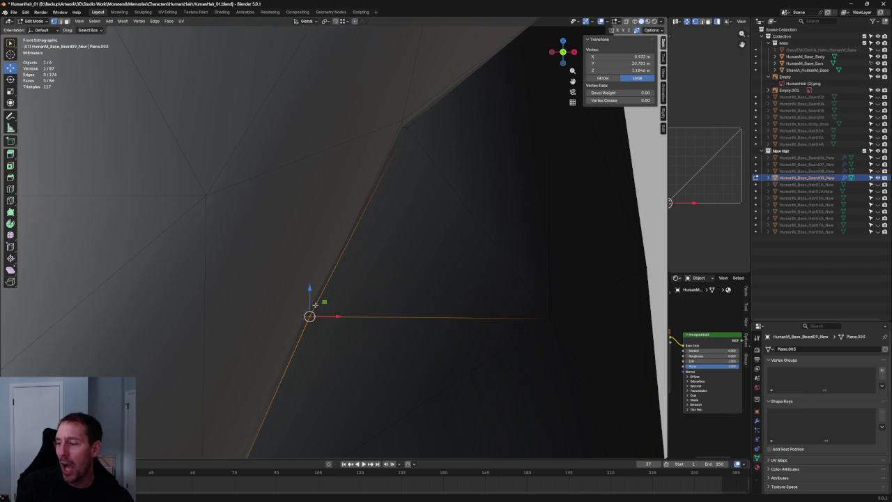
{"action": "key", "text": "g"}
{"action": "key", "text": "x"}
{"action": "left_click", "coordinate": [329, 316]}
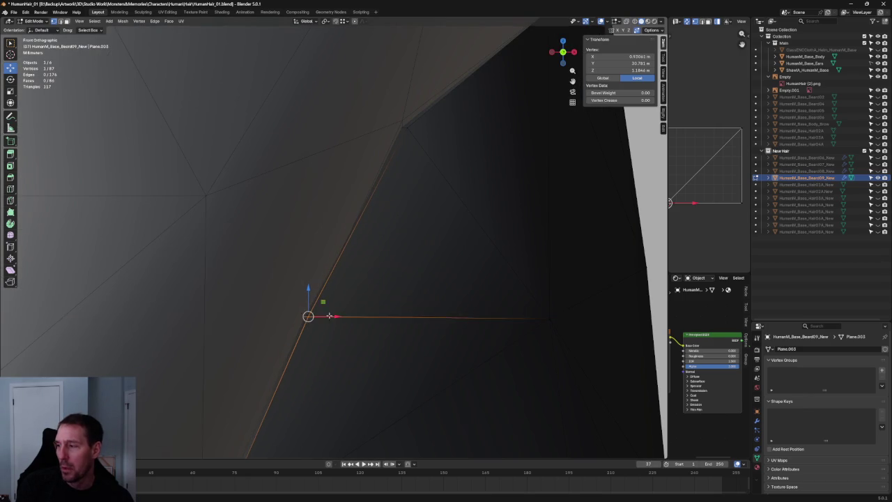
- Move the beard's upper corner vertex along the X axis
{"action": "scroll", "coordinate": [329, 316], "scroll_direction": "down", "scroll_amount": 2}
{"action": "scroll", "coordinate": [397, 239], "scroll_direction": "up", "scroll_amount": 3}
{"action": "mouse_move", "coordinate": [427, 201]}
{"action": "left_mouse_down"}
{"action": "mouse_move", "coordinate": [421, 223]}
{"action": "mouse_move", "coordinate": [452, 221]}
{"action": "left_mouse_up"}
{"action": "key", "text": "g"}
{"action": "key", "text": "x"}
{"action": "left_click", "coordinate": [448, 204]}
{"action": "scroll", "coordinate": [437, 207], "scroll_direction": "up", "scroll_amount": 2}
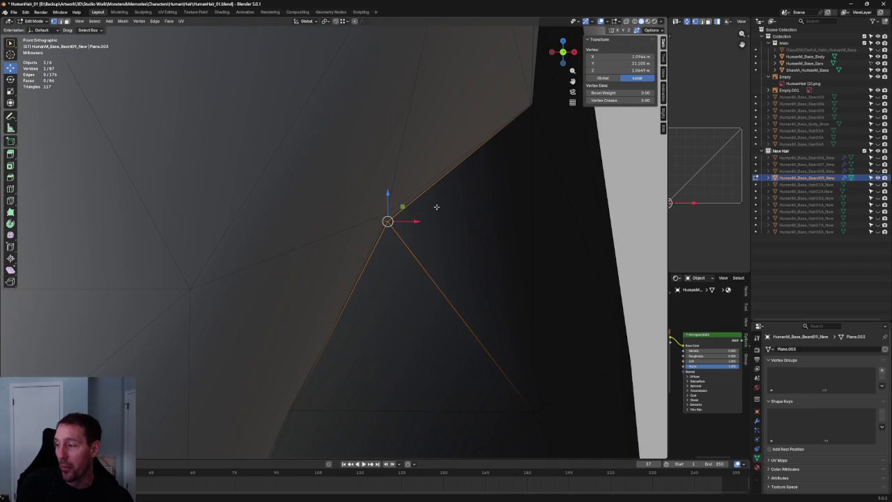
- Check the selected vertex in side view, centred on it, then return to front view
{"action": "key", "text": "KP_3"}
{"action": "key", "text": "KP_Decimal"}
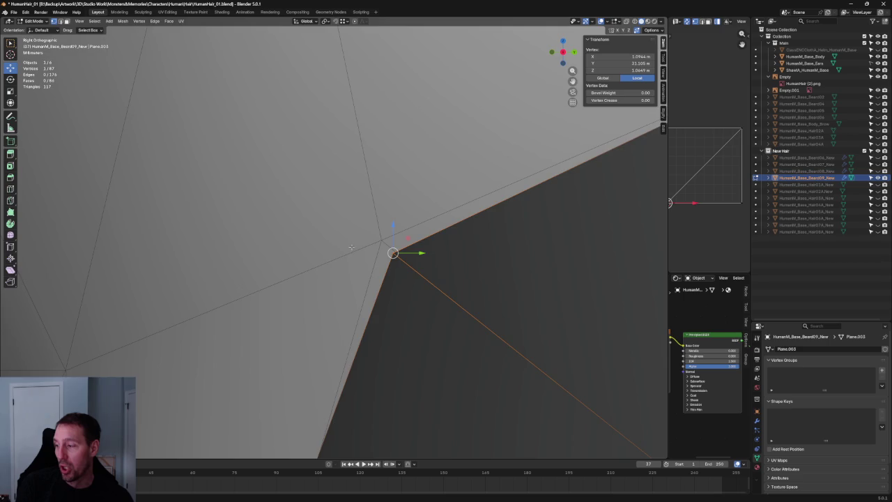
{"action": "scroll", "coordinate": [354, 259], "scroll_direction": "down", "scroll_amount": 2}
{"action": "scroll", "coordinate": [354, 260], "scroll_direction": "down", "scroll_amount": 2}
{"action": "key", "text": "KP_1"}
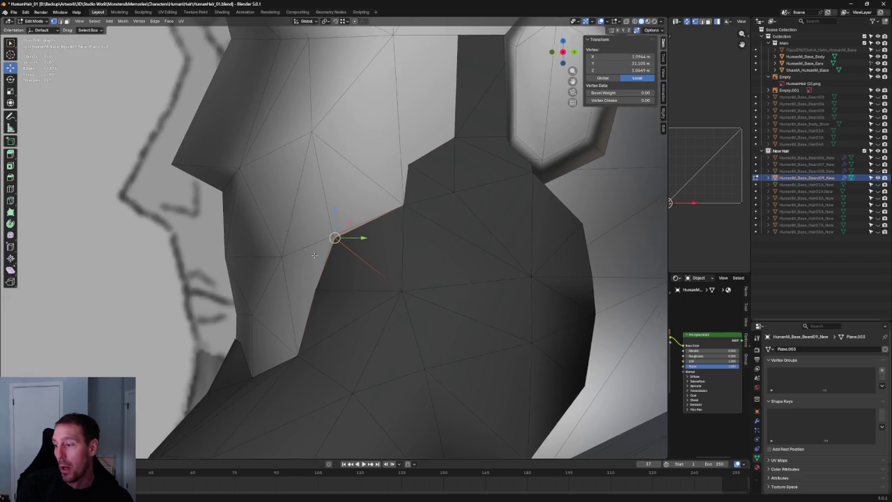
{"action": "scroll", "coordinate": [278, 296], "scroll_direction": "up", "scroll_amount": 3}
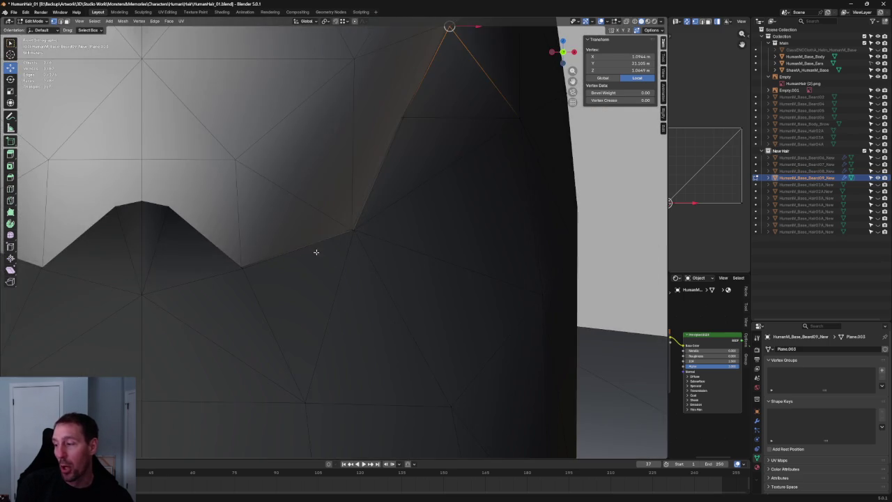
{"action": "scroll", "coordinate": [320, 248], "scroll_direction": "up", "scroll_amount": 3}
- Check the chin corner vertex against the sketch in X-ray and slide it along X
{"action": "left_click", "coordinate": [312, 253]}
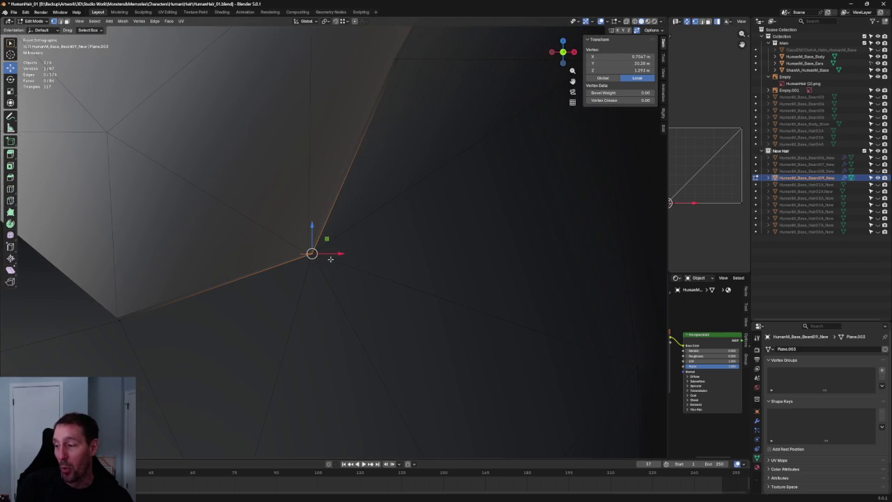
{"action": "key", "text": "alt+z"}
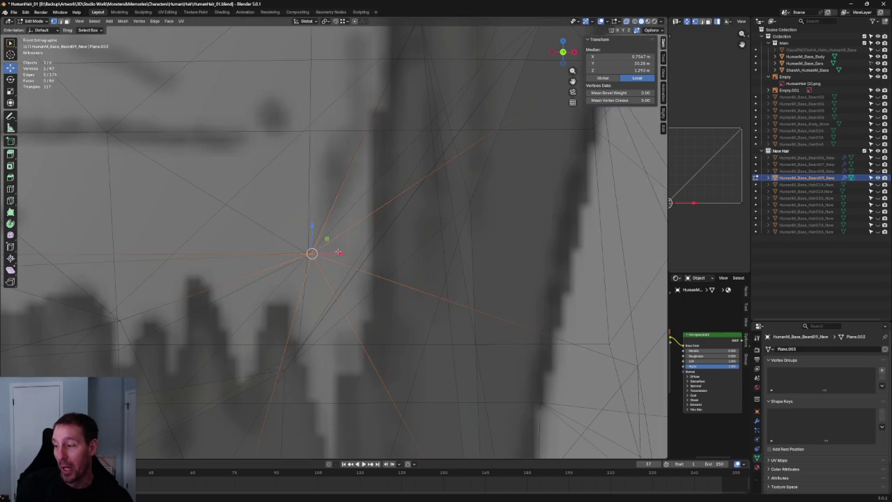
{"action": "key", "text": "alt+z"}
{"action": "key", "text": "g"}
{"action": "key", "text": "x"}
{"action": "left_click", "coordinate": [324, 272]}
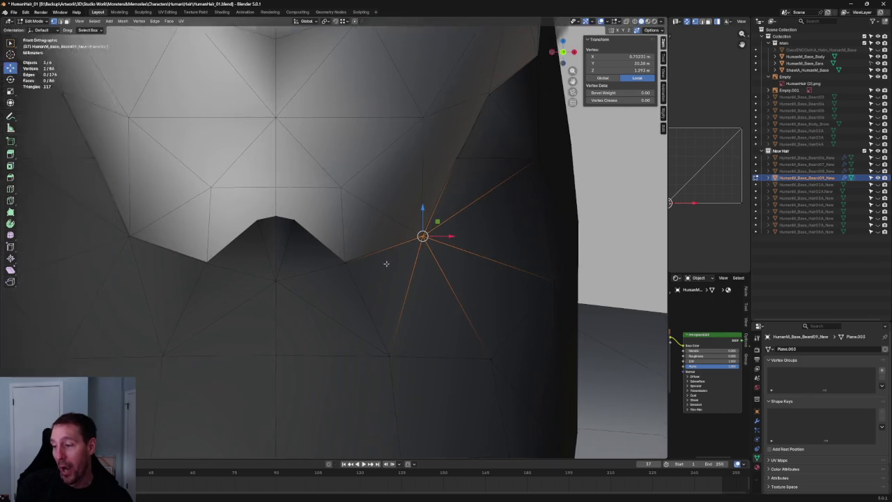
{"action": "scroll", "coordinate": [406, 272], "scroll_direction": "up", "scroll_amount": 2}
- Slide another beard outline vertex slightly left along X after checking the sketch
{"action": "key", "text": "g"}
{"action": "left_click", "coordinate": [382, 276]}
{"action": "key", "text": "alt+z"}
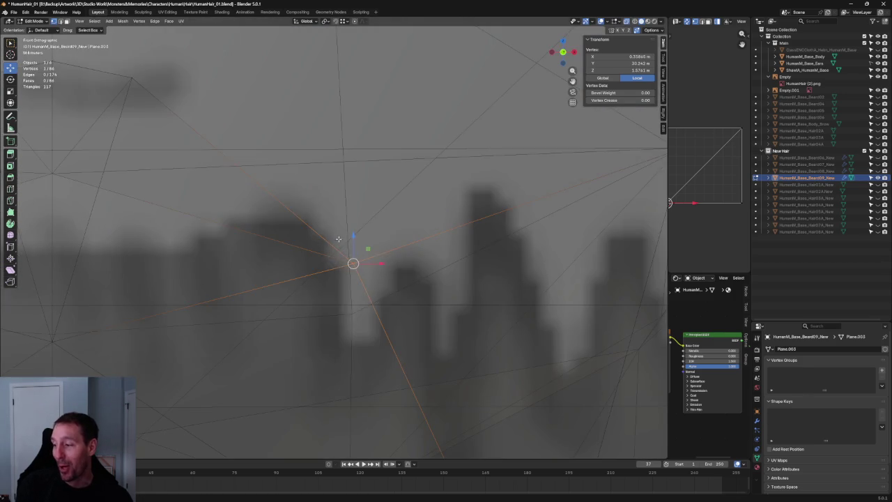
{"action": "key", "text": "alt+z"}
{"action": "key", "text": "g"}
{"action": "key", "text": "x"}
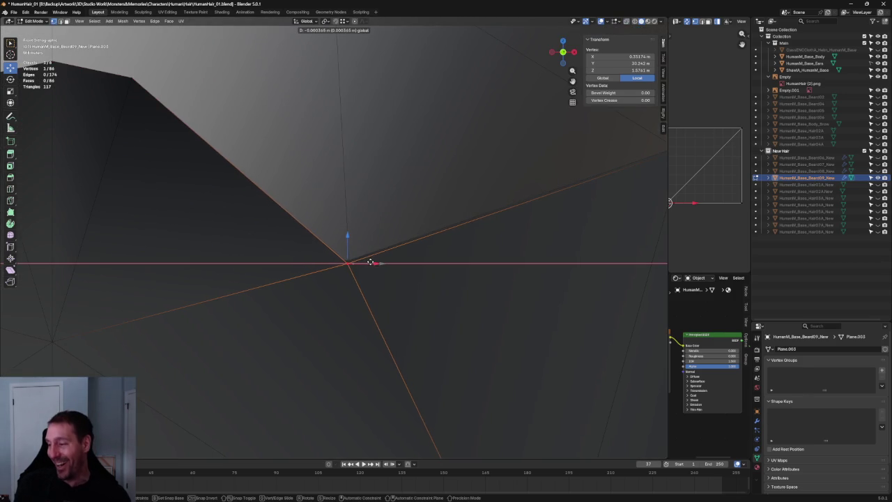
{"action": "left_click", "coordinate": [367, 261]}
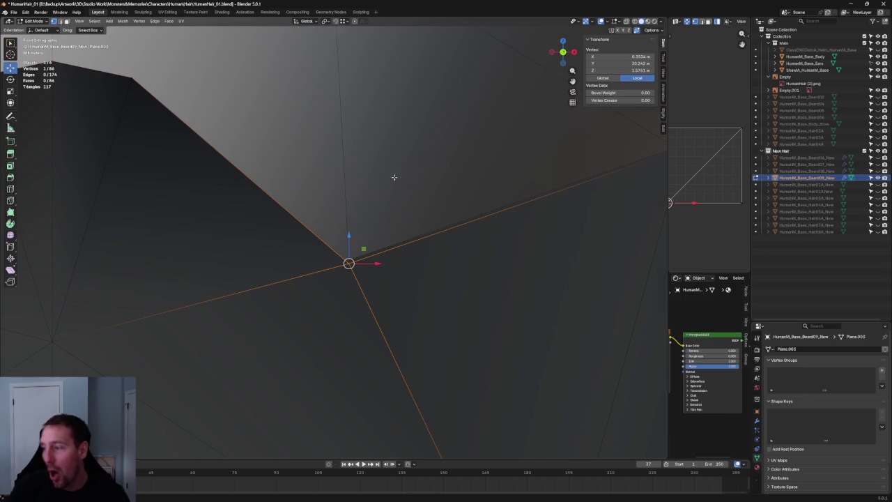
{"action": "scroll", "coordinate": [363, 187], "scroll_direction": "down", "scroll_amount": 2}
{"action": "scroll", "coordinate": [363, 187], "scroll_direction": "down", "scroll_amount": 1}
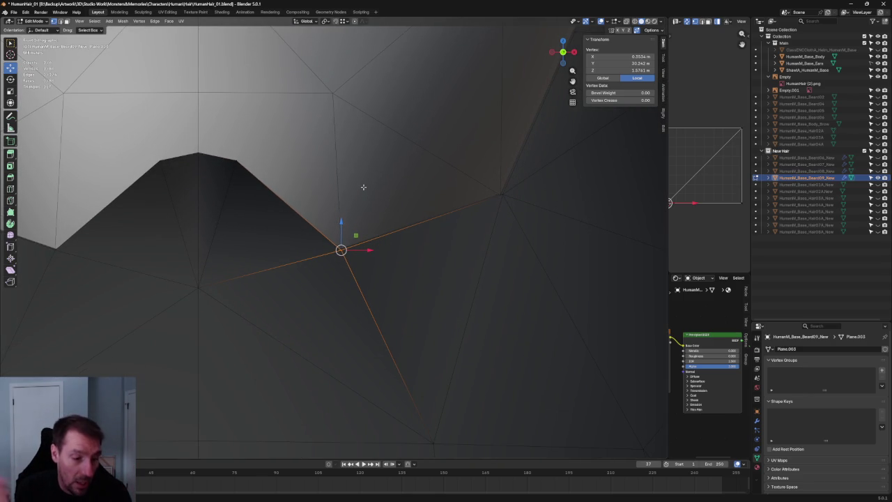
- In Right view with X-ray on, move the cheek vertex onto the side sketch's beard outline
{"action": "middle_click_drag", "start_coordinate": [427, 157], "coordinate": [331, 309]}
{"action": "key", "text": "grave"}
{"action": "middle_click_drag", "start_coordinate": [342, 279], "coordinate": [350, 276]}
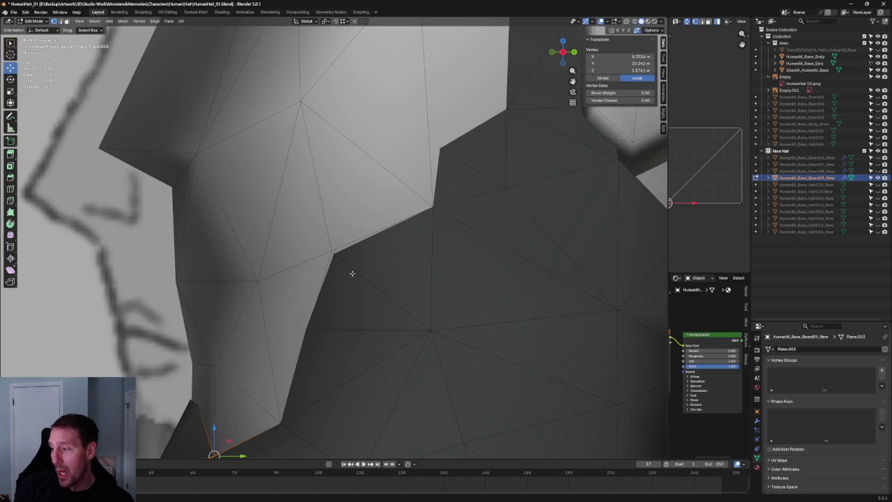
{"action": "key", "text": "alt+z"}
{"action": "key", "text": "alt+z"}
{"action": "key", "text": "alt+z"}
{"action": "scroll", "coordinate": [345, 274], "scroll_direction": "up", "scroll_amount": 2}
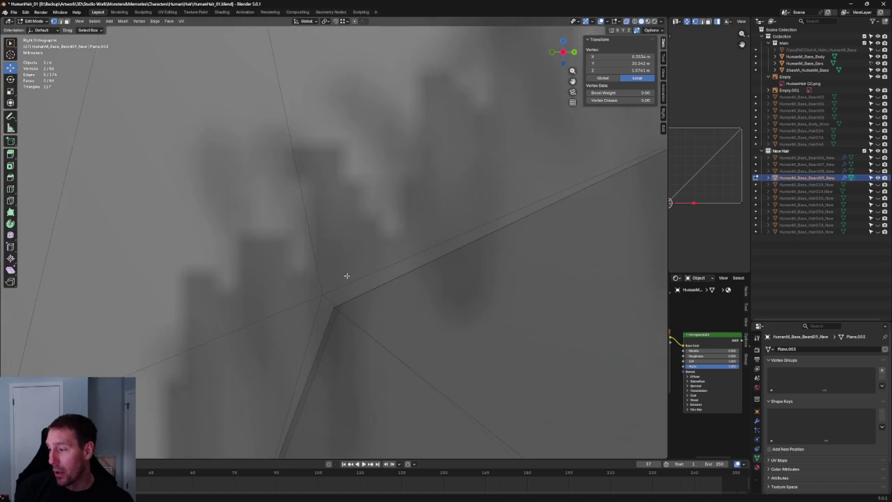
{"action": "scroll", "coordinate": [345, 275], "scroll_direction": "up", "scroll_amount": 2}
{"action": "left_click_drag", "start_coordinate": [421, 303], "coordinate": [342, 374]}
{"action": "key", "text": "g"}
{"action": "key", "text": "shift+x"}
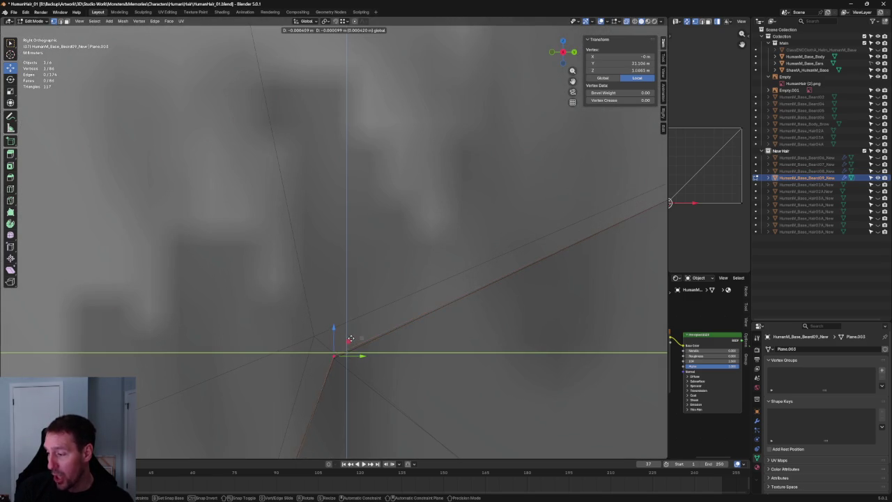
{"action": "left_click", "coordinate": [353, 336]}
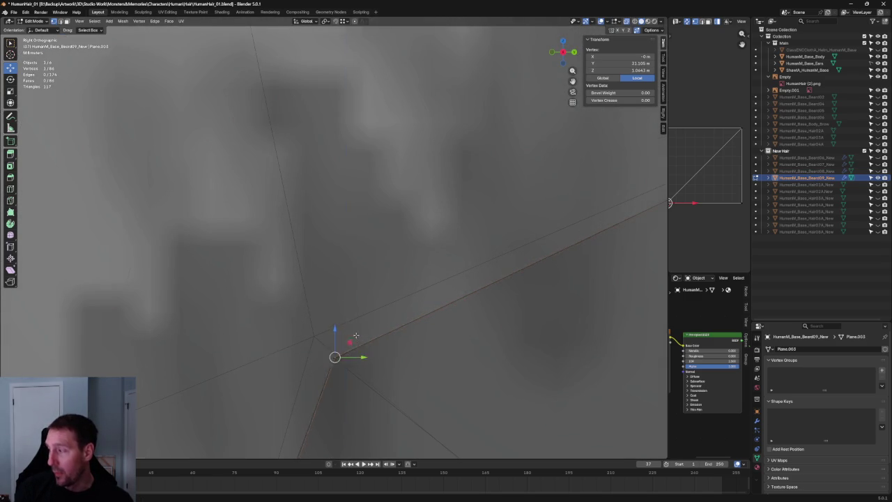
- Zoom out, clear the selection, and select a single vertex in the middle of the beard
{"action": "scroll", "coordinate": [470, 257], "scroll_direction": "down", "scroll_amount": 3}
{"action": "scroll", "coordinate": [470, 257], "scroll_direction": "down", "scroll_amount": 2}
{"action": "scroll", "coordinate": [418, 278], "scroll_direction": "down", "scroll_amount": 2}
{"action": "scroll", "coordinate": [395, 279], "scroll_direction": "down", "scroll_amount": 1}
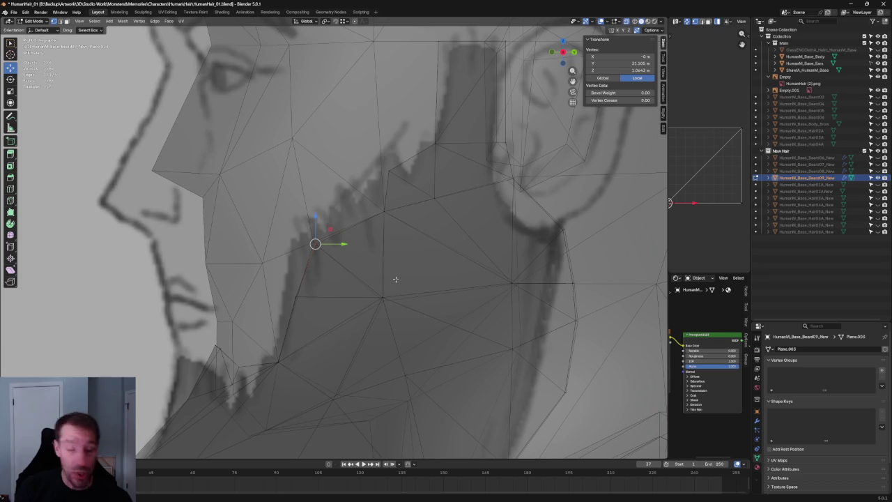
{"action": "left_click_drag", "start_coordinate": [410, 281], "coordinate": [364, 317]}
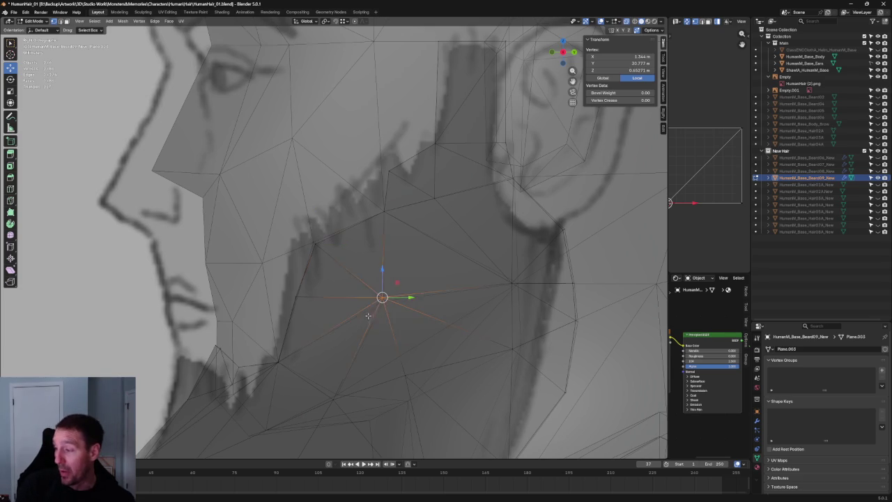
{"action": "scroll", "coordinate": [387, 312], "scroll_direction": "up", "scroll_amount": 3}
{"action": "key", "text": "a"}
{"action": "key", "text": "alt+a"}
{"action": "mouse_move", "coordinate": [450, 320]}
{"action": "left_mouse_down"}
{"action": "mouse_move", "coordinate": [418, 342]}
{"action": "mouse_move", "coordinate": [419, 319]}
{"action": "left_mouse_up"}
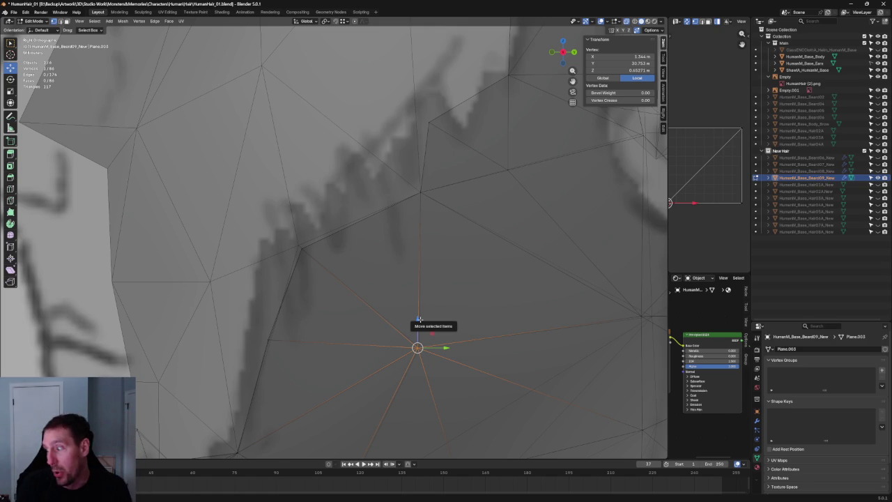
- Pan and zoom the view down toward the neck to inspect the beard's lower edge
{"action": "scroll", "coordinate": [288, 360], "scroll_direction": "up", "scroll_amount": 1}
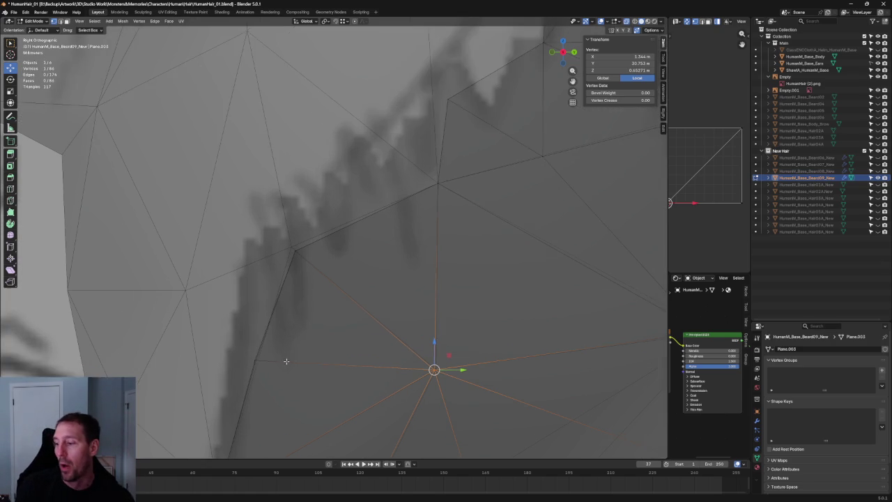
{"action": "scroll", "coordinate": [376, 268], "scroll_direction": "down", "scroll_amount": 2}
{"action": "mouse_move", "coordinate": [482, 269]}
{"action": "middle_mouse_down", "text": "shift"}
{"action": "mouse_move", "coordinate": [413, 286]}
{"action": "mouse_move", "coordinate": [399, 228]}
{"action": "mouse_move", "coordinate": [446, 155]}
{"action": "middle_mouse_up", "text": "shift"}
{"action": "scroll", "coordinate": [418, 260], "scroll_direction": "down", "scroll_amount": 3}
{"action": "scroll", "coordinate": [446, 265], "scroll_direction": "up", "scroll_amount": 3}
{"action": "scroll", "coordinate": [418, 286], "scroll_direction": "down", "scroll_amount": 3}
{"action": "scroll", "coordinate": [394, 306], "scroll_direction": "up", "scroll_amount": 3}
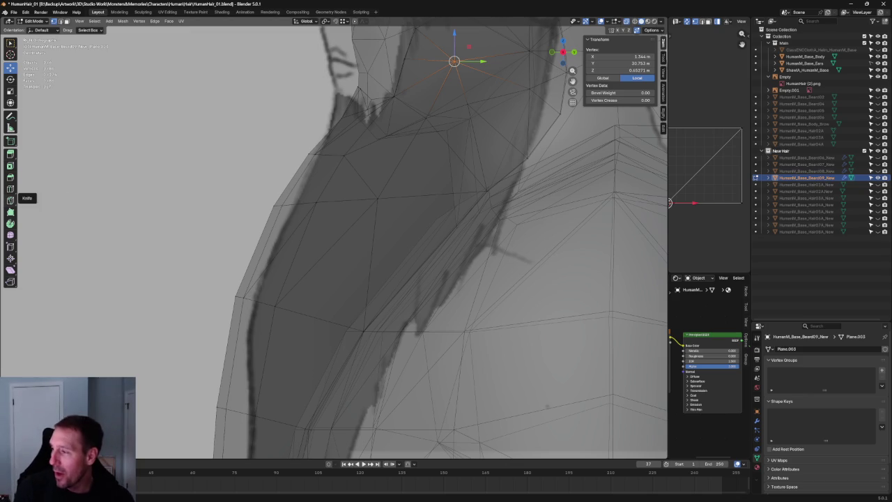
- Switch to the front view with X-ray on to see the front reference sketch
{"action": "scroll", "coordinate": [390, 251], "scroll_direction": "down", "scroll_amount": 8}
{"action": "middle_click_drag", "start_coordinate": [390, 251], "coordinate": [418, 260]}
{"action": "key", "text": "KP_1"}
{"action": "key", "text": "alt+z"}
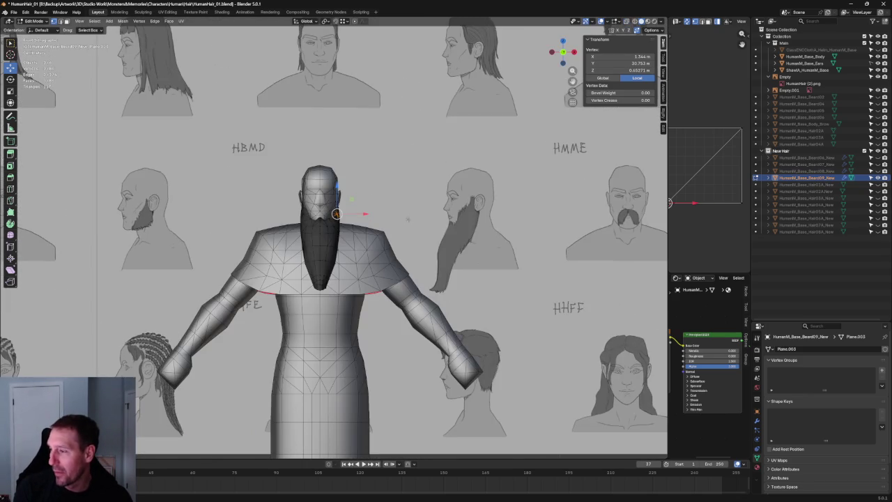
{"action": "scroll", "coordinate": [334, 214], "scroll_direction": "up", "scroll_amount": 3}
{"action": "scroll", "coordinate": [341, 185], "scroll_direction": "up", "scroll_amount": 2}
{"action": "scroll", "coordinate": [355, 195], "scroll_direction": "up", "scroll_amount": 3}
{"action": "key", "text": "alt+z"}
{"action": "scroll", "coordinate": [387, 190], "scroll_direction": "up", "scroll_amount": 2}
- Slide the beard's side-edge vertex sideways along X to match the sketch, then select the next edge vertex
{"action": "left_click", "coordinate": [384, 183]}
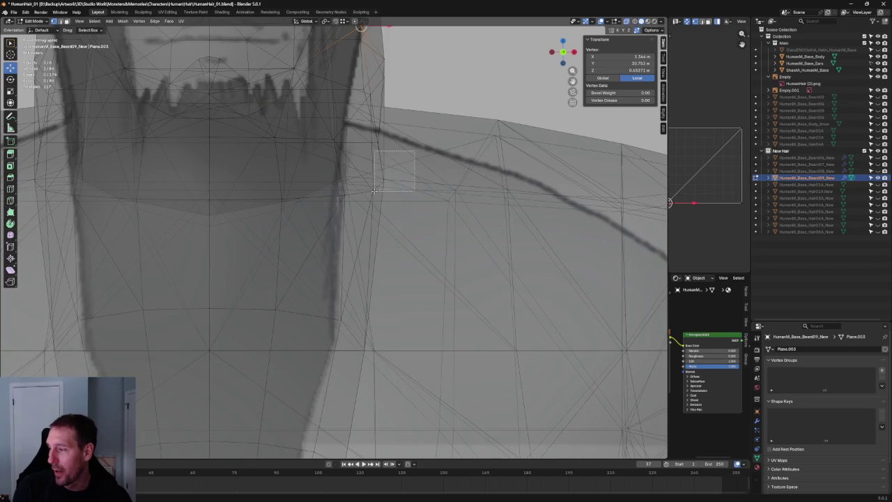
{"action": "key", "text": "alt+z"}
{"action": "key", "text": "g"}
{"action": "key", "text": "x"}
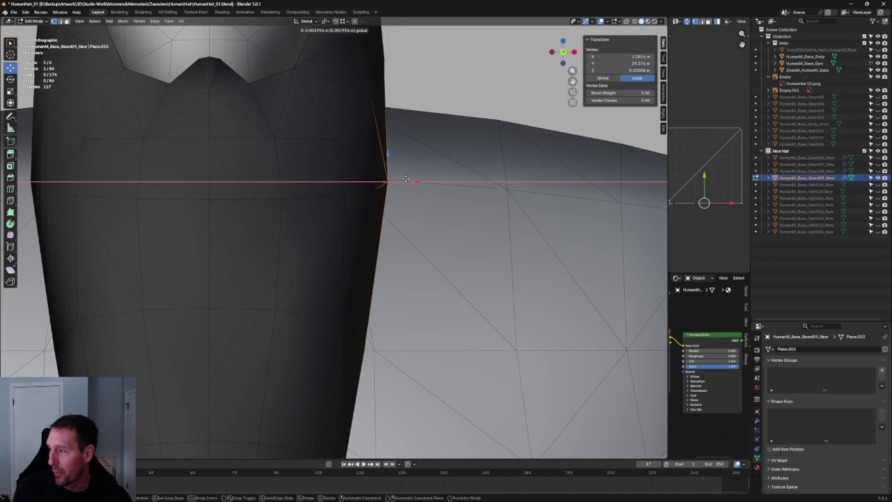
{"action": "left_click", "coordinate": [397, 186]}
{"action": "scroll", "coordinate": [396, 198], "scroll_direction": "down", "scroll_amount": 2}
{"action": "scroll", "coordinate": [397, 198], "scroll_direction": "up", "scroll_amount": 2}
{"action": "key", "text": "alt+z"}
{"action": "scroll", "coordinate": [404, 237], "scroll_direction": "up", "scroll_amount": 2}
{"action": "left_click_drag", "start_coordinate": [380, 214], "coordinate": [427, 269]}
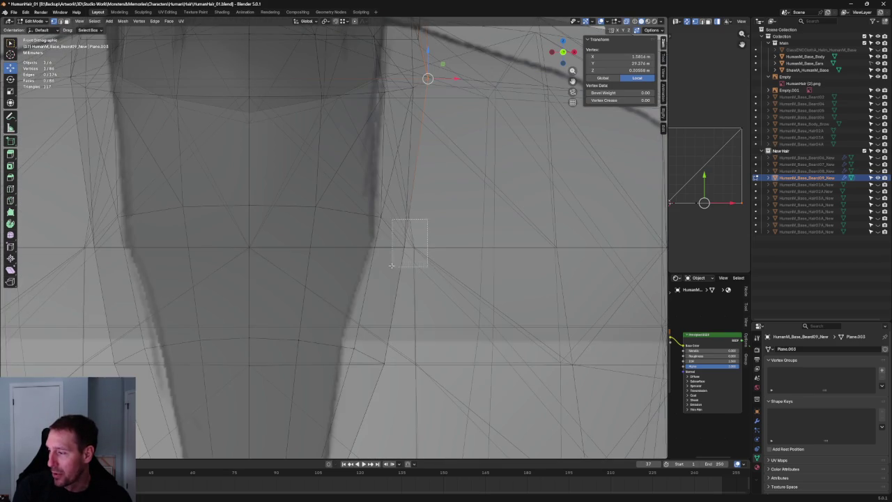